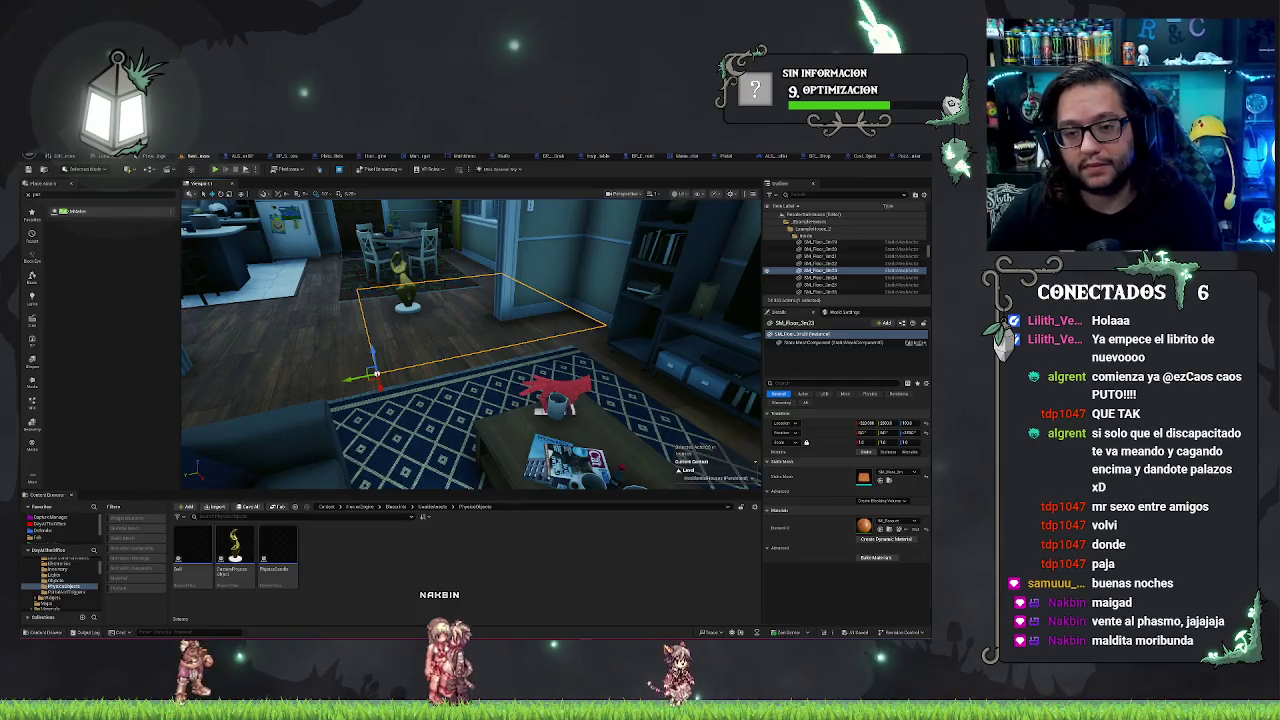
# Step: Close the stray editor tab and bring up the CustomPhysicsObject Blueprint's Event Graph
pyautogui.moveTo(470, 345)
pyautogui.mouseDown()
pyautogui.moveTo(395, 335)
pyautogui.moveTo(470, 330)
pyautogui.moveTo(435, 340)
pyautogui.mouseUp()
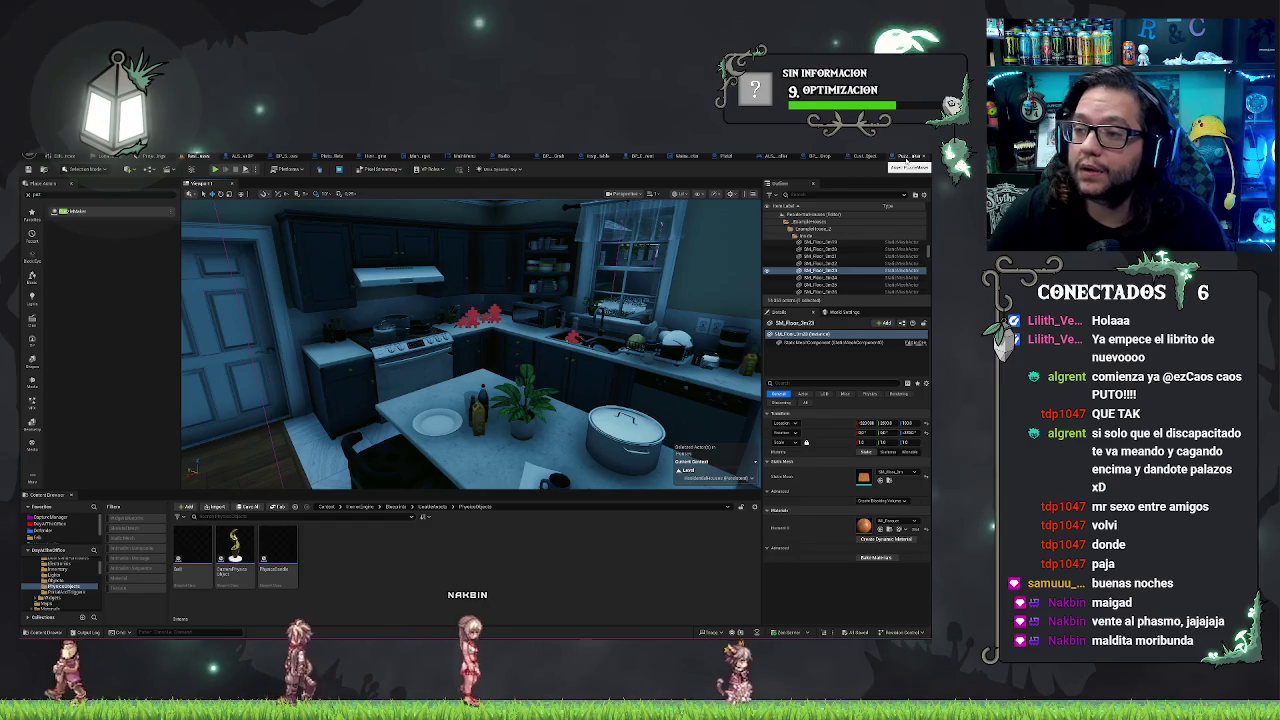
pyautogui.middleClick(906, 158)
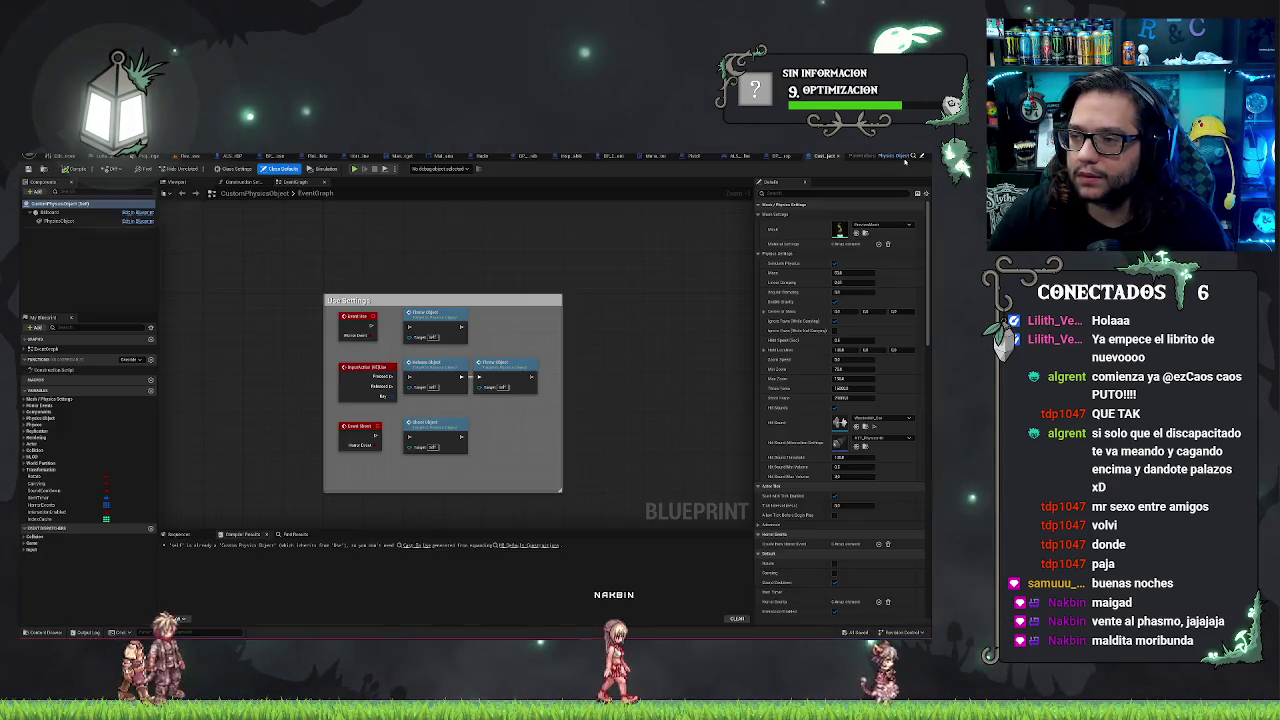
pyautogui.click(880, 156)
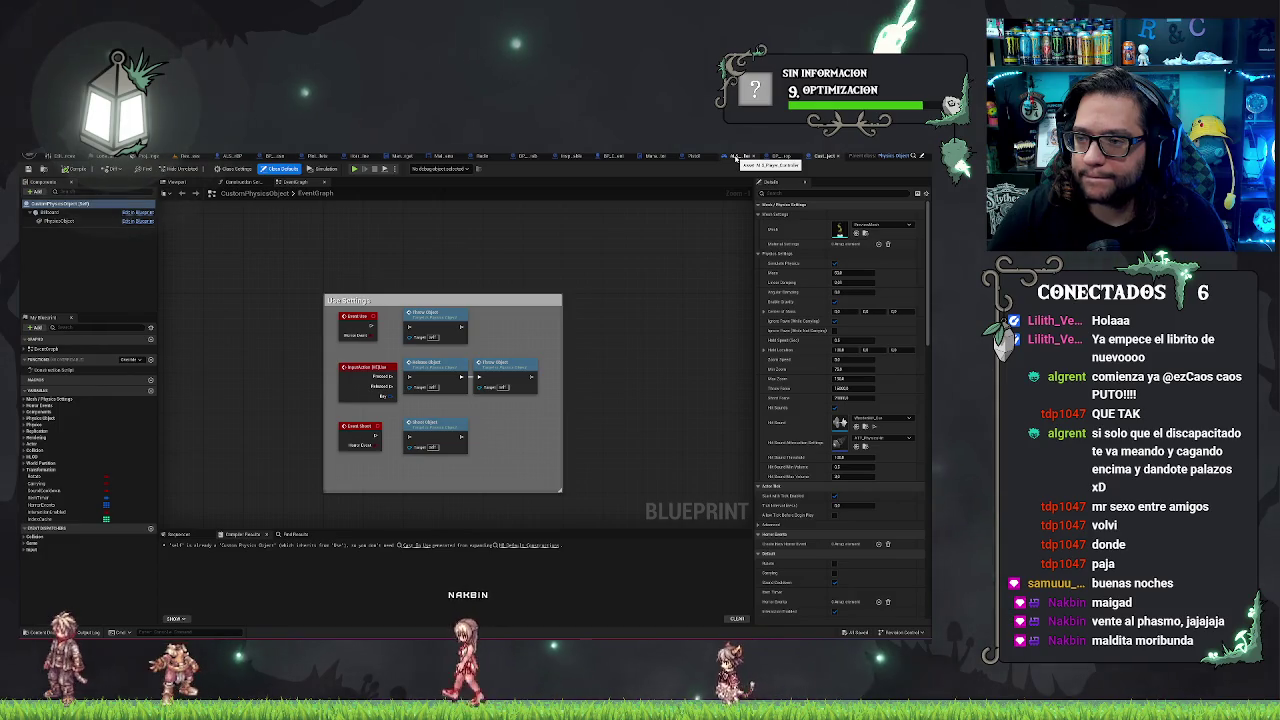
# Step: Close two more unused editor tabs and return to the level viewport
pyautogui.click(735, 157)
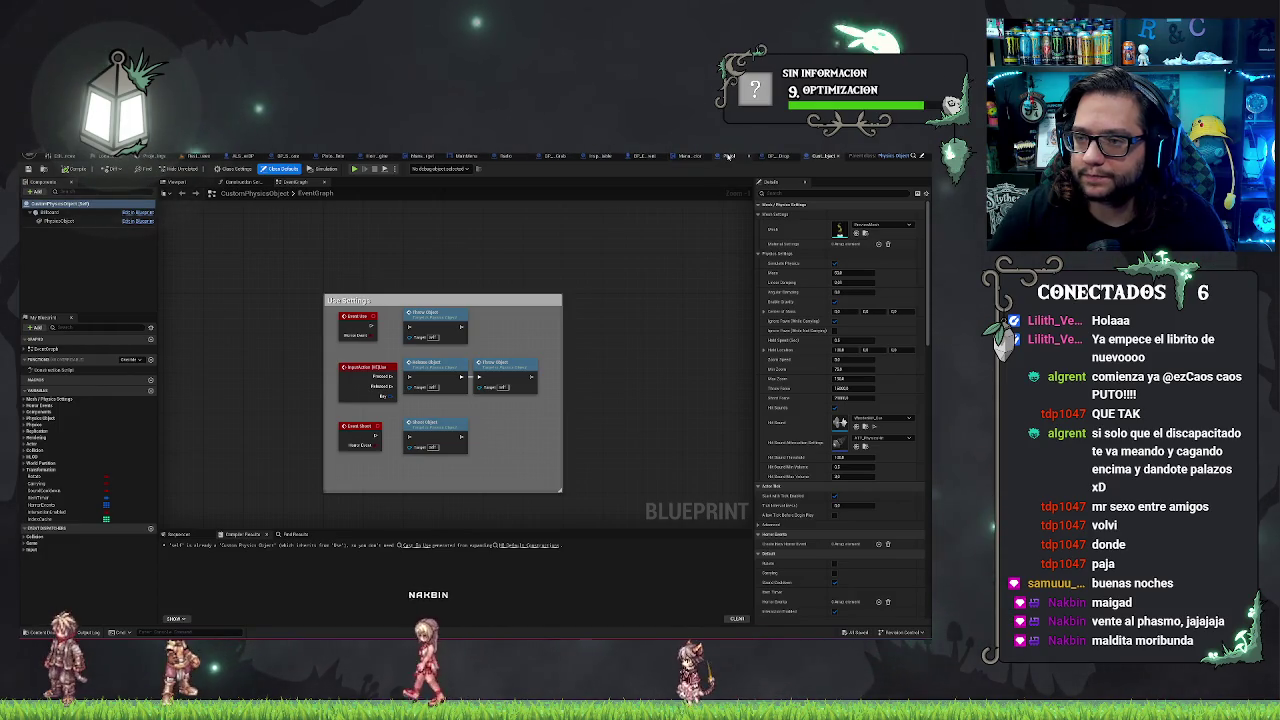
pyautogui.click(724, 157)
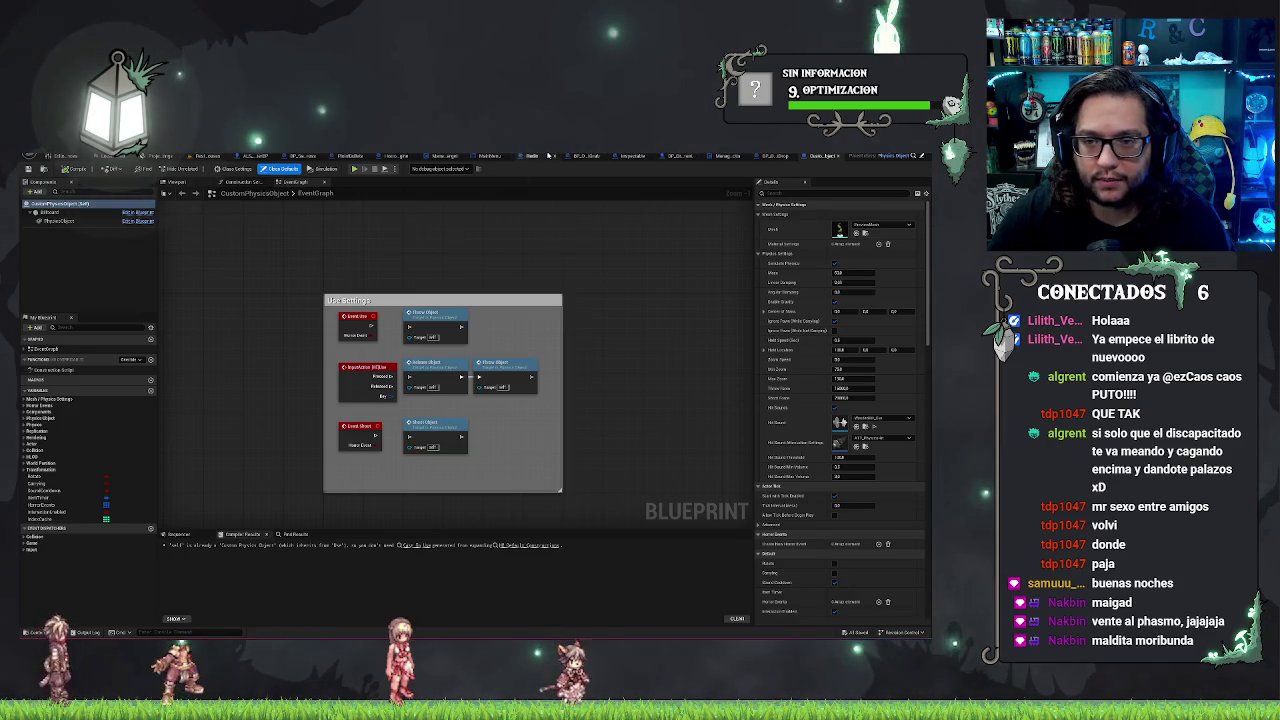
pyautogui.click(245, 177)
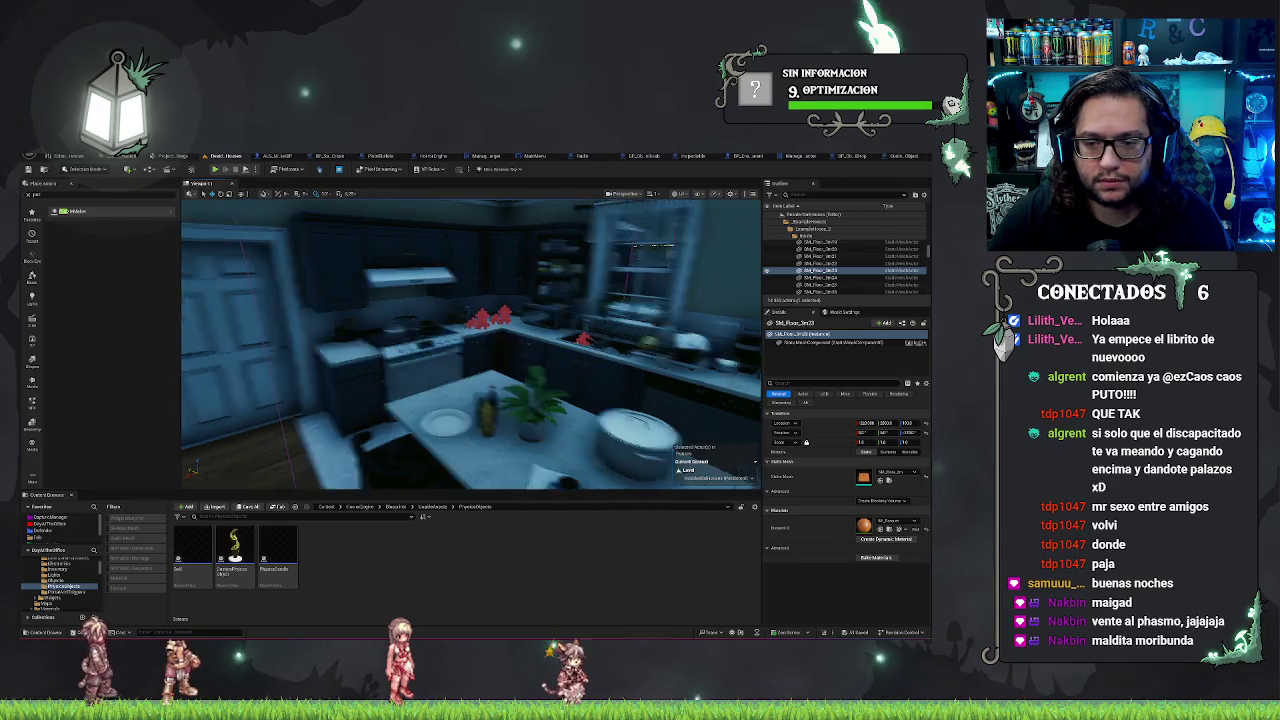
# Step: Fly the camera over the kitchen and select the Drawer beside the kitchen island
pyautogui.scroll(-2, 563, 339)
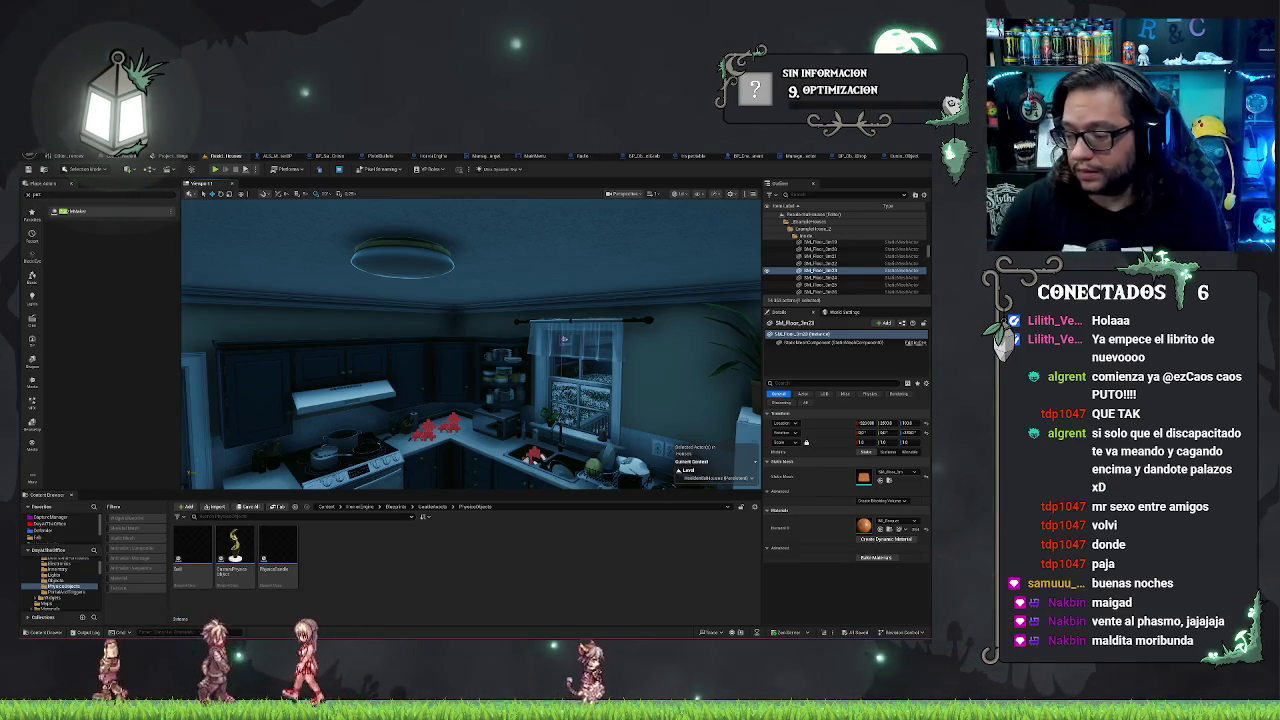
pyautogui.moveTo(563, 339)
pyautogui.mouseDown()
pyautogui.moveTo(520, 330)
pyautogui.moveTo(430, 360)
pyautogui.moveTo(500, 310)
pyautogui.moveTo(400, 325)
pyautogui.mouseUp()
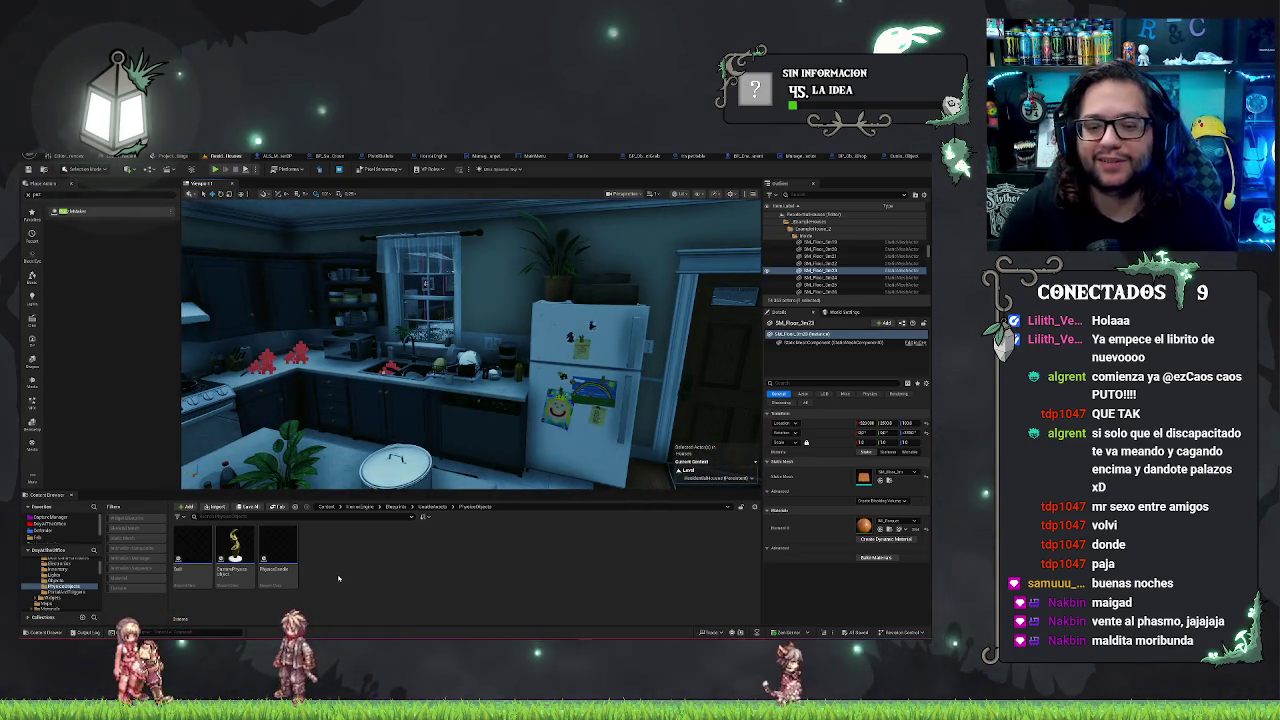
pyautogui.moveTo(400, 400); pyautogui.dragTo(370, 405)
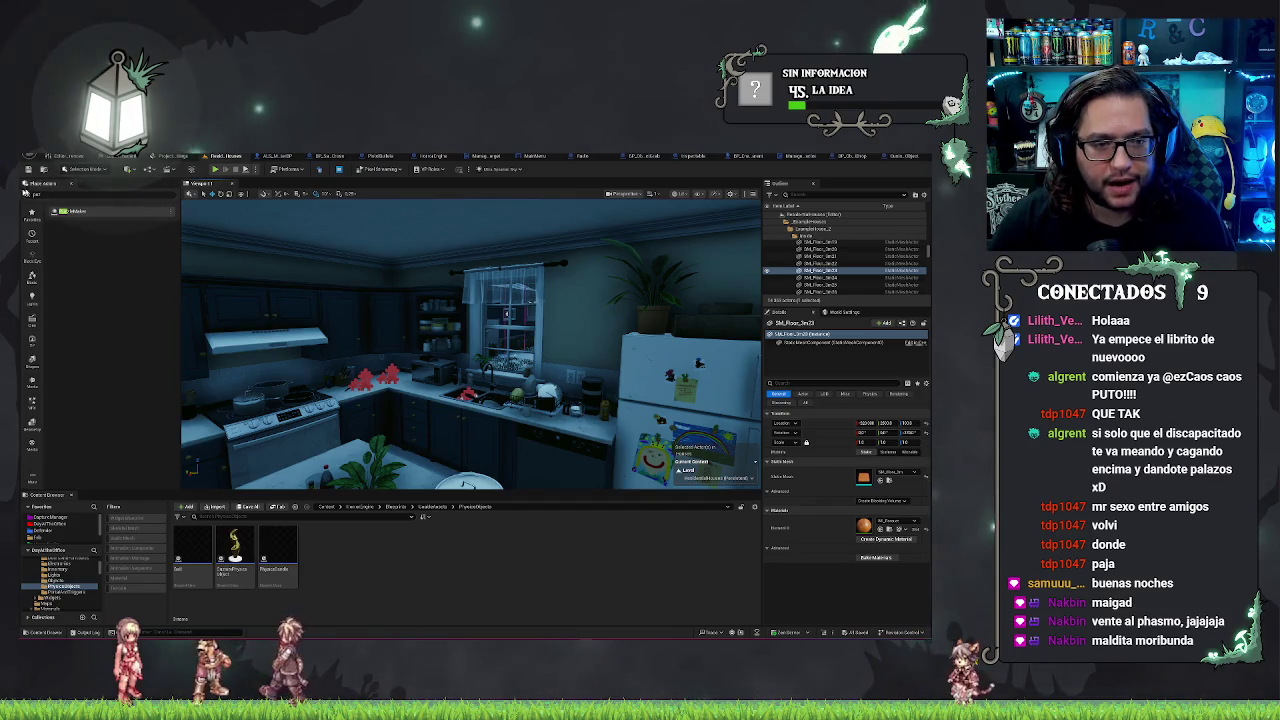
pyautogui.click(32, 277)
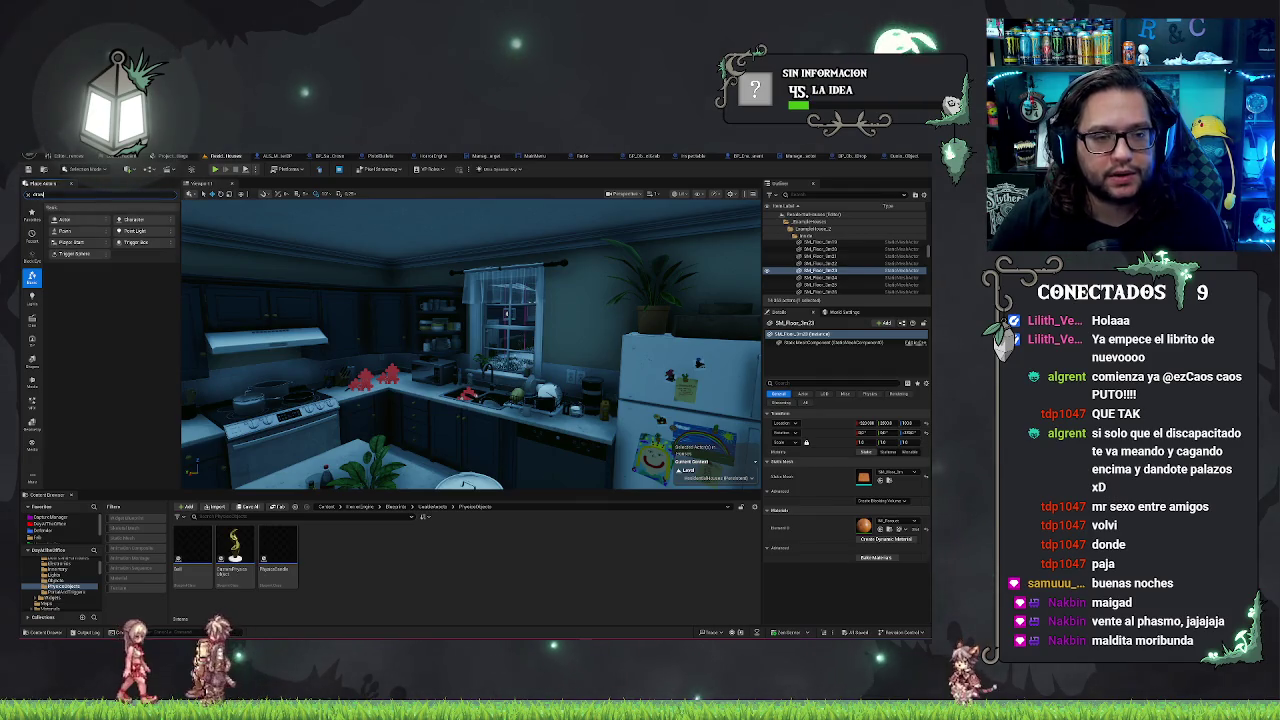
pyautogui.click(420, 444)
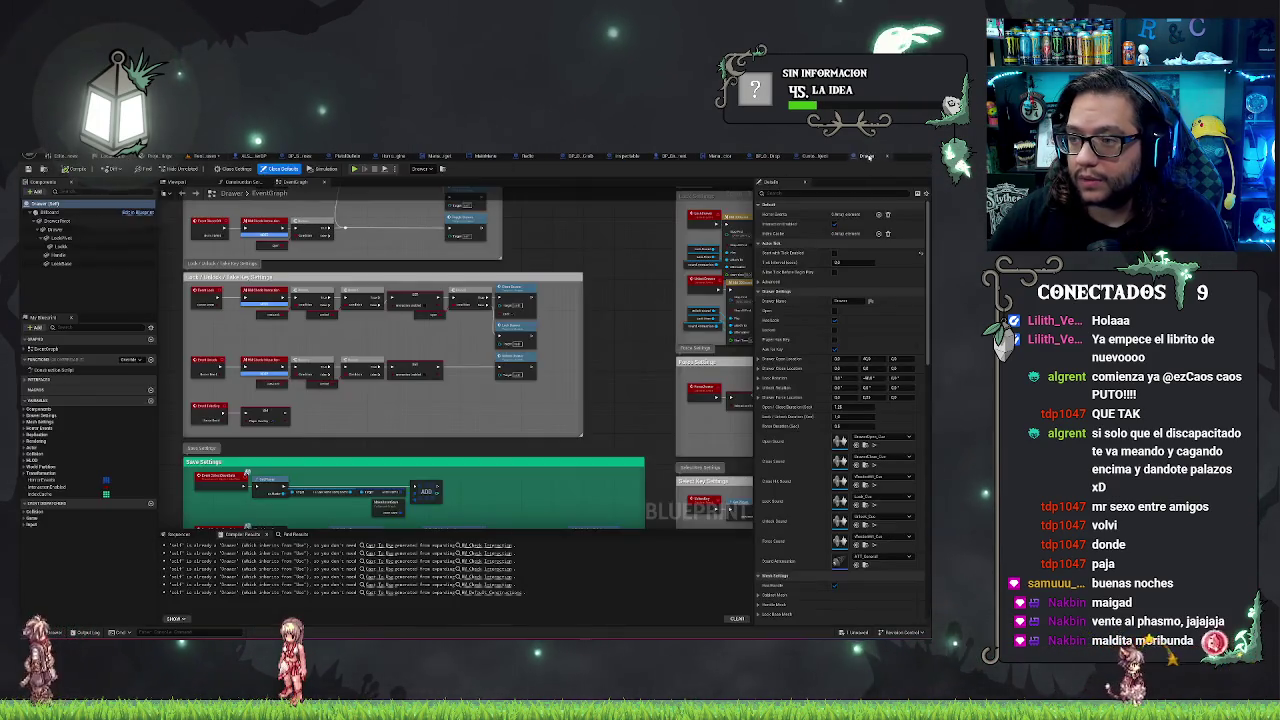
# Step: Survey the Drawer, Lock and Force Settings groups, then expand Drawer Settings and select AttachedActors
pyautogui.moveTo(560, 300); pyautogui.dragTo(573, 350)
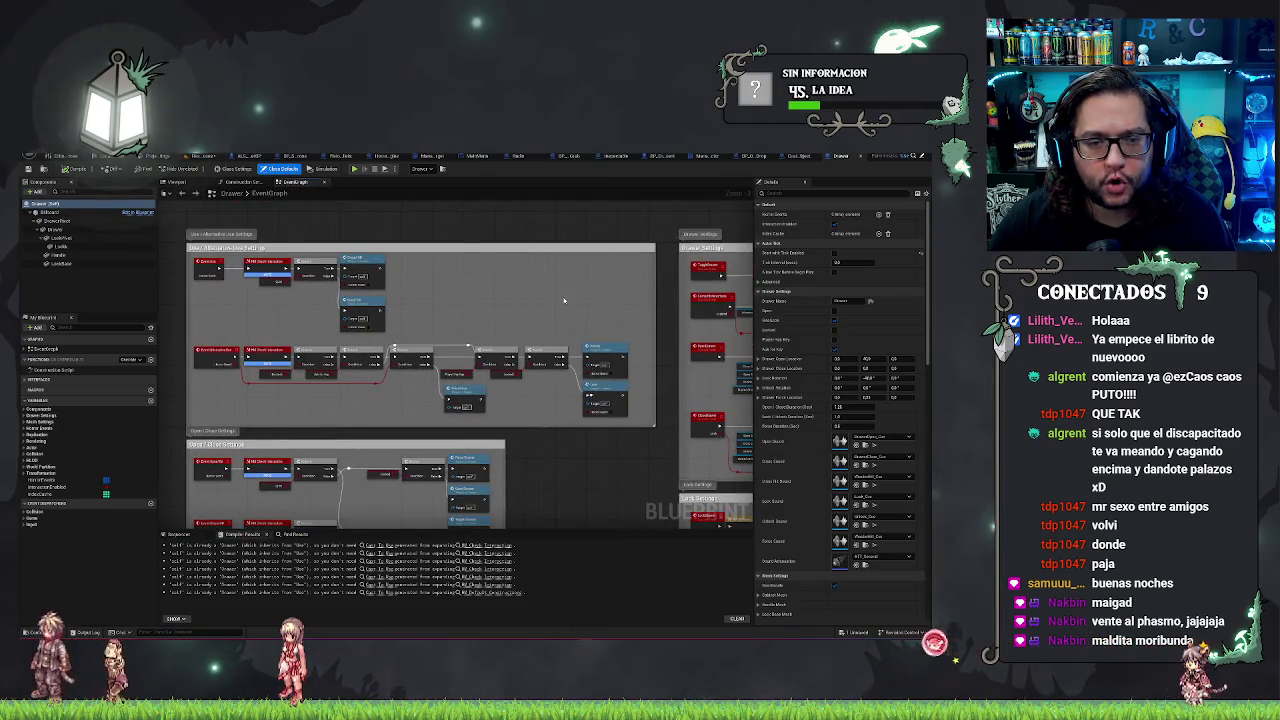
pyautogui.moveTo(563, 300); pyautogui.dragTo(493, 210)
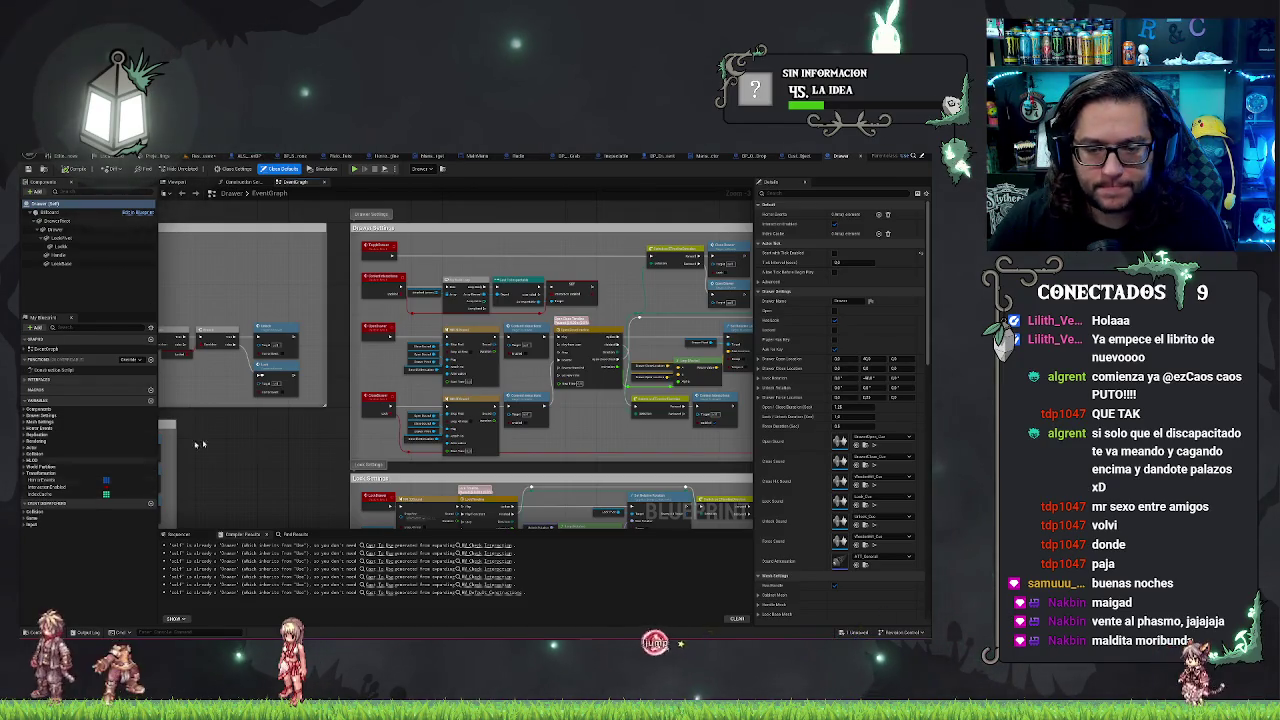
pyautogui.moveTo(275, 463); pyautogui.dragTo(276, 297)
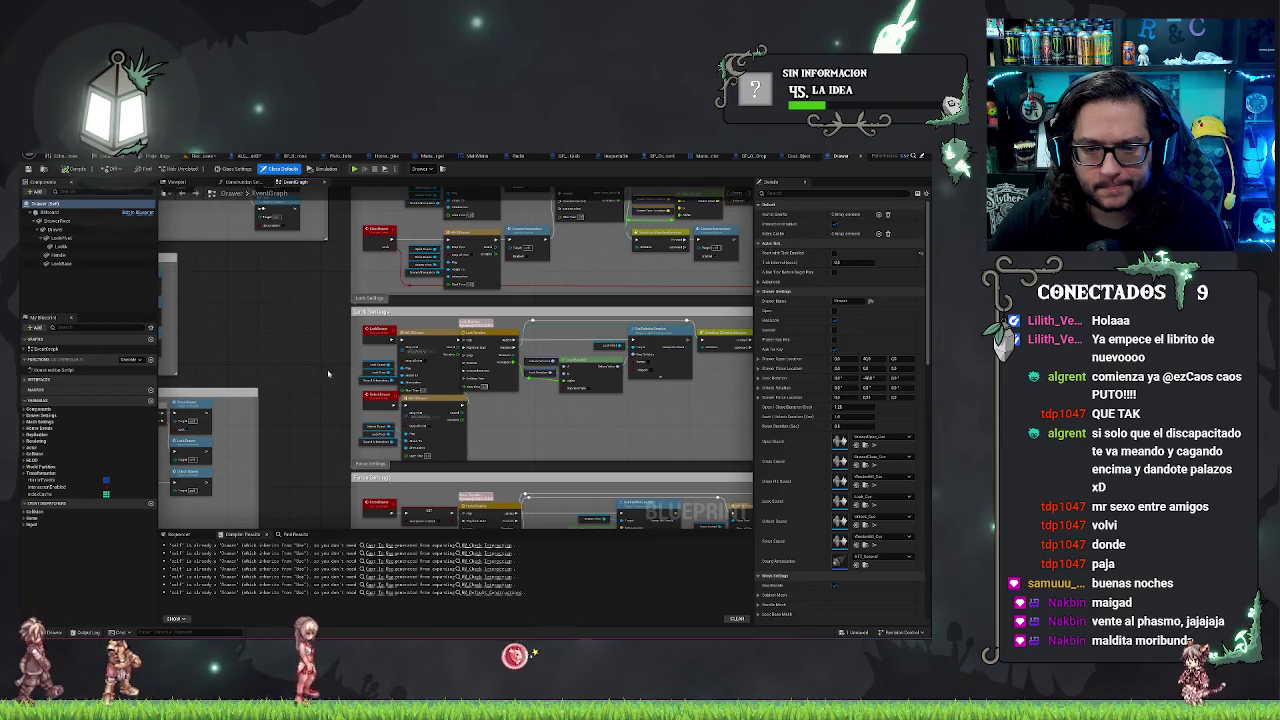
pyautogui.scroll(3, 328, 373)
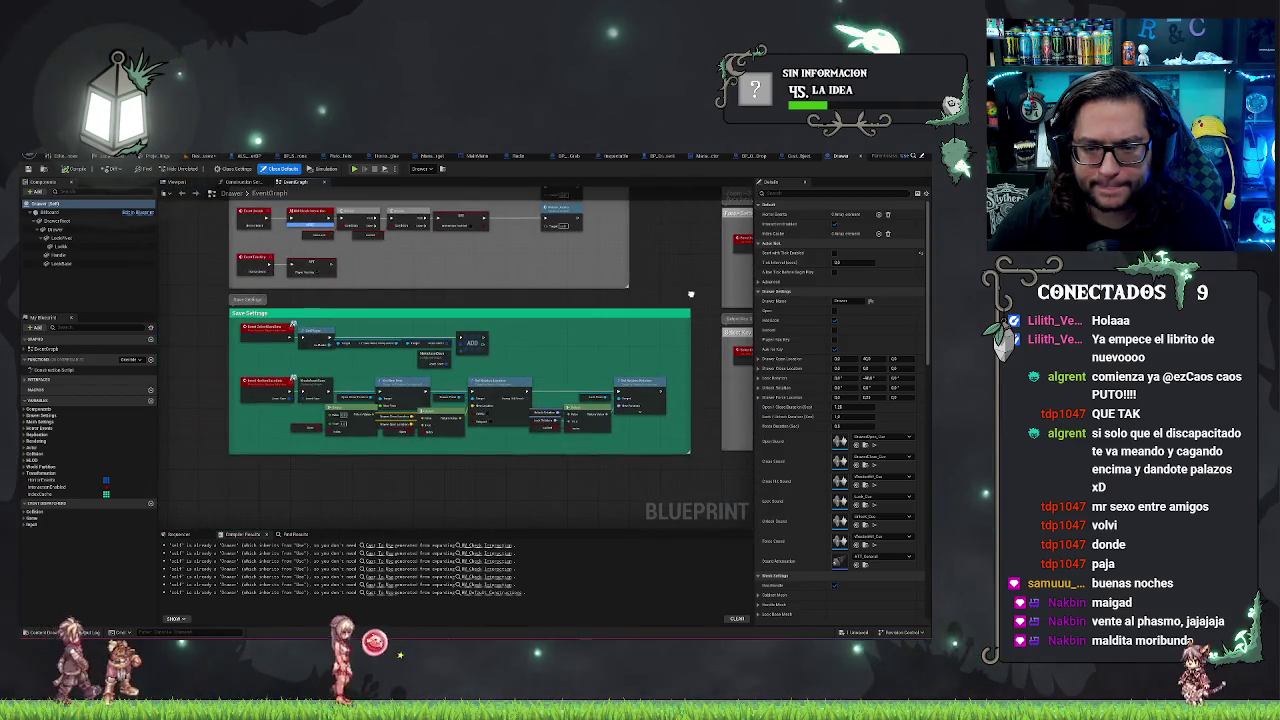
pyautogui.scroll(-4, 534, 490)
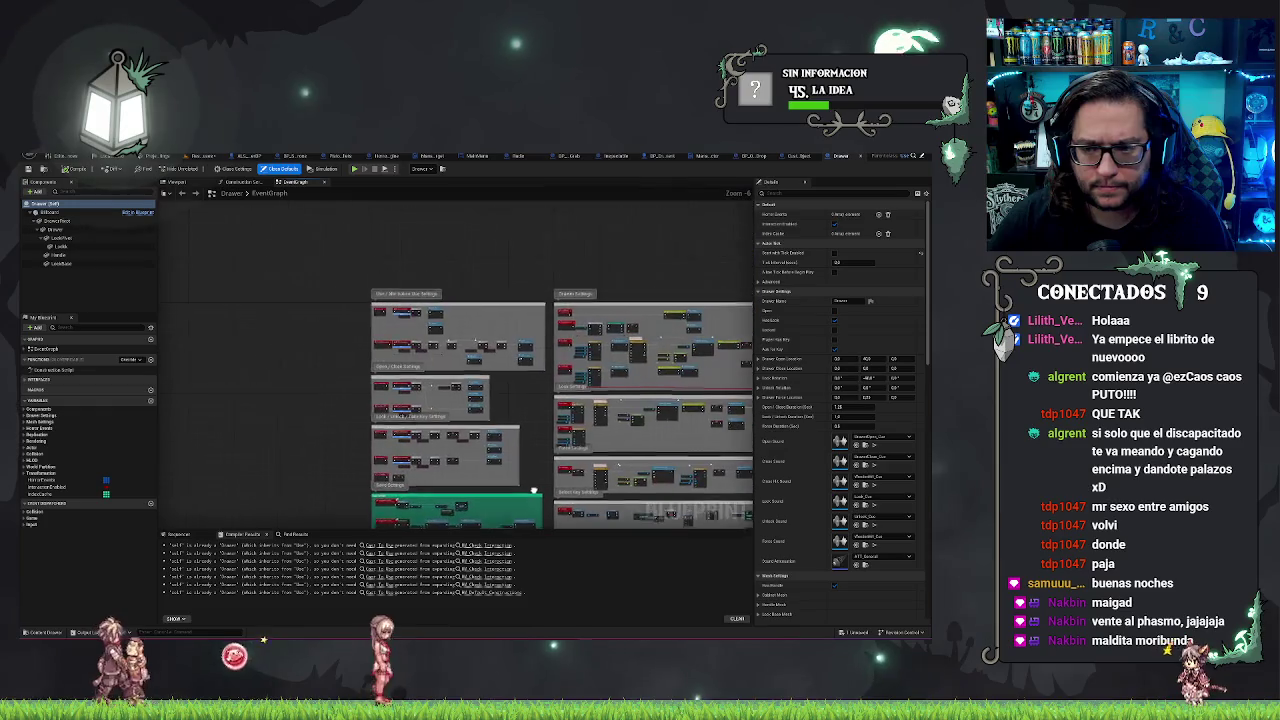
pyautogui.scroll(1, 480, 398)
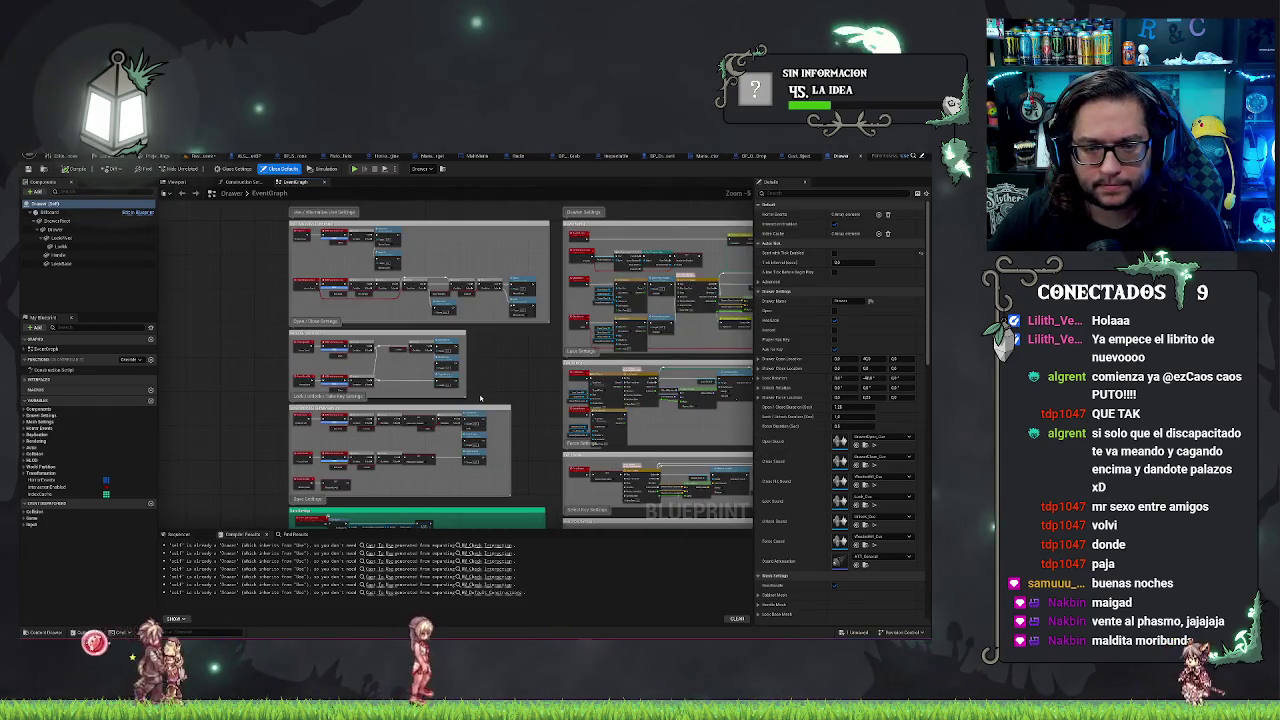
pyautogui.scroll(2, 500, 385)
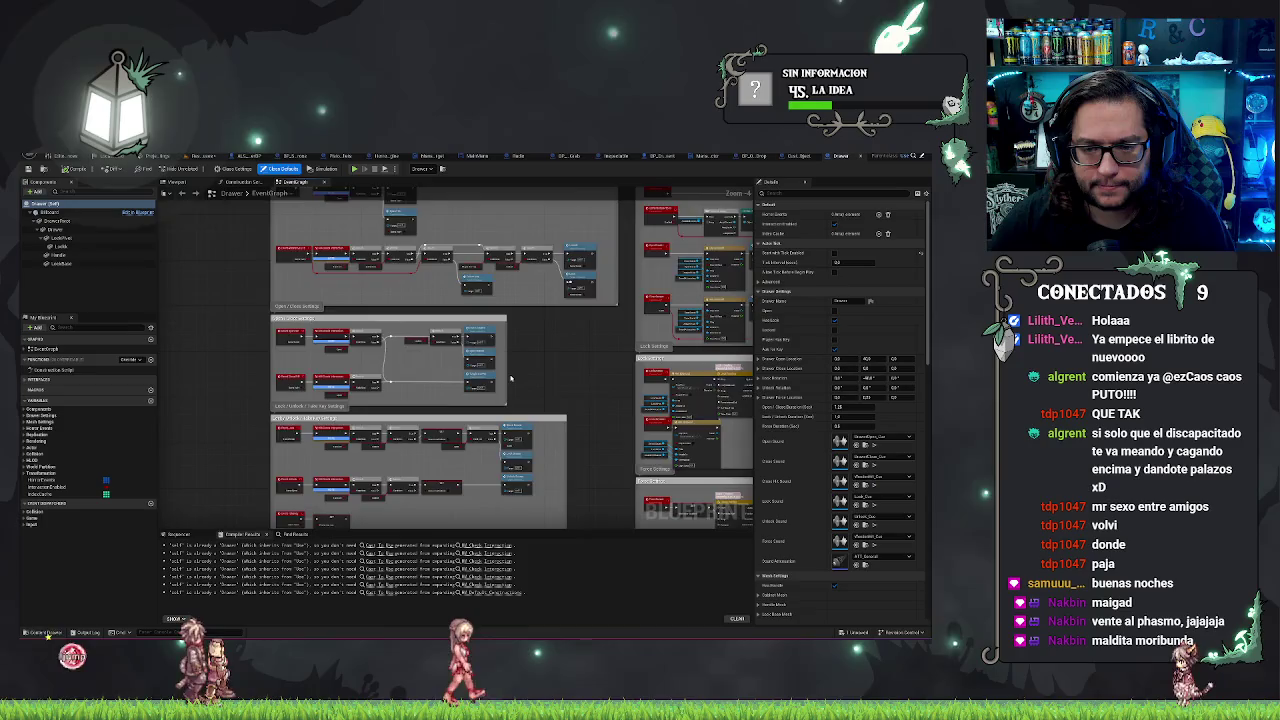
pyautogui.scroll(2, 510, 378)
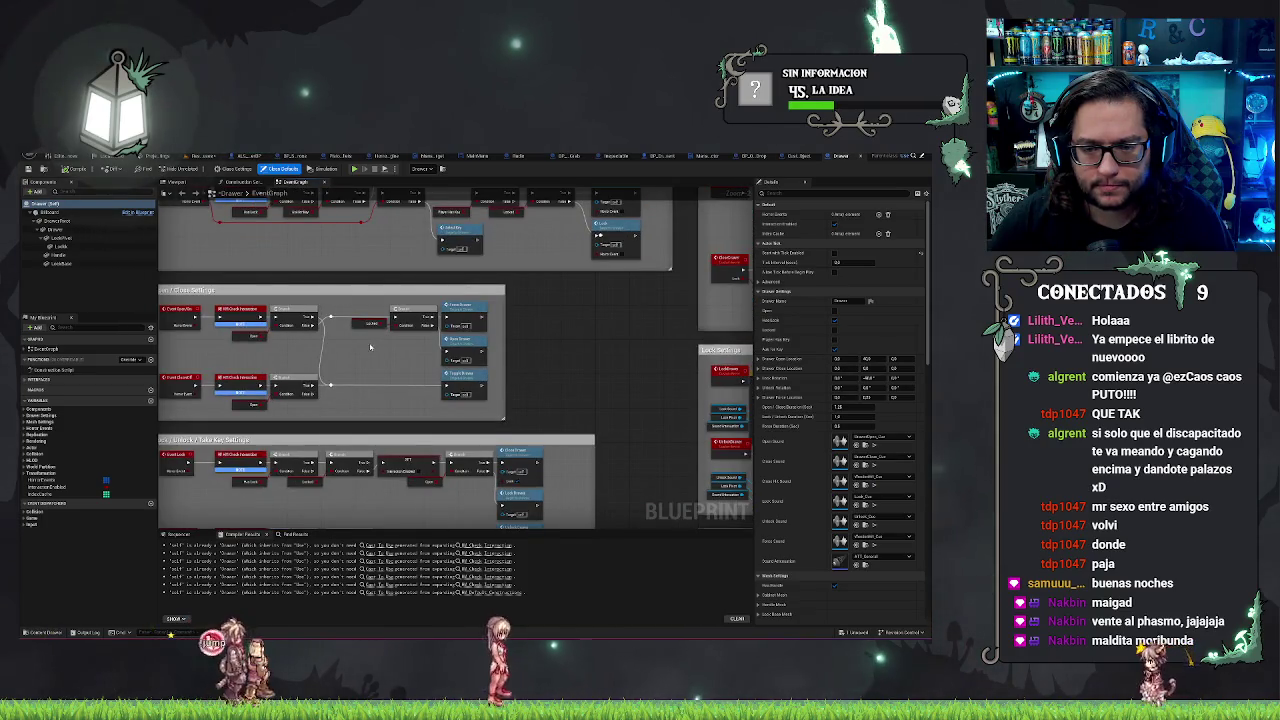
pyautogui.moveTo(370, 347)
pyautogui.mouseDown()
pyautogui.moveTo(434, 300)
pyautogui.moveTo(386, 300)
pyautogui.mouseUp()
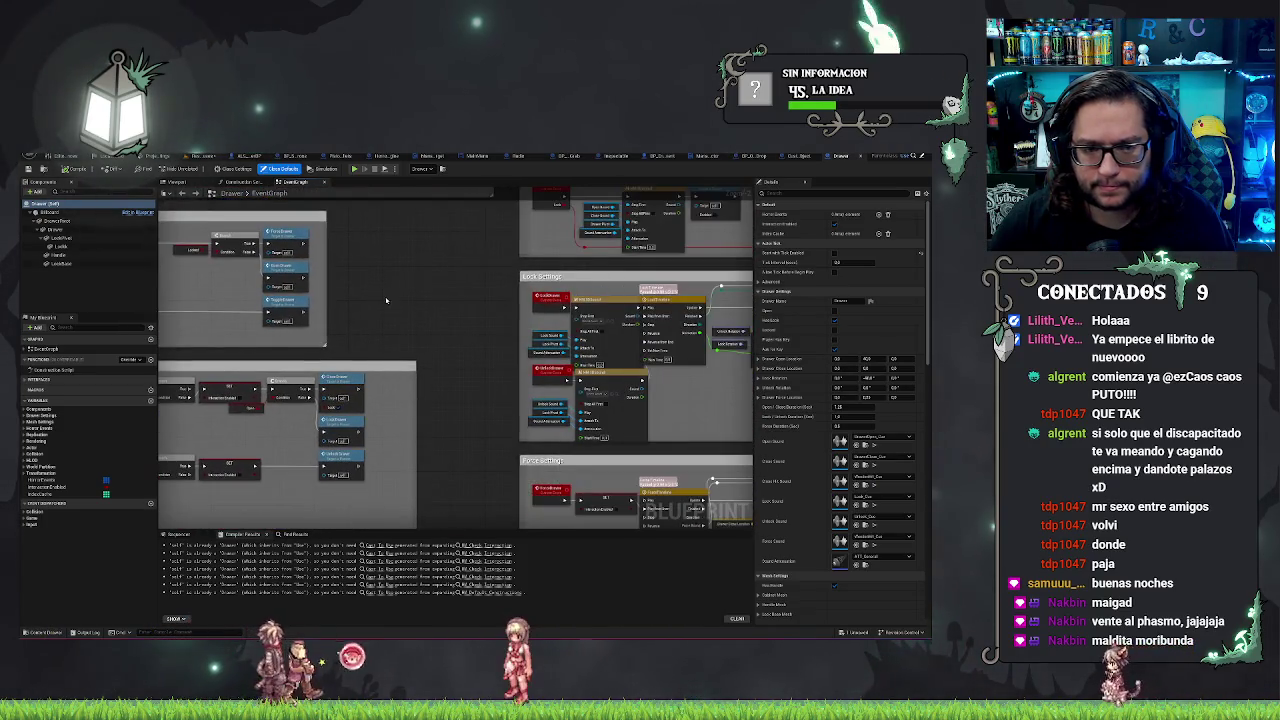
pyautogui.click(24, 416)
pyautogui.click(48, 432)
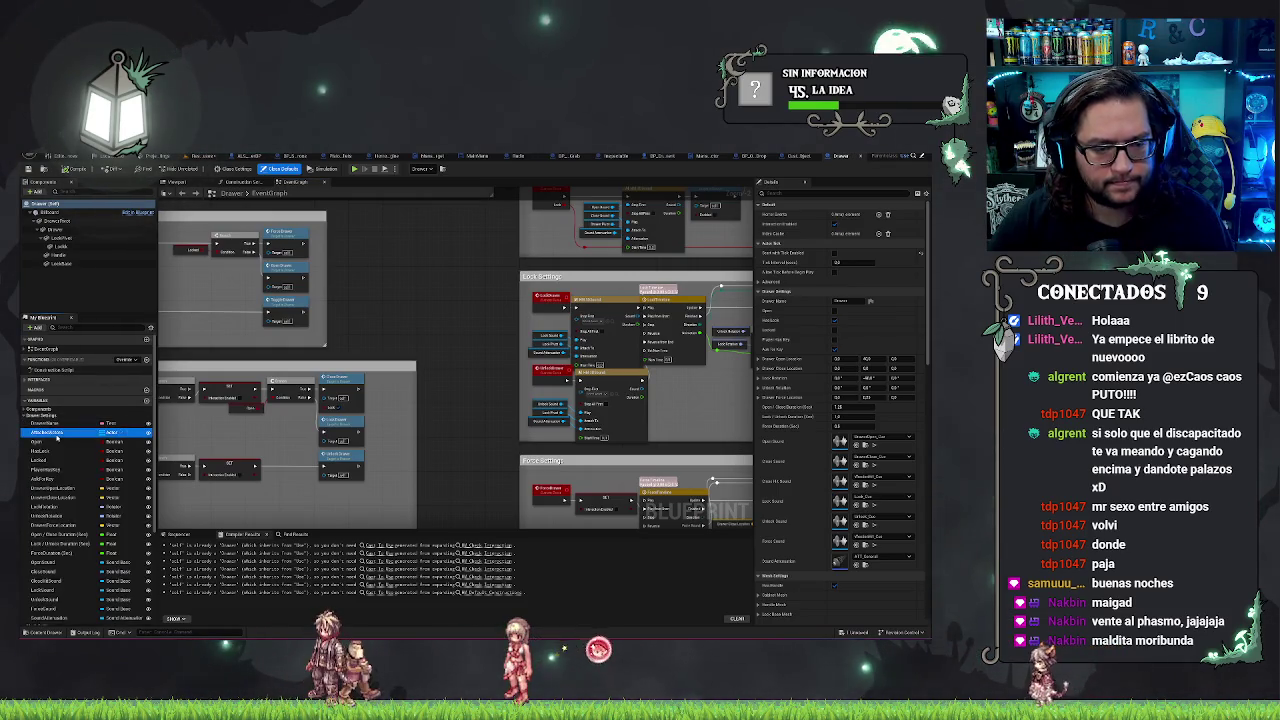
# Step: Find references to AttachedActors and jump to its use in the Construction Script
pyautogui.rightClick(36, 432)
pyautogui.moveTo(72, 457)
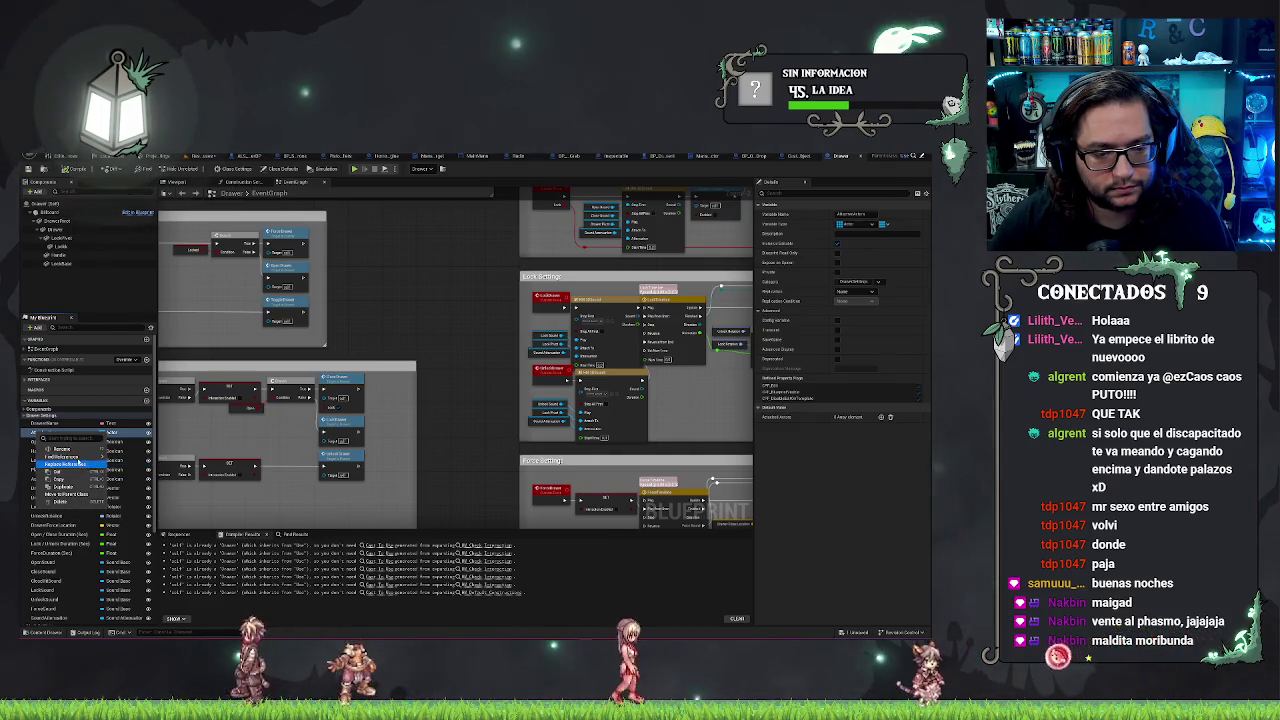
pyautogui.click(128, 460)
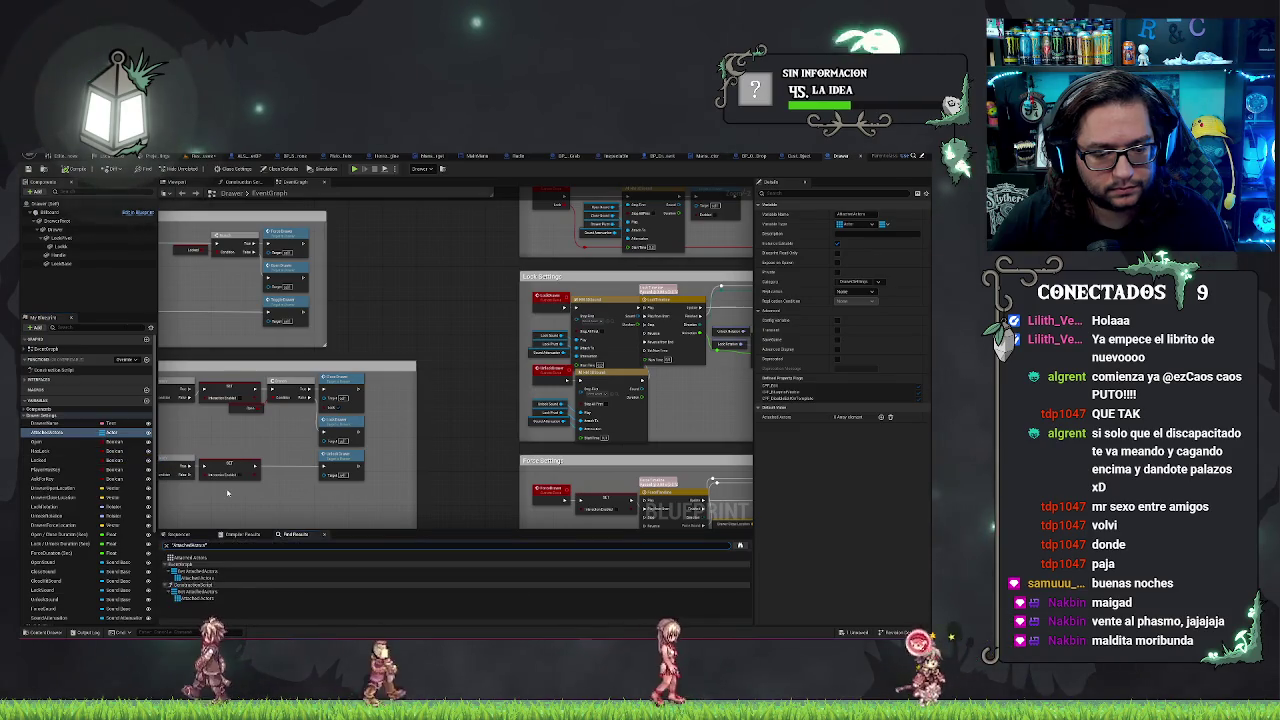
pyautogui.doubleClick(196, 592)
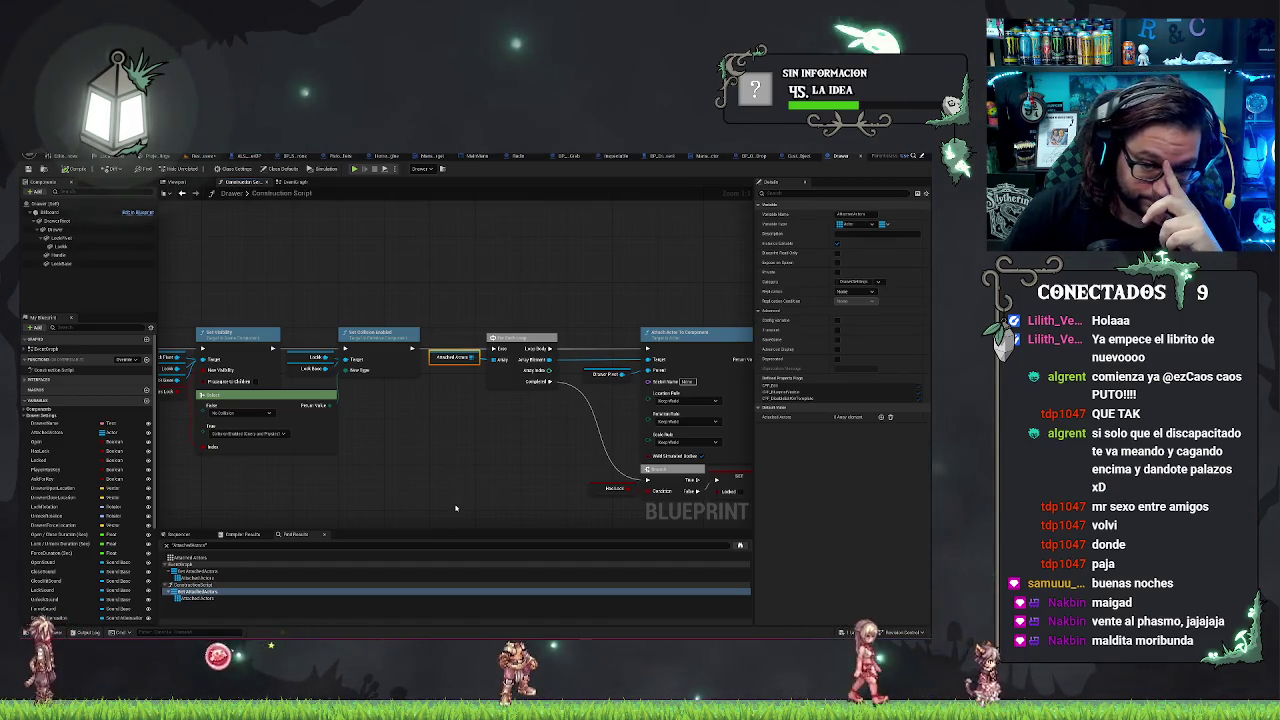
pyautogui.moveTo(593, 337); pyautogui.dragTo(501, 256)
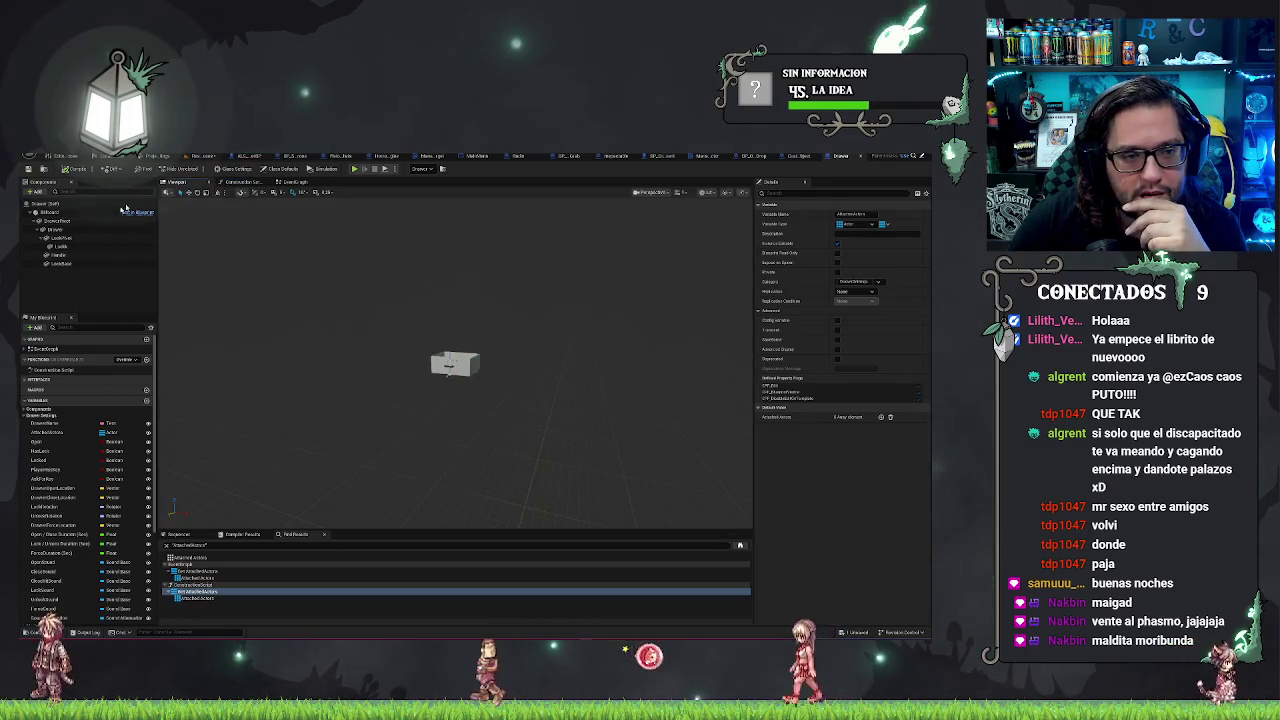
# Step: Check the DrawerPivot component in the Viewport, then fly the level camera toward the fridge
pyautogui.click(176, 183)
pyautogui.click(60, 220)
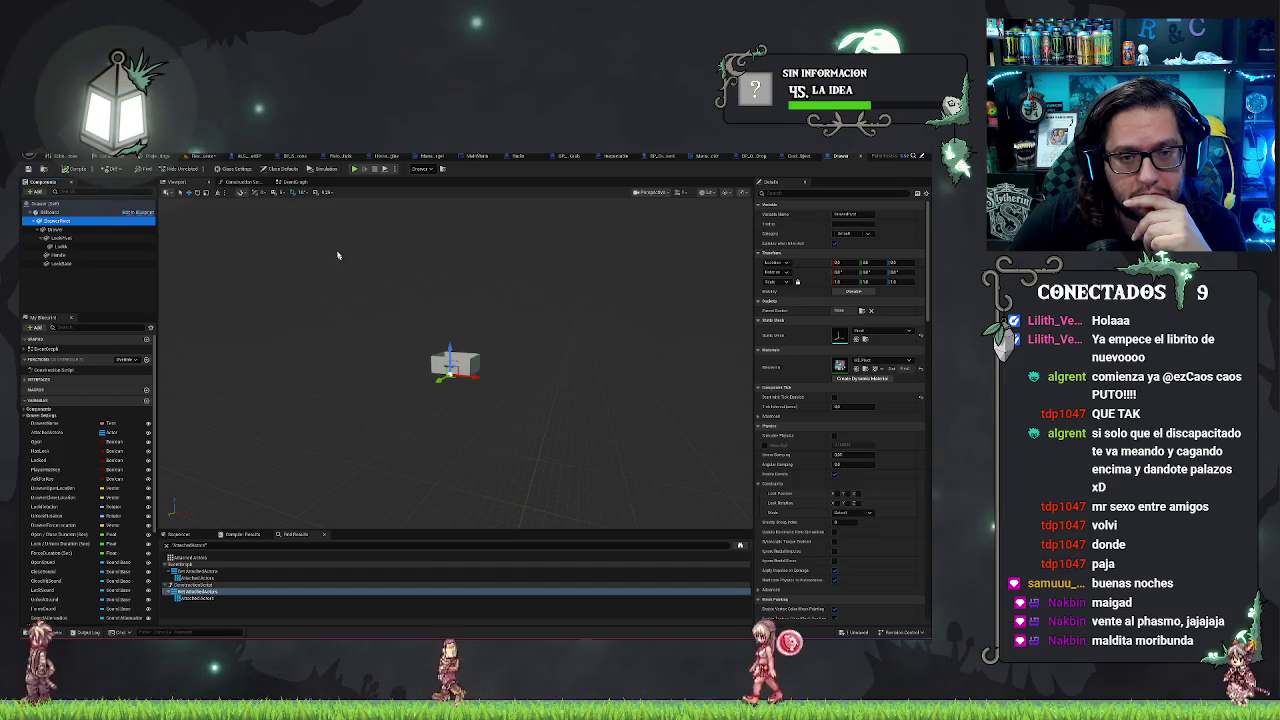
pyautogui.click(295, 183)
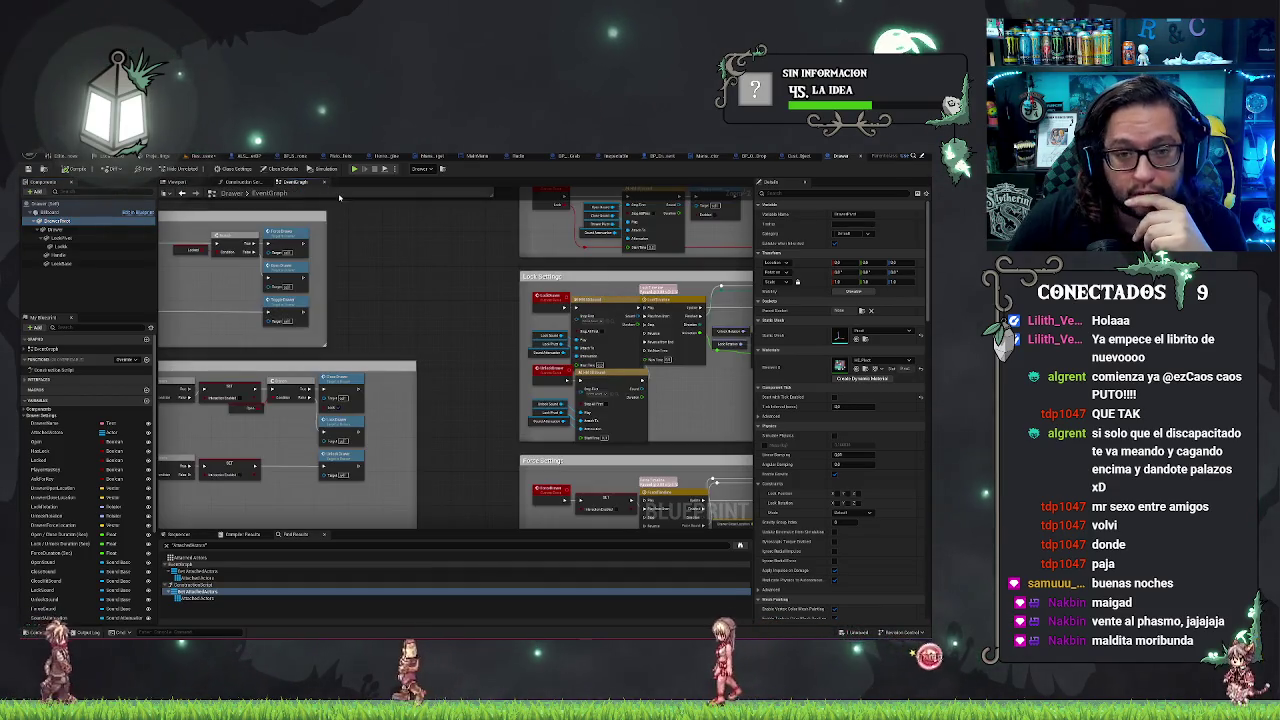
pyautogui.click(238, 182)
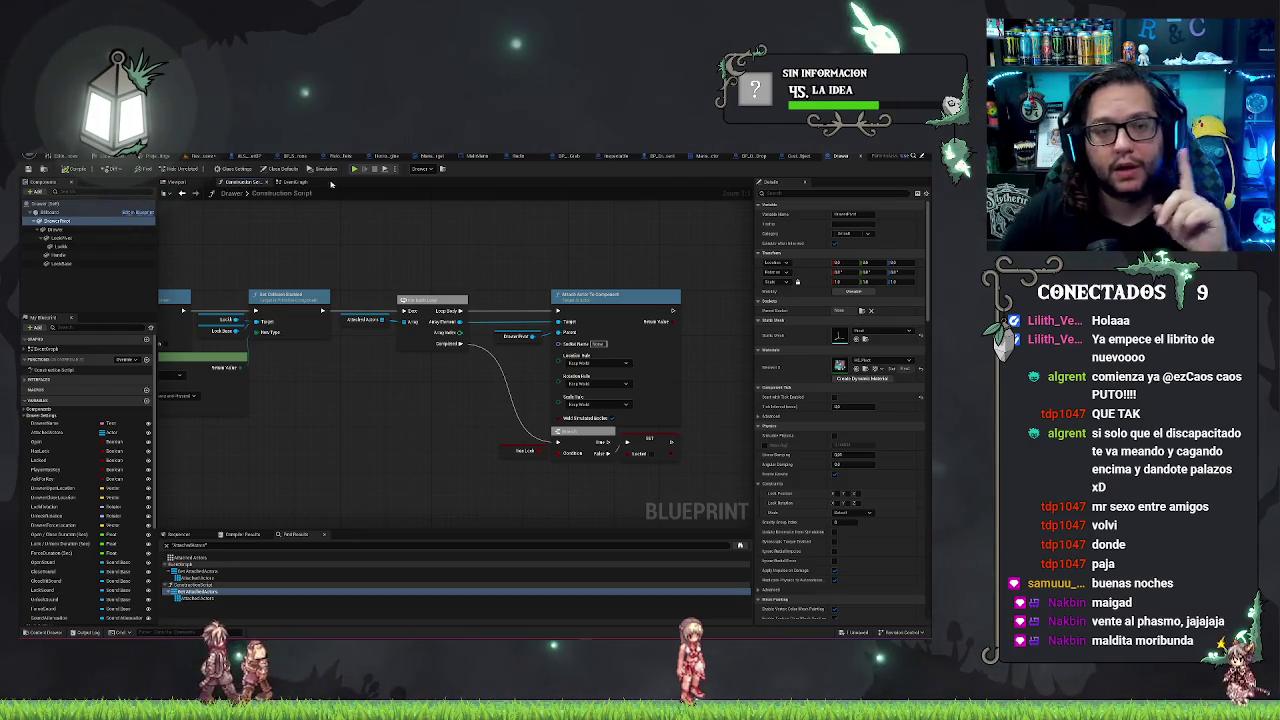
pyautogui.click(182, 157)
pyautogui.moveTo(574, 381); pyautogui.dragTo(540, 367)
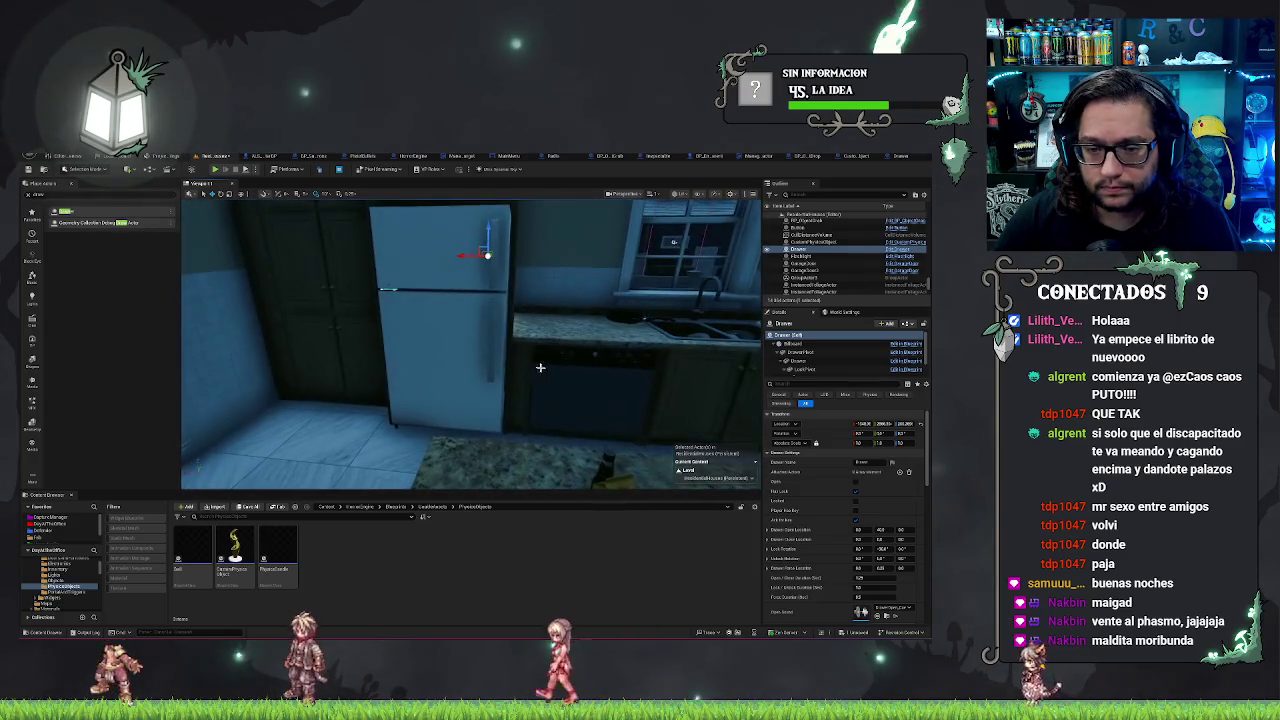
# Step: Select the fridge door actor and swing the camera around for a side view of it
pyautogui.click(445, 330)
pyautogui.moveTo(445, 330); pyautogui.dragTo(445, 330)
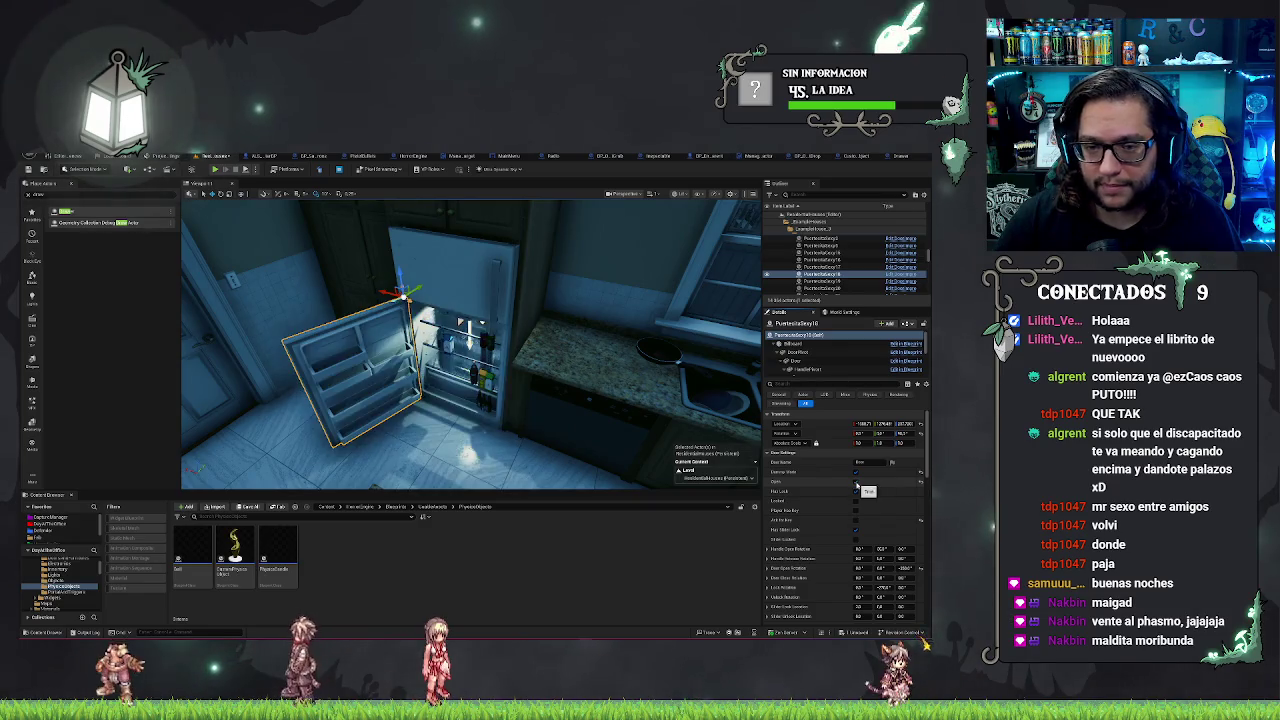
pyautogui.moveTo(728, 462); pyautogui.dragTo(728, 462)
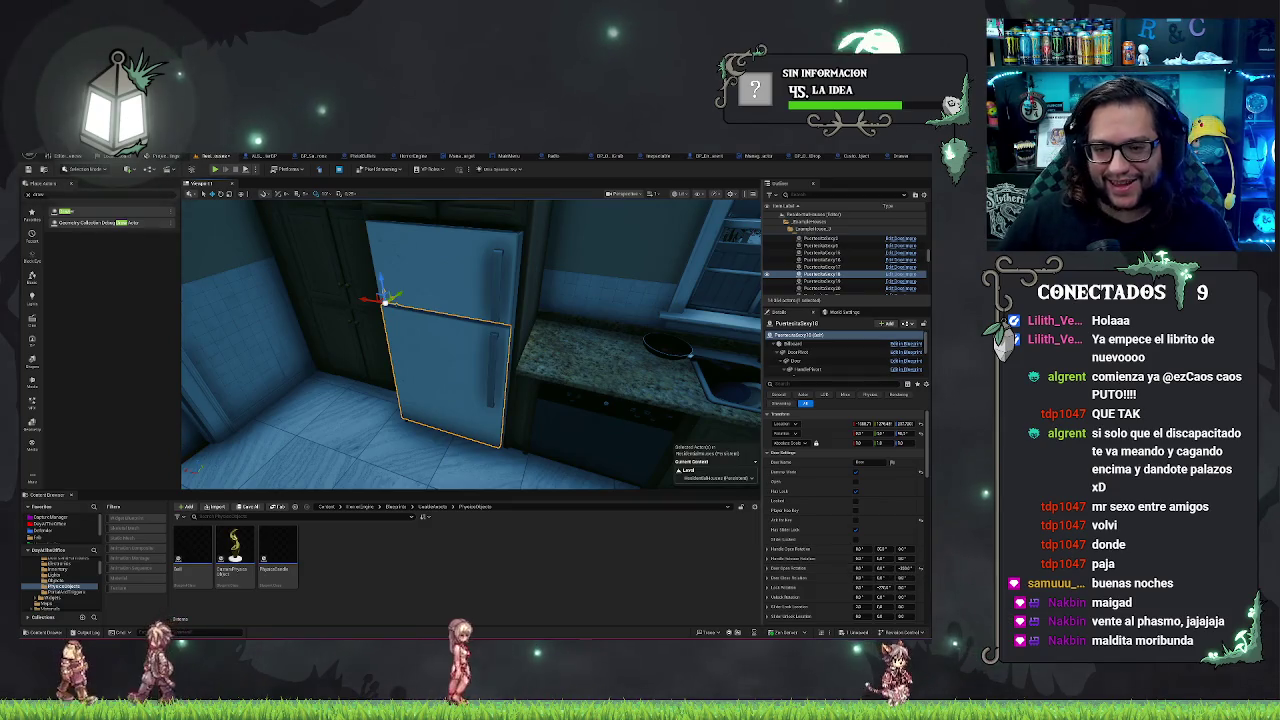
pyautogui.moveTo(600, 400); pyautogui.dragTo(636, 381)
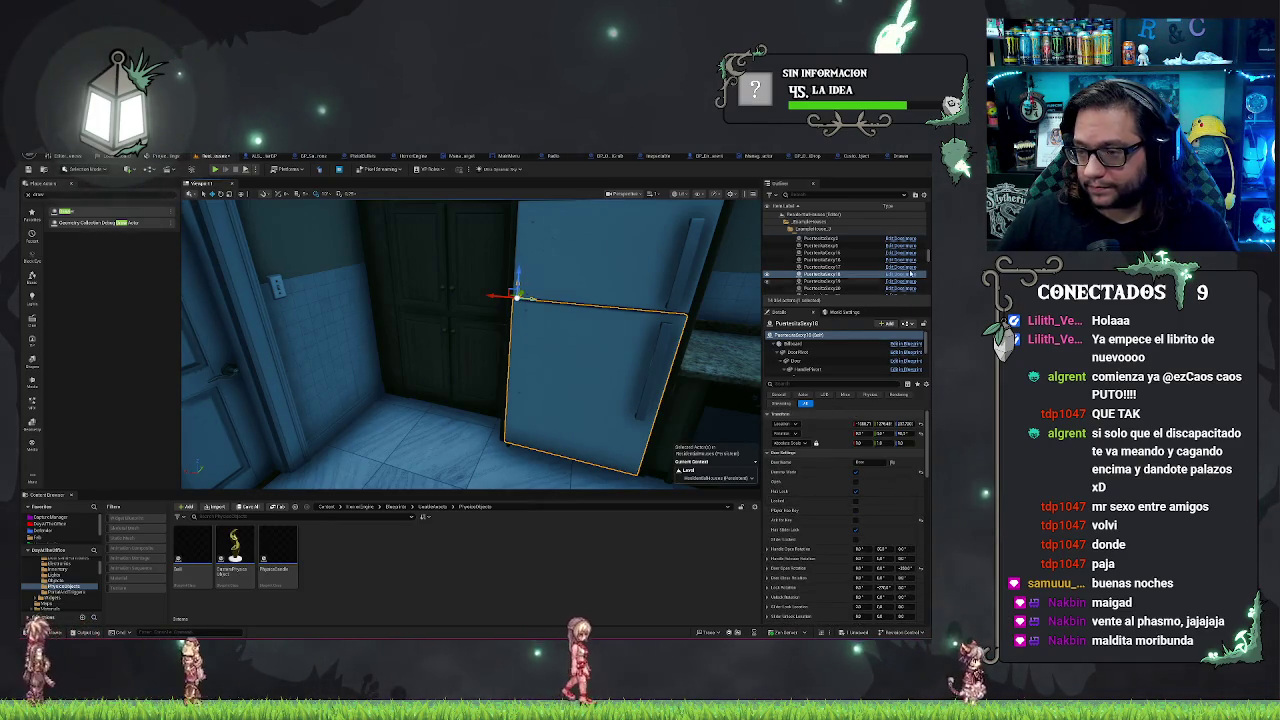
# Step: Open the door Blueprint's Construction Script and look over its Event Graph node groups
pyautogui.click(900, 281)
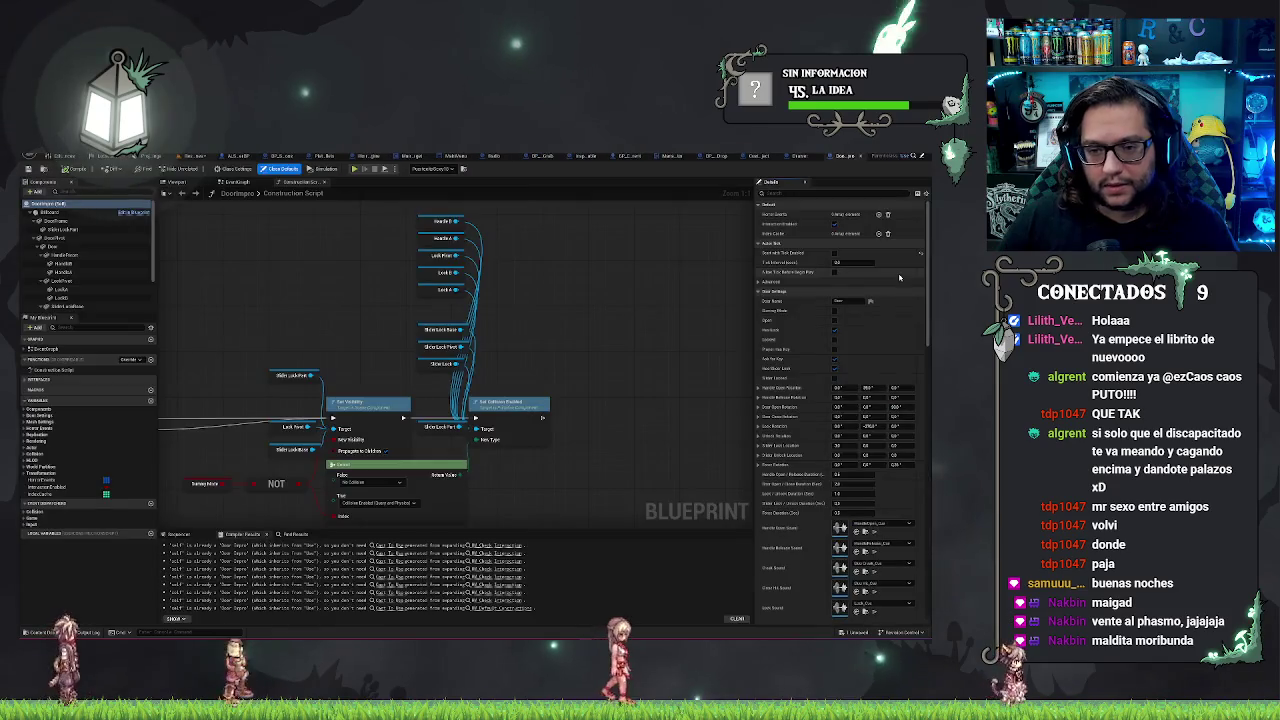
pyautogui.moveTo(350, 284); pyautogui.dragTo(480, 284)
pyautogui.click(243, 181)
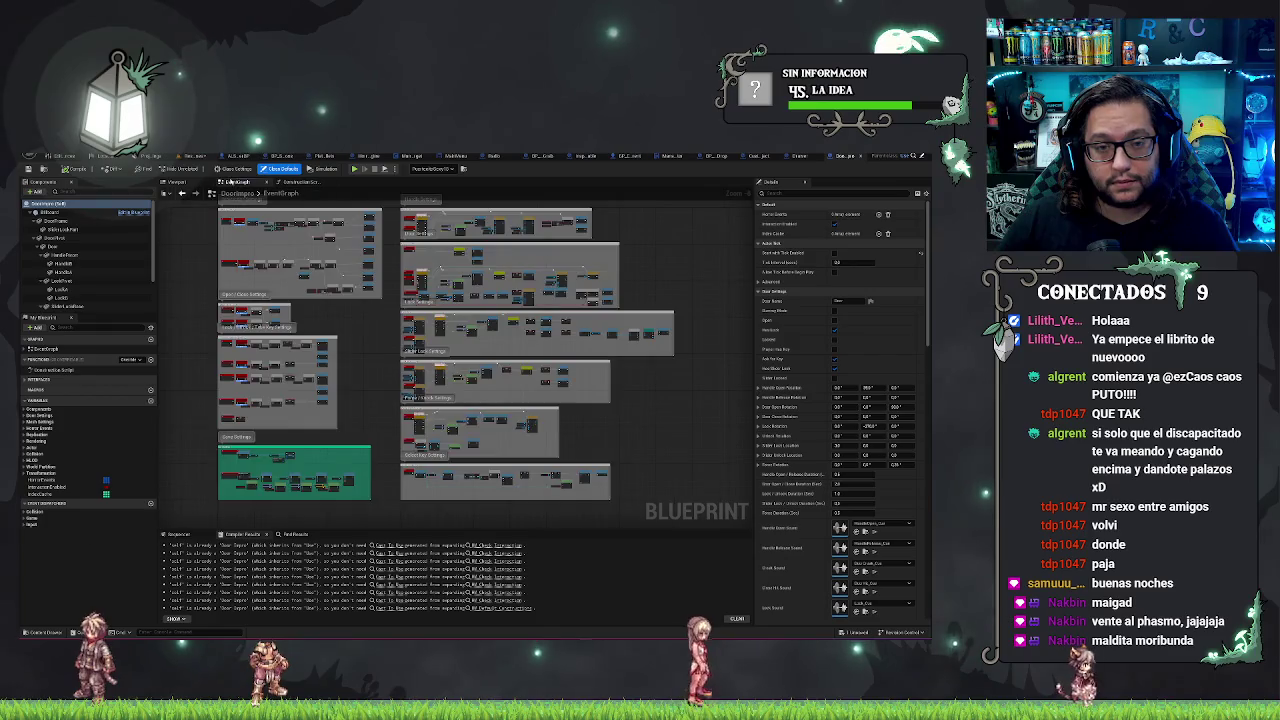
pyautogui.moveTo(331, 318); pyautogui.dragTo(457, 407)
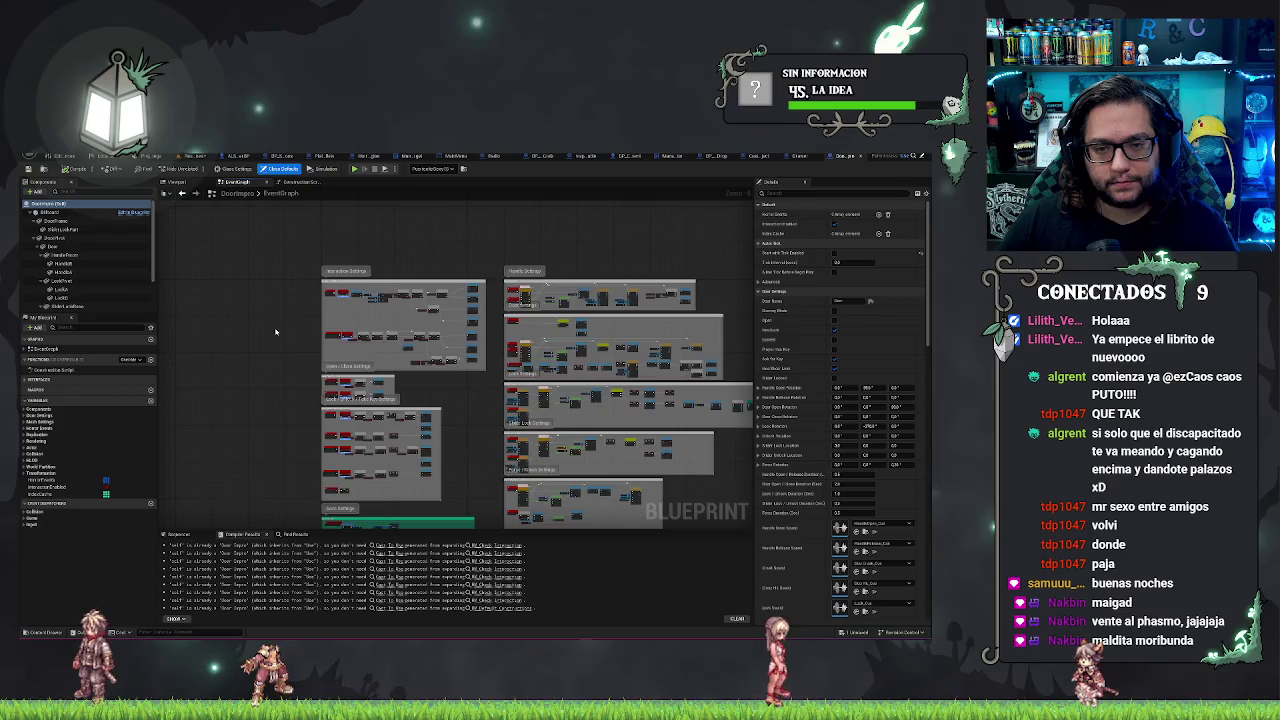
pyautogui.moveTo(276, 332); pyautogui.dragTo(310, 356)
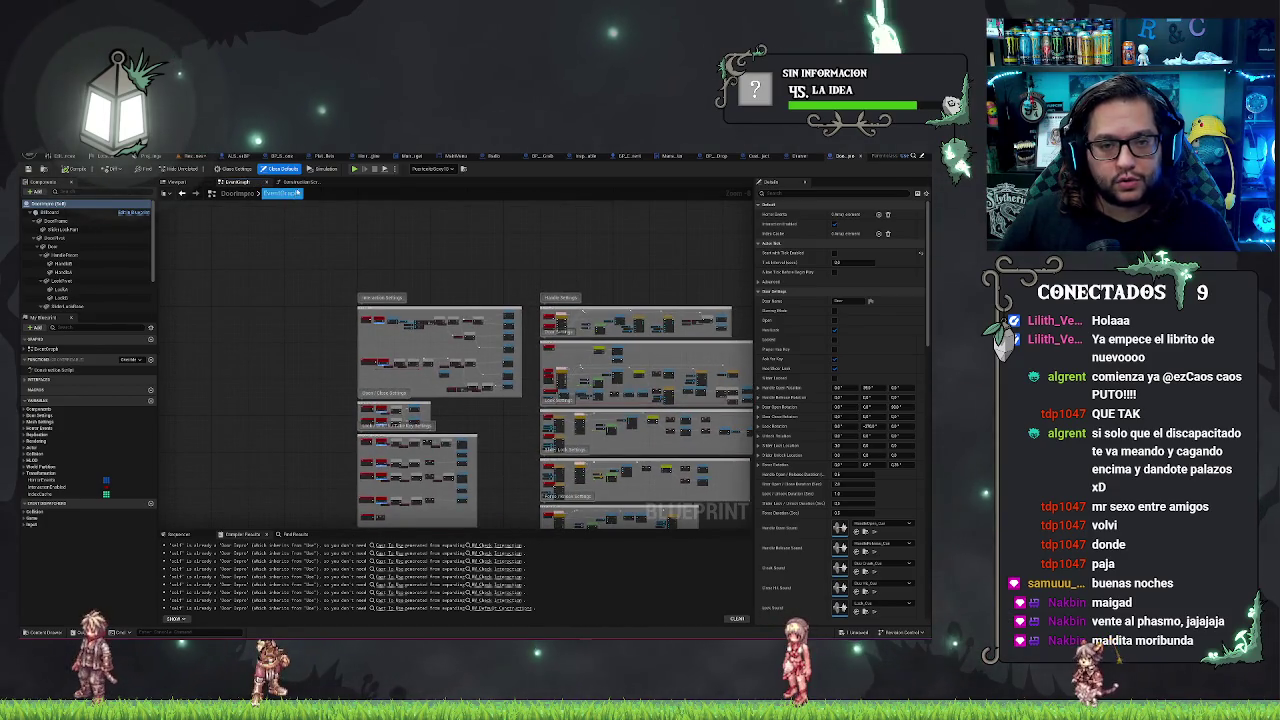
# Step: Pan along the door's Construction Script to centre the blue Set nodes at its end
pyautogui.click(304, 183)
pyautogui.moveTo(464, 357)
pyautogui.mouseDown()
pyautogui.moveTo(434, 357)
pyautogui.moveTo(504, 350)
pyautogui.mouseUp()
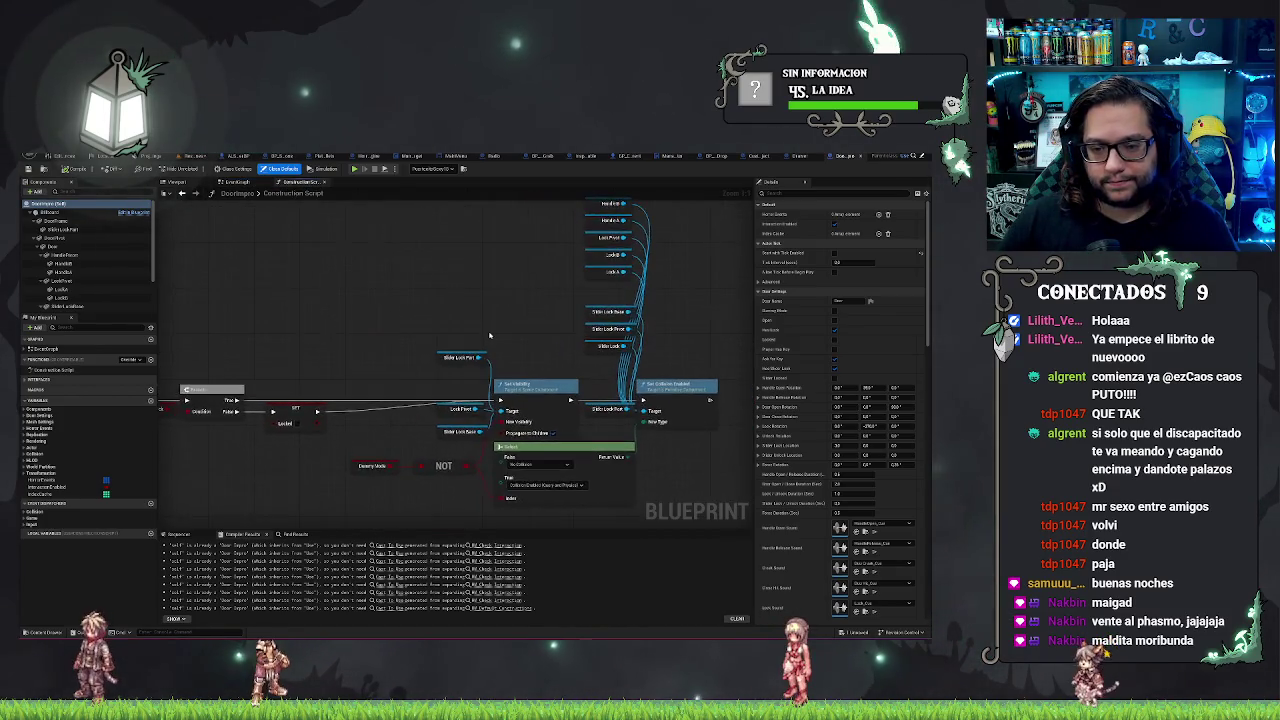
pyautogui.scroll(-1, 367, 325)
pyautogui.scroll(-3, 449, 309)
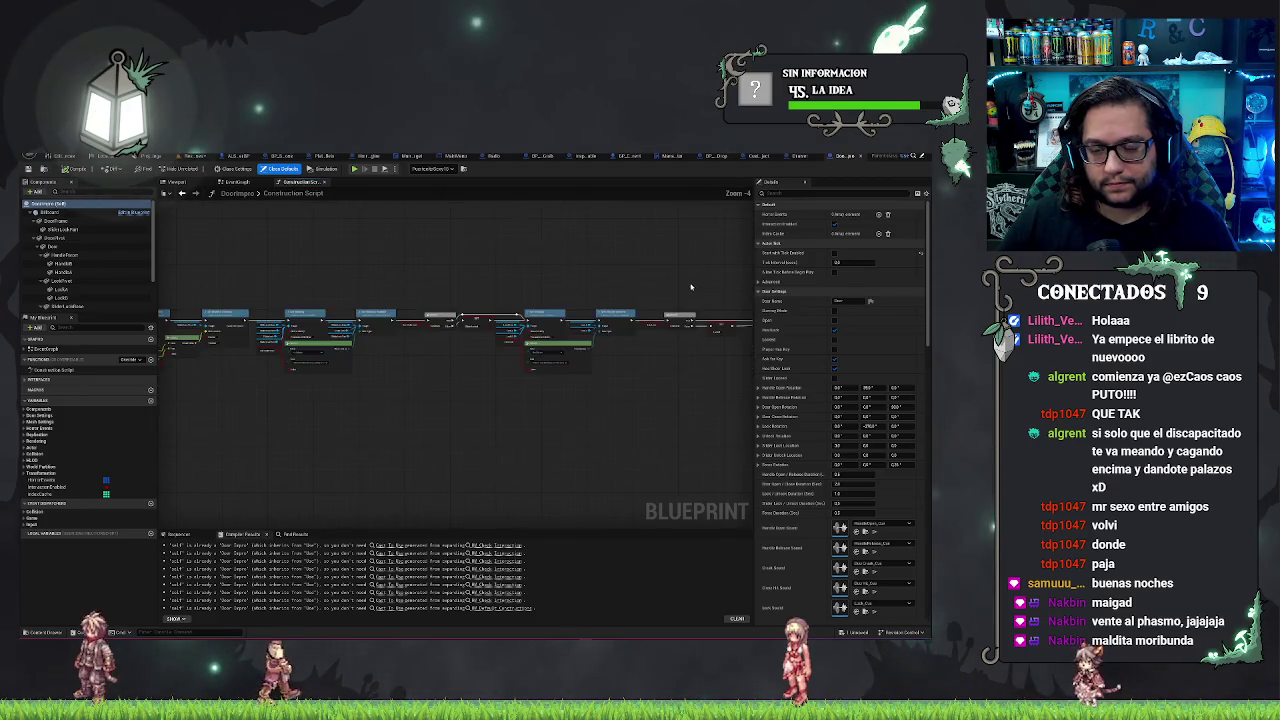
pyautogui.moveTo(462, 320)
pyautogui.mouseDown()
pyautogui.moveTo(340, 298)
pyautogui.moveTo(700, 283)
pyautogui.moveTo(580, 374)
pyautogui.moveTo(300, 400)
pyautogui.moveTo(161, 440)
pyautogui.moveTo(411, 346)
pyautogui.moveTo(494, 266)
pyautogui.moveTo(406, 389)
pyautogui.moveTo(632, 393)
pyautogui.mouseUp()
pyautogui.scroll(-1, 161, 440)
pyautogui.scroll(1, 446, 318)
pyautogui.scroll(-1, 632, 393)
pyautogui.scroll(3, 427, 366)
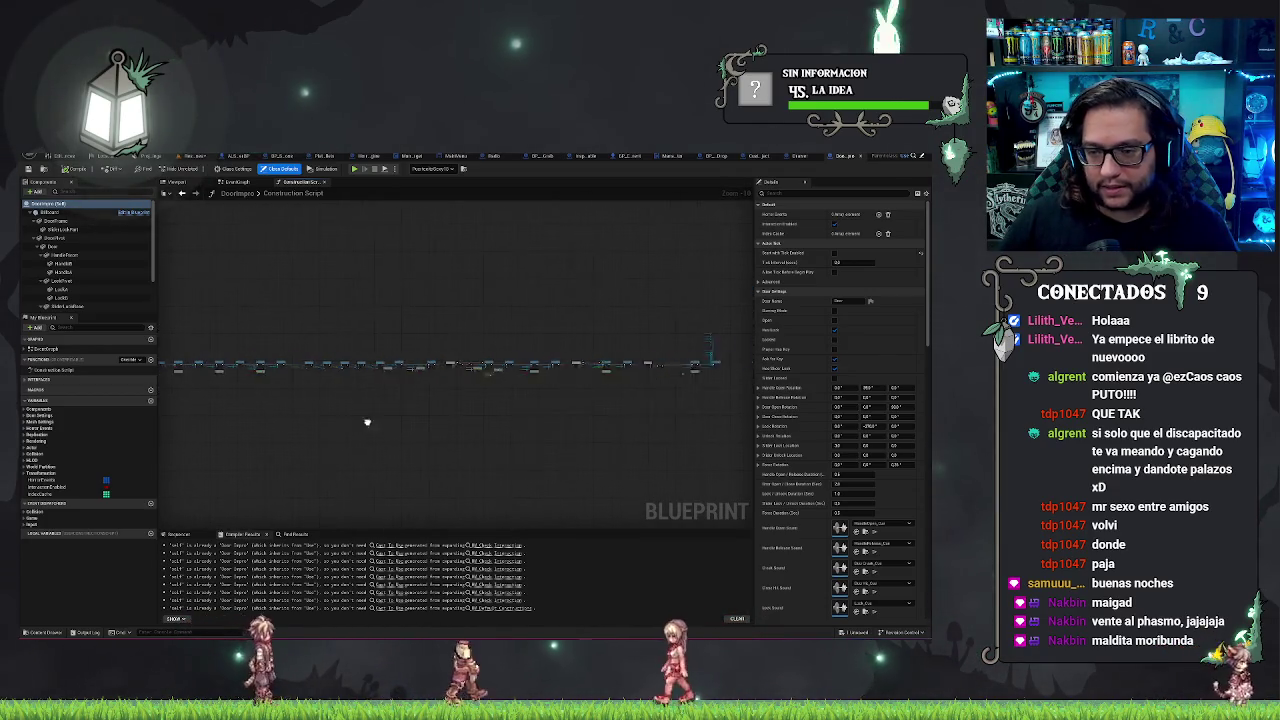
pyautogui.scroll(2, 427, 366)
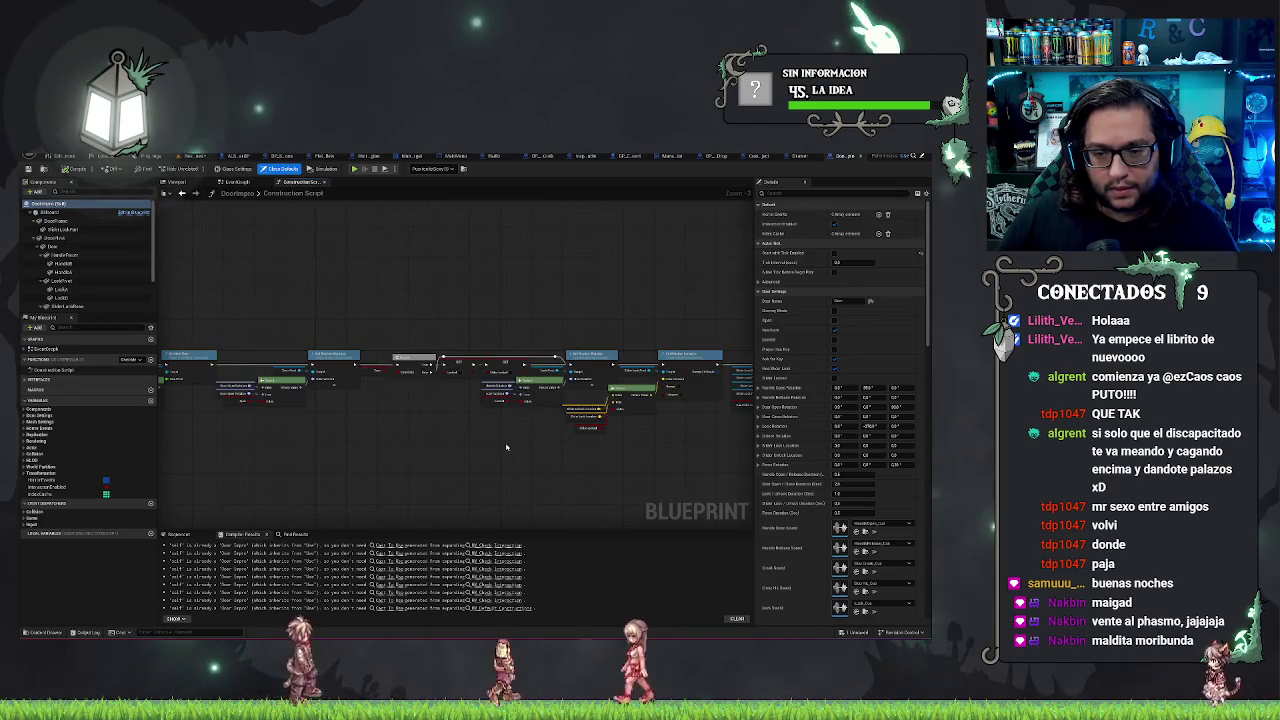
pyautogui.scroll(2, 251, 423)
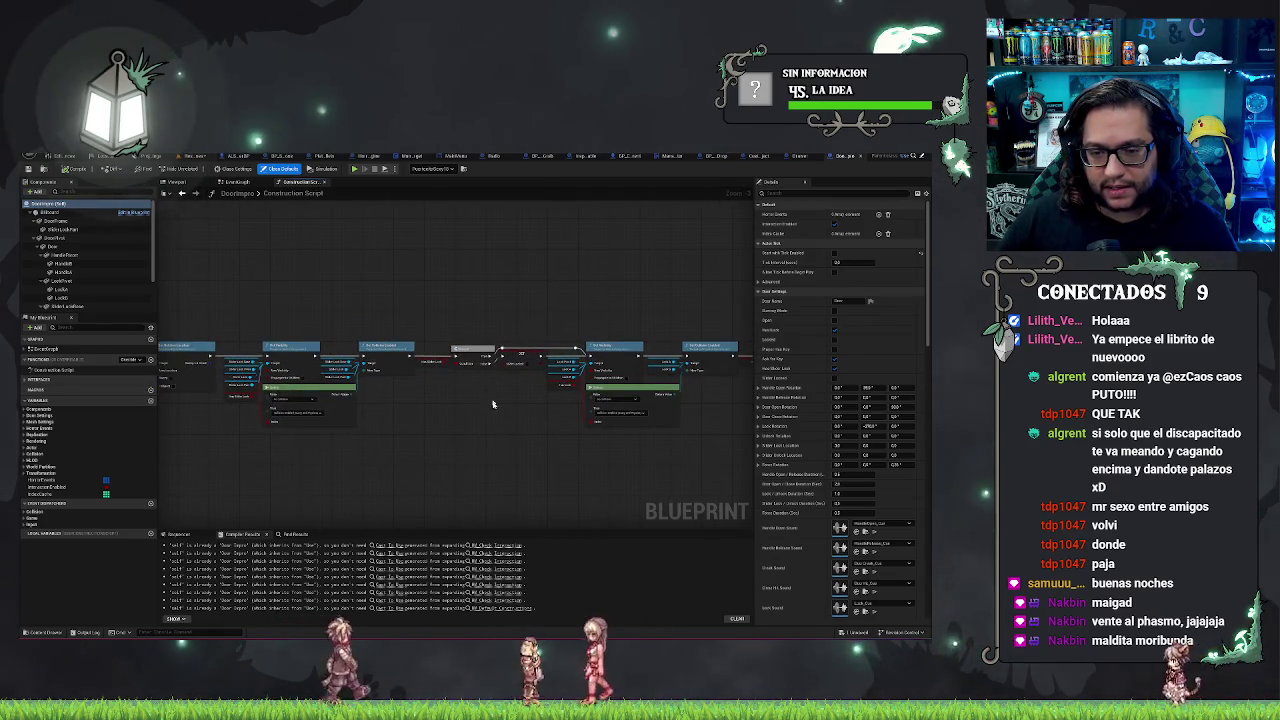
pyautogui.moveTo(362, 416); pyautogui.dragTo(213, 428)
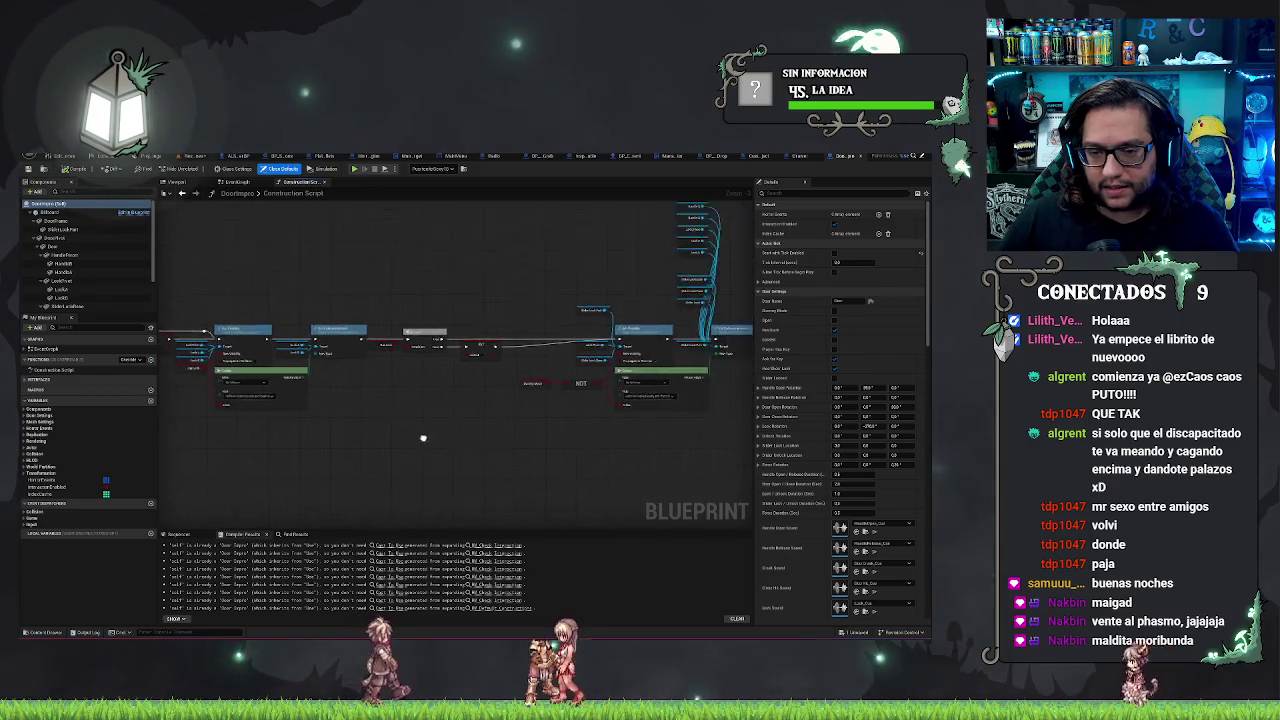
pyautogui.moveTo(423, 437); pyautogui.dragTo(241, 427)
pyautogui.scroll(5, 609, 390)
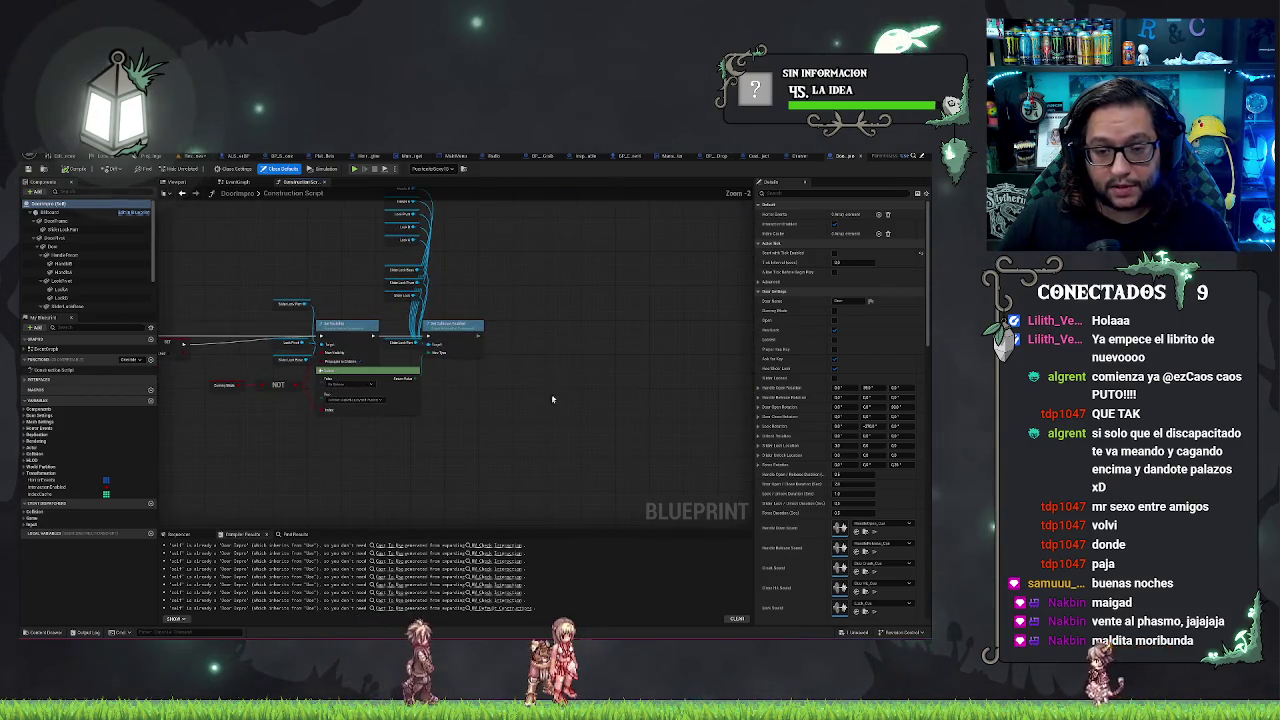
pyautogui.moveTo(424, 390); pyautogui.dragTo(436, 367)
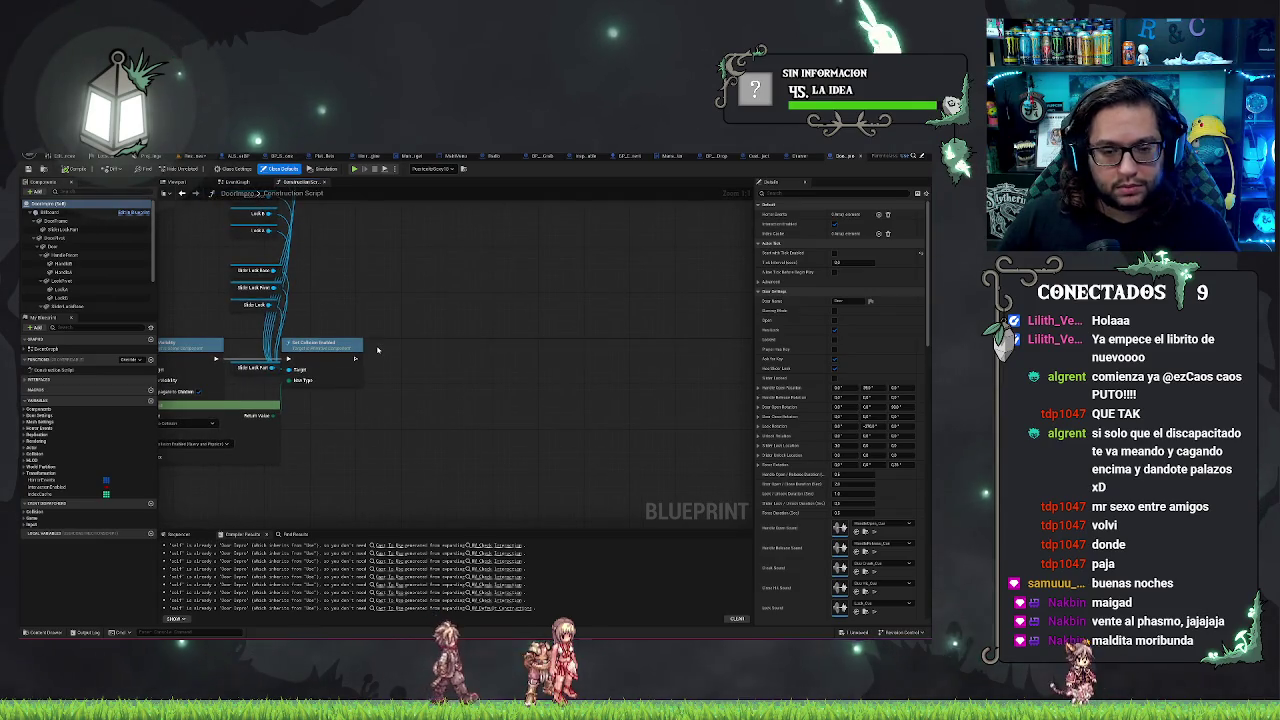
# Step: Select the Drawer's For Each Loop and Attach Actor To Component nodes, leaving out Drawer Pivot
pyautogui.click(796, 156)
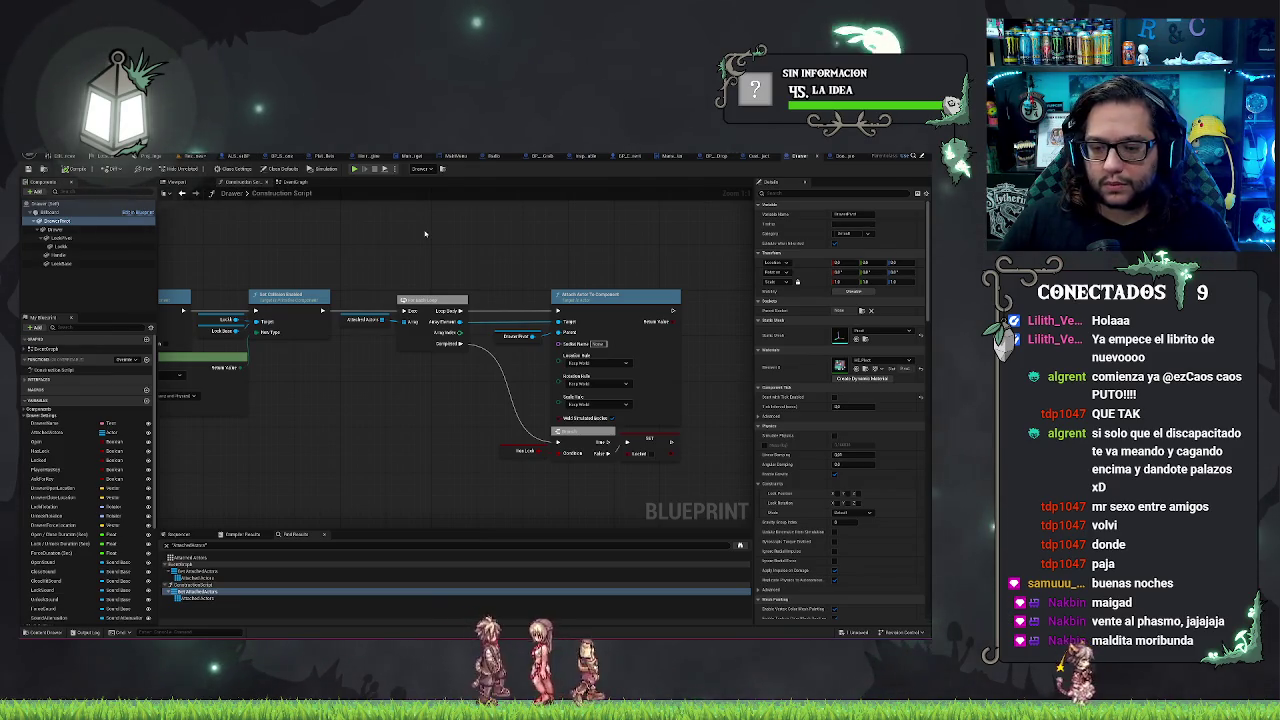
pyautogui.moveTo(424, 234)
pyautogui.mouseDown()
pyautogui.moveTo(560, 286)
pyautogui.moveTo(600, 340)
pyautogui.mouseUp()
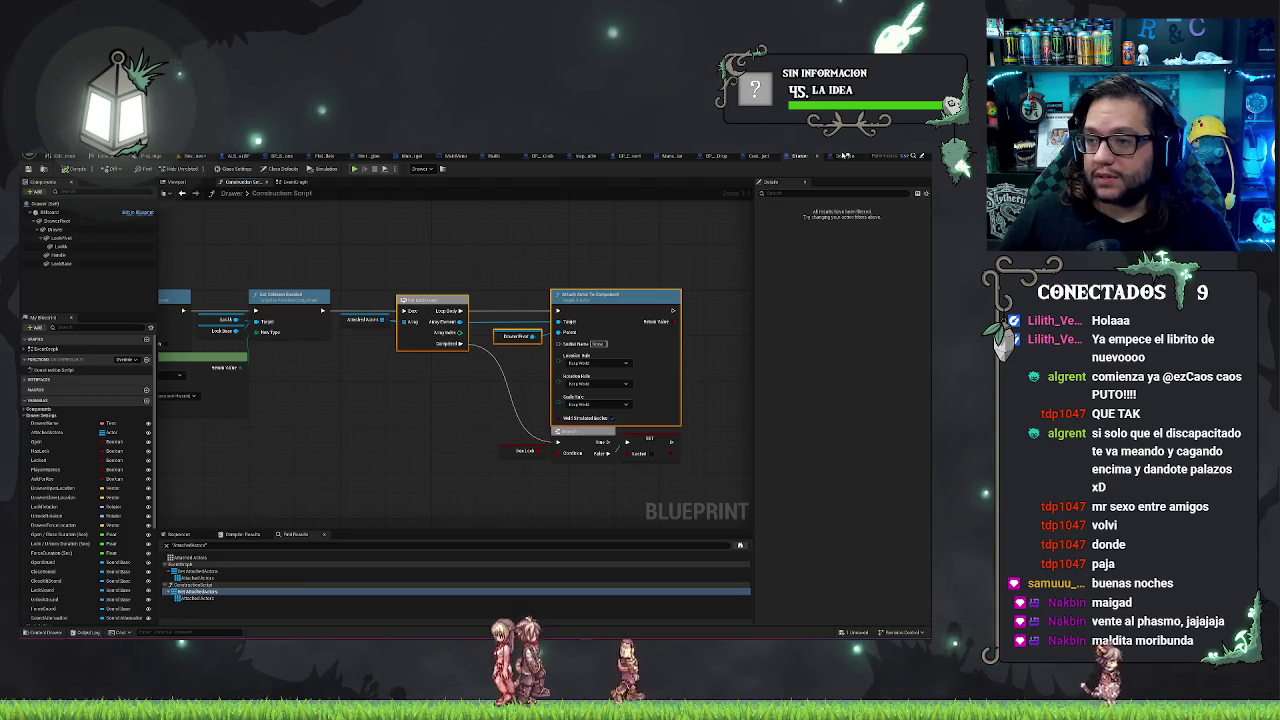
pyautogui.keyDown('ctrl'); pyautogui.click(517, 336); pyautogui.keyUp('ctrl')
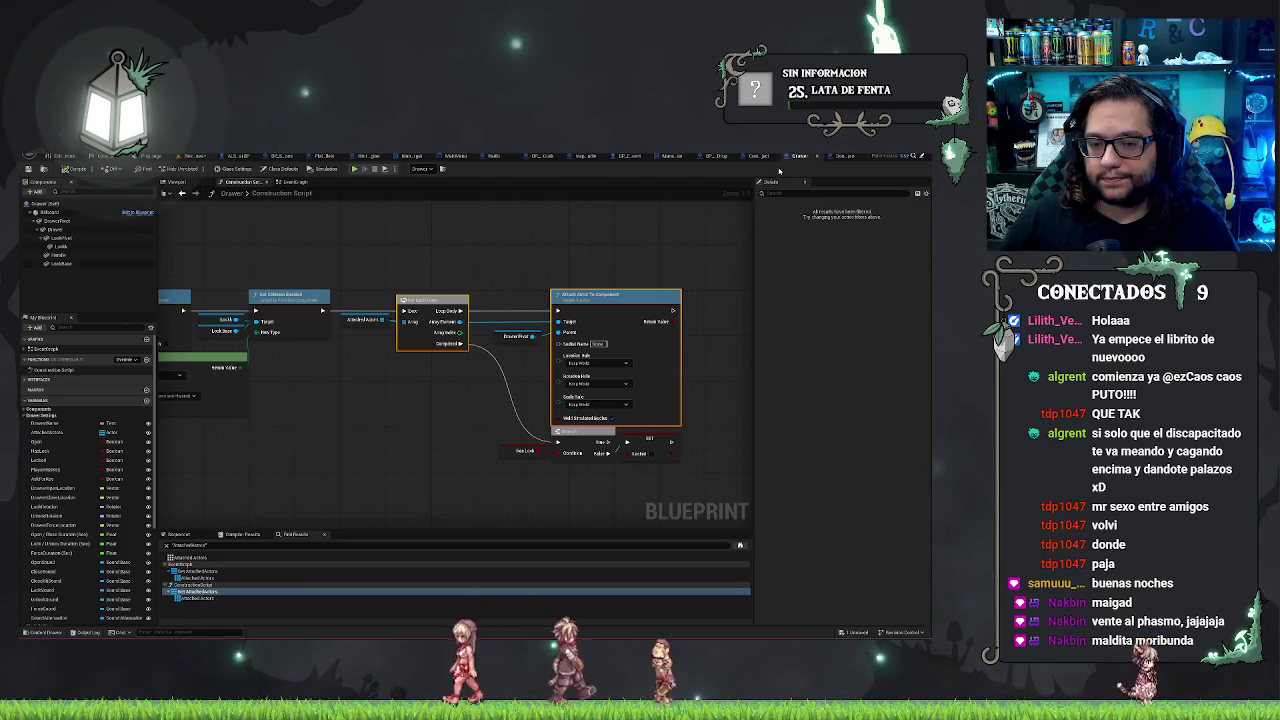
pyautogui.click(845, 156)
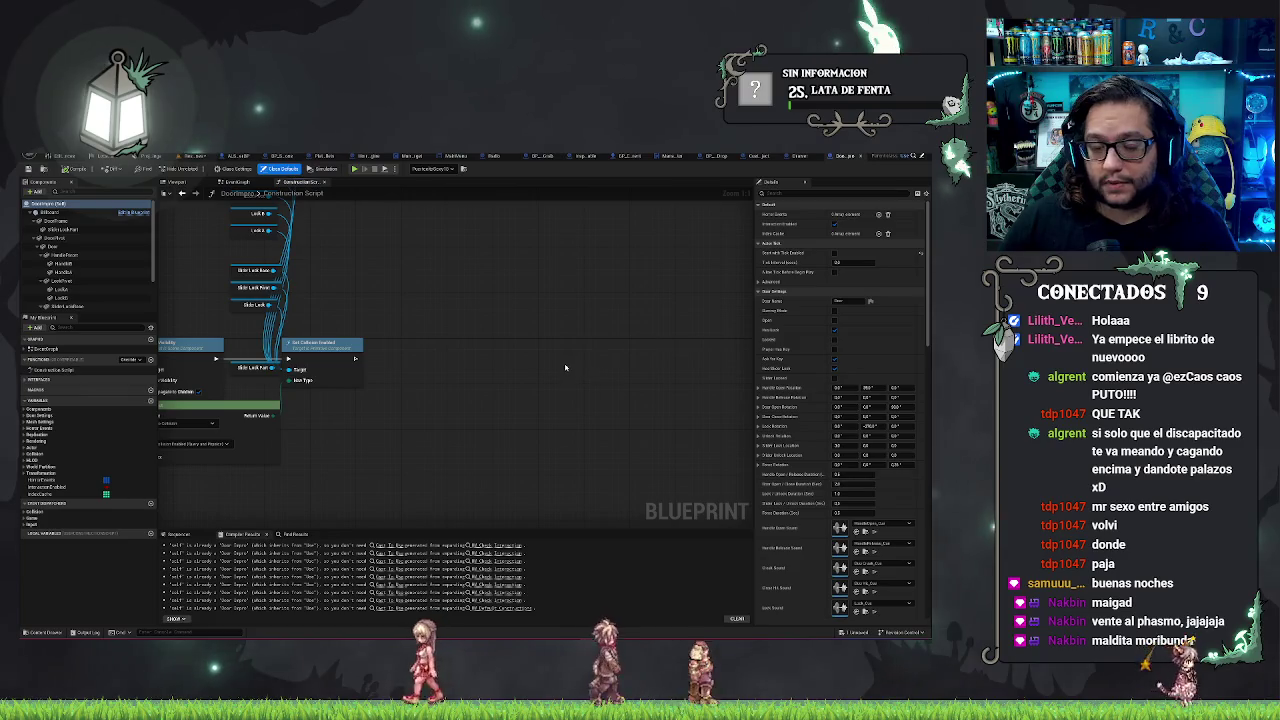
# Step: Paste the loop and attach nodes beside the Set Collision Enabled node in the door graph
pyautogui.hotkey('ctrl', 'v')
pyautogui.moveTo(543, 363)
pyautogui.mouseDown()
pyautogui.moveTo(466, 343)
pyautogui.moveTo(478, 349)
pyautogui.moveTo(355, 358)
pyautogui.mouseUp()
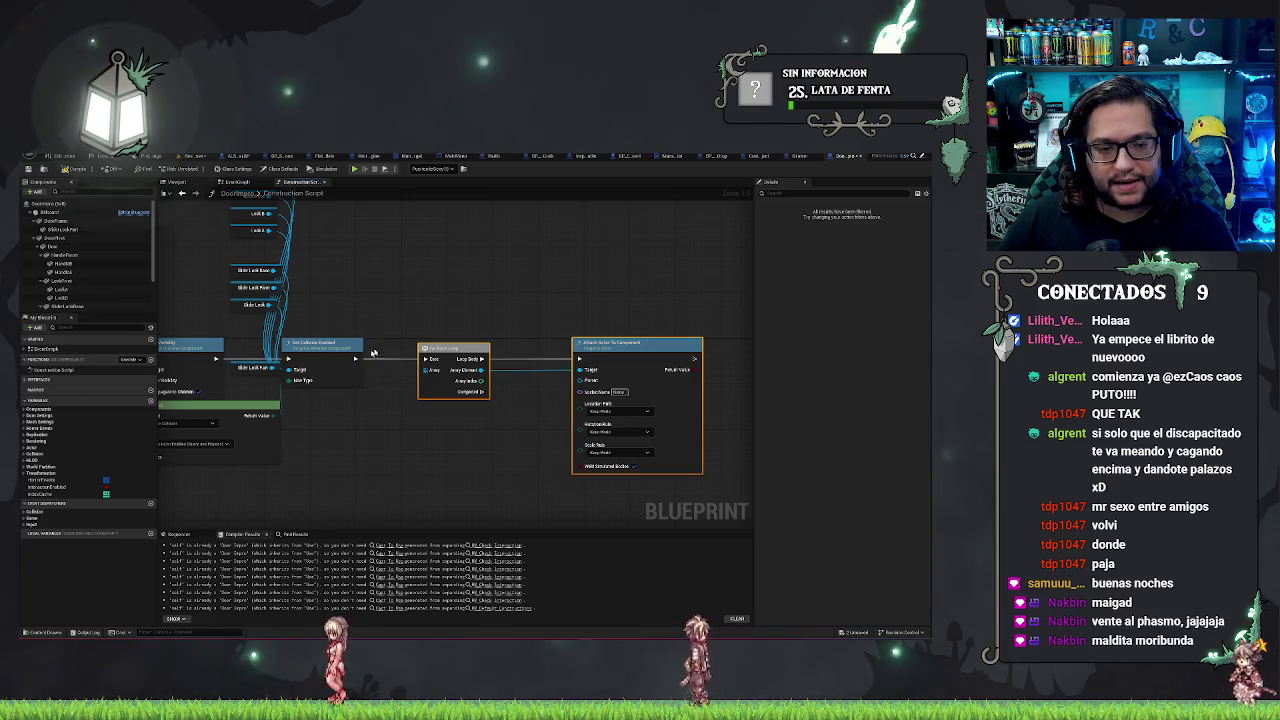
pyautogui.click(800, 157)
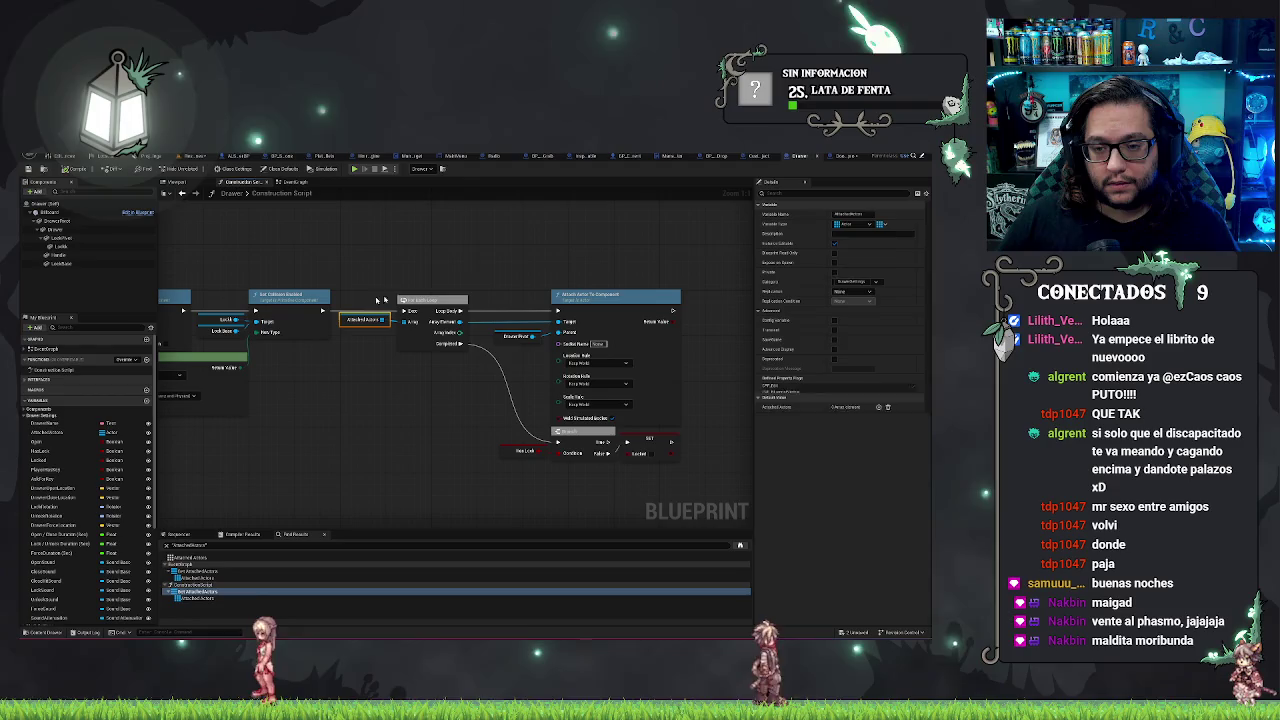
pyautogui.click(843, 157)
# Step: Add a DoorPivot getter wired to the Parent pin and paste an Attached Actors getter
pyautogui.hotkey('ctrl', 'v')
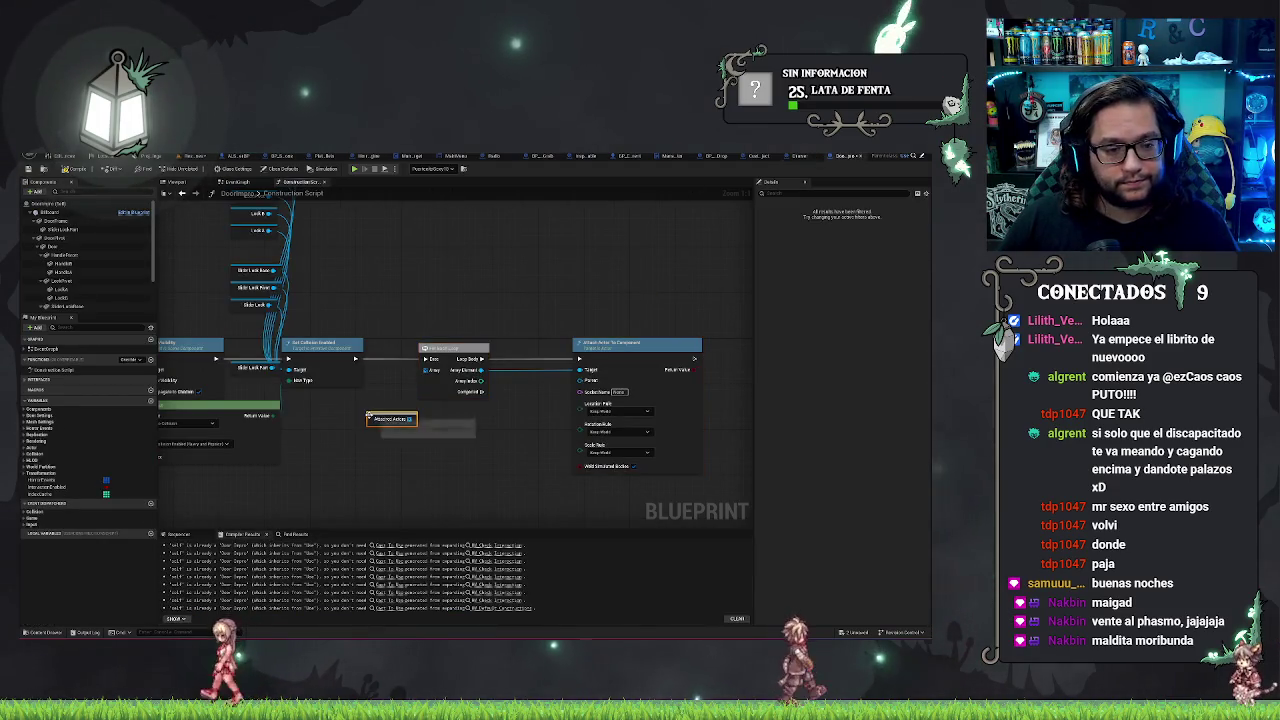
pyautogui.click(52, 238)
pyautogui.moveTo(52, 238); pyautogui.dragTo(548, 388)
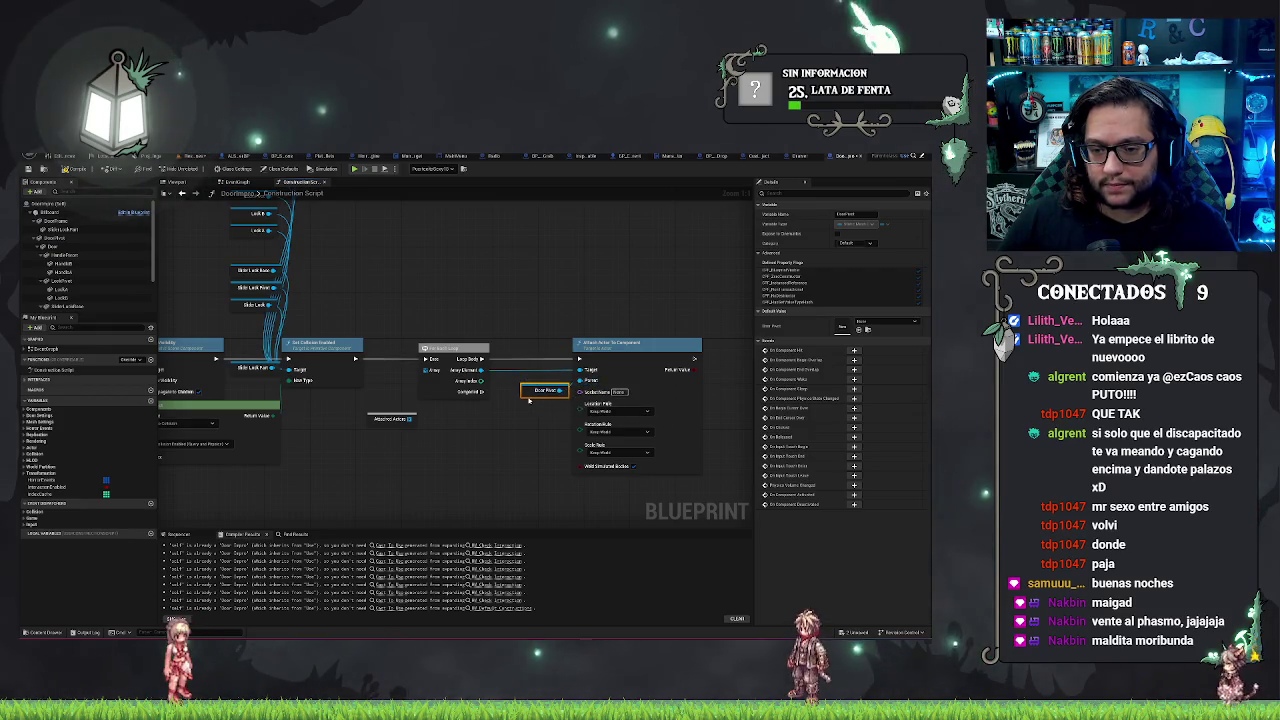
pyautogui.click(612, 344)
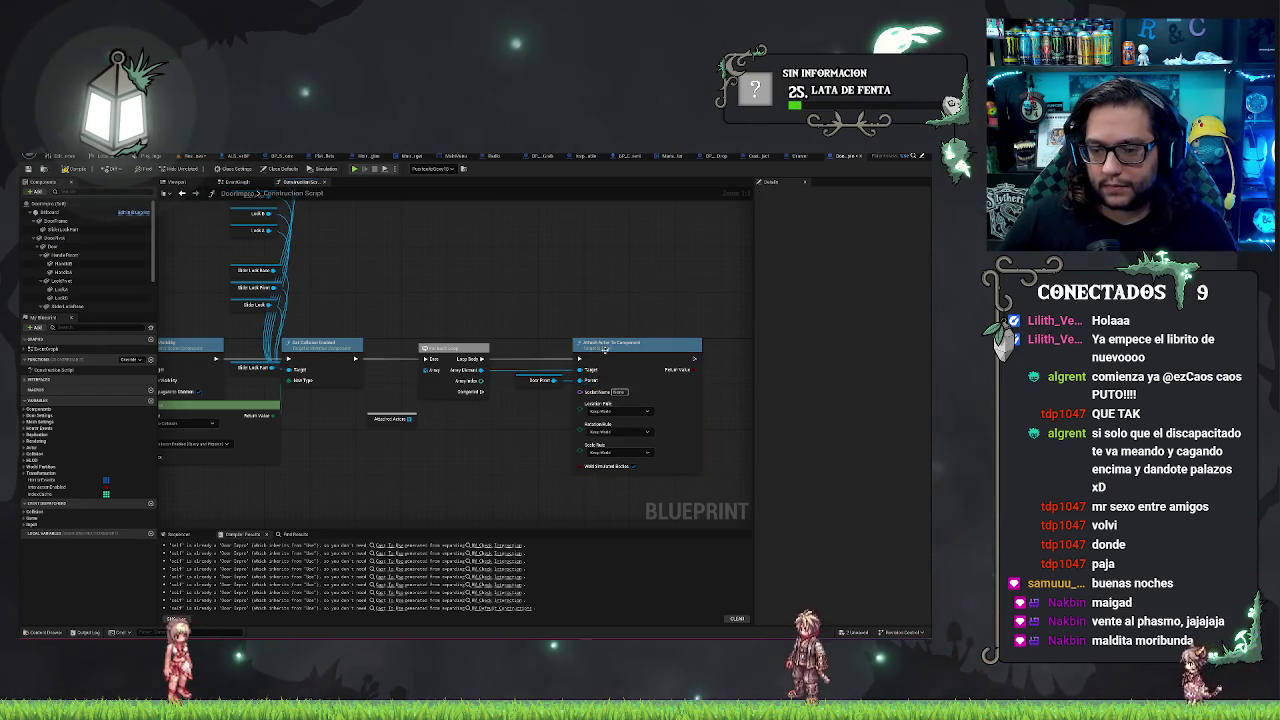
pyautogui.click(795, 157)
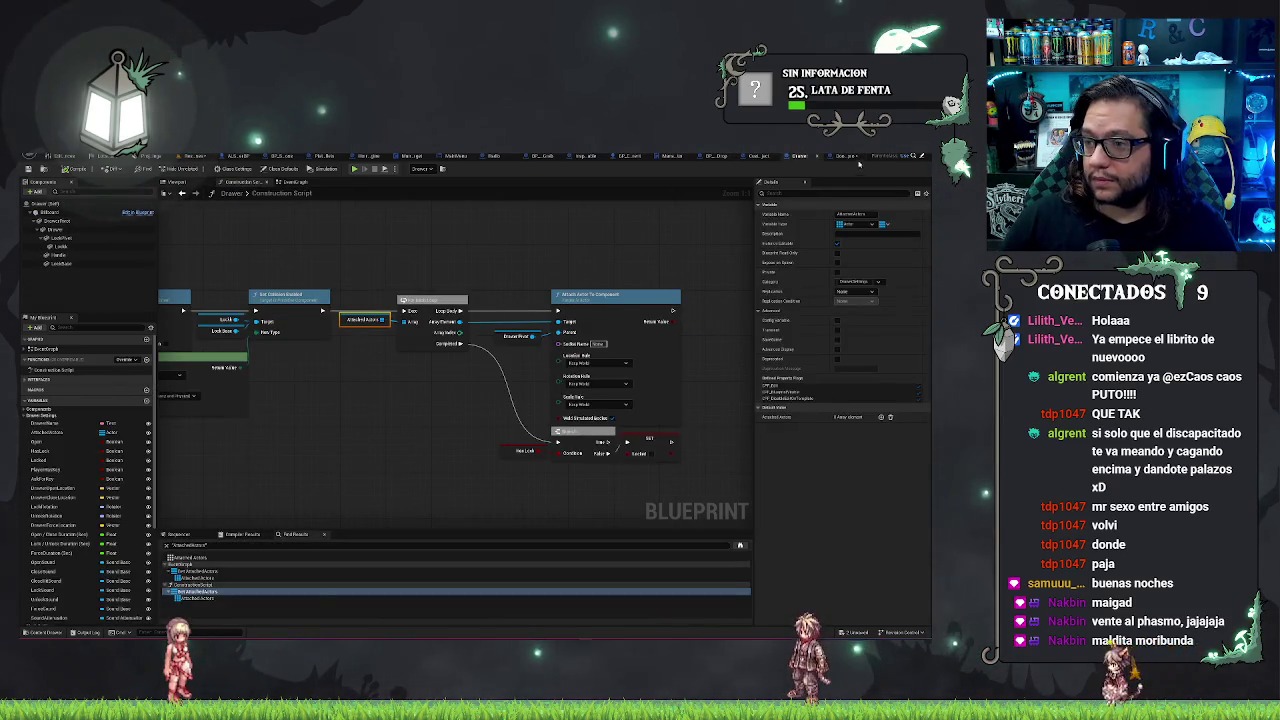
pyautogui.click(838, 157)
pyautogui.click(431, 418)
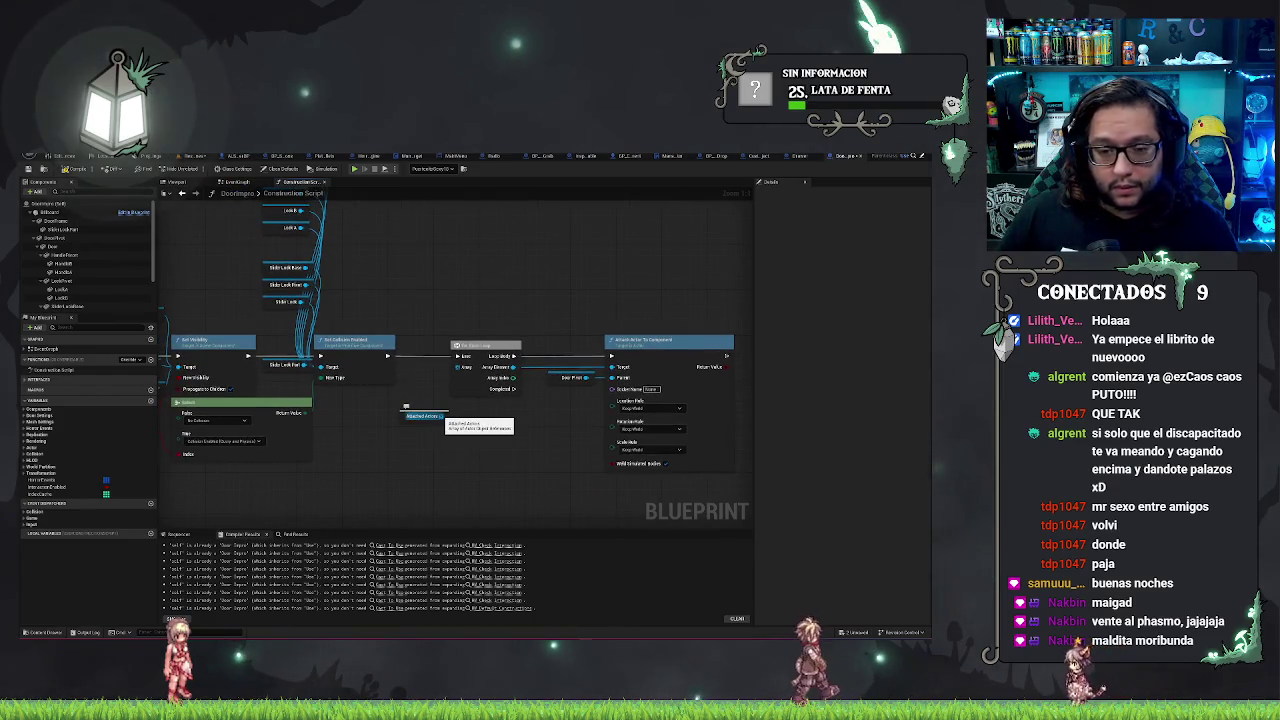
# Step: Create the AttachedActors variable in the door Blueprint, compile, and make it Instance Editable
pyautogui.rightClick(401, 418)
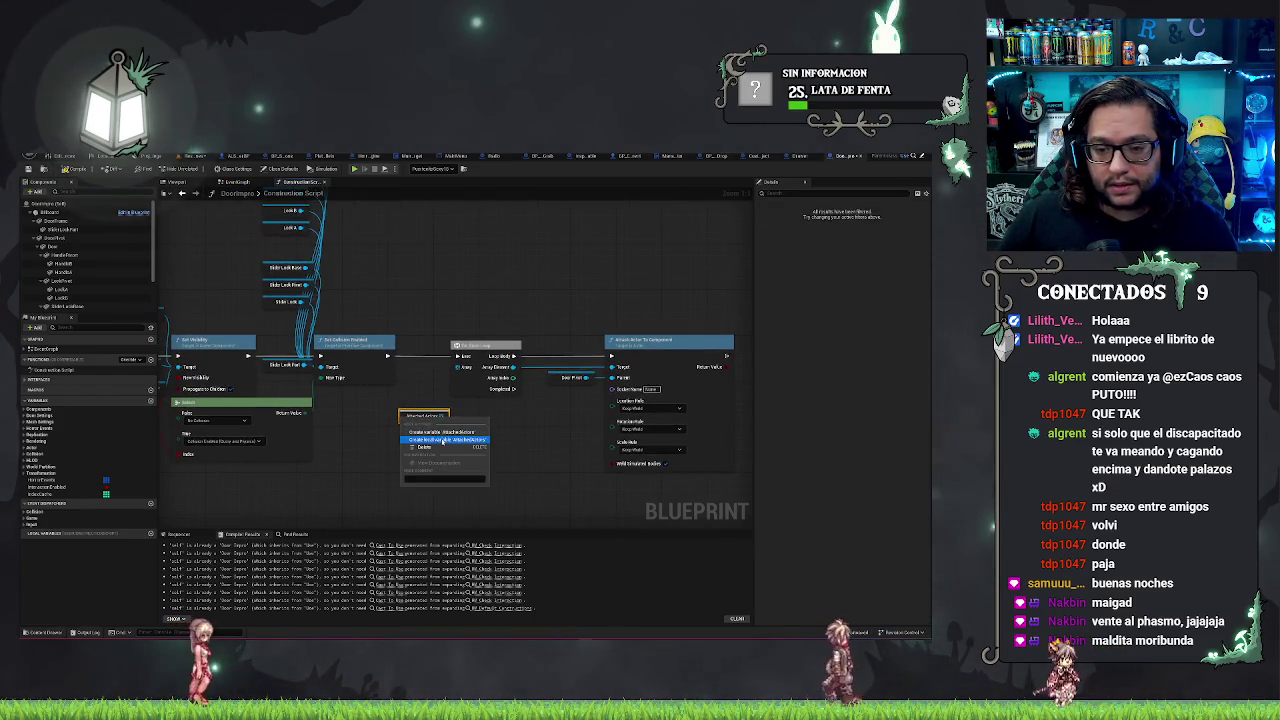
pyautogui.click(444, 440)
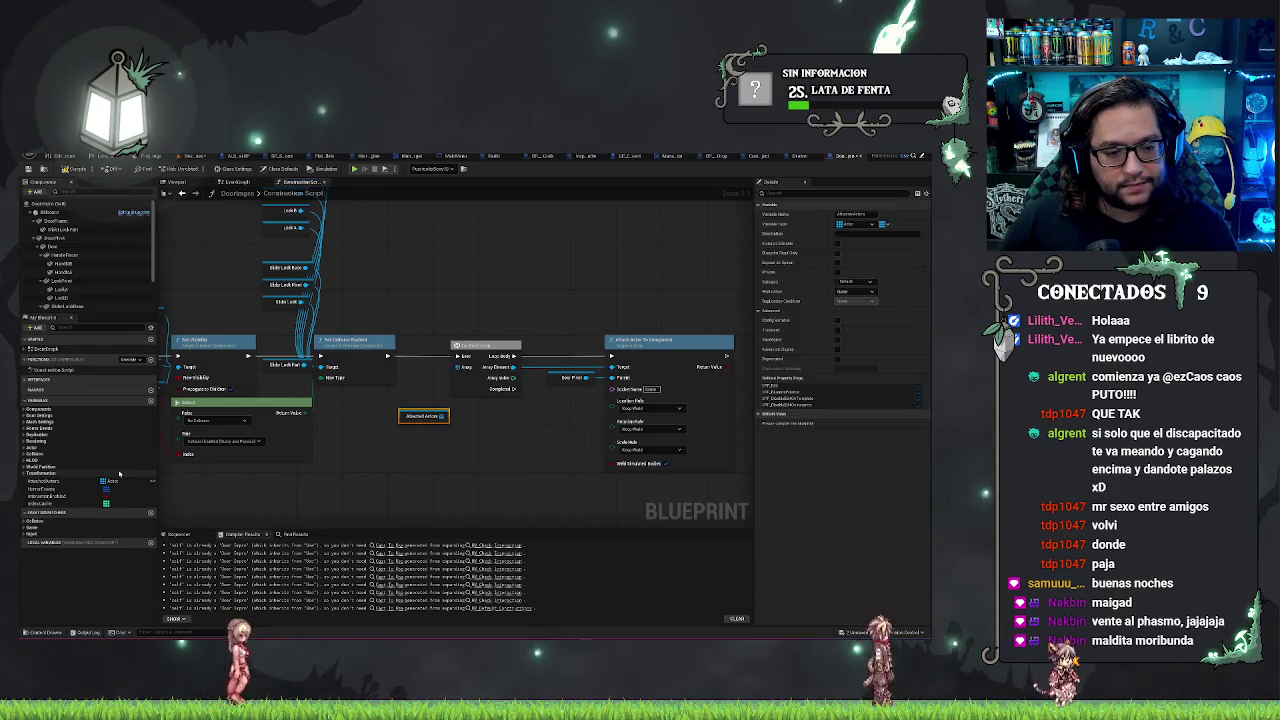
pyautogui.click(30, 482)
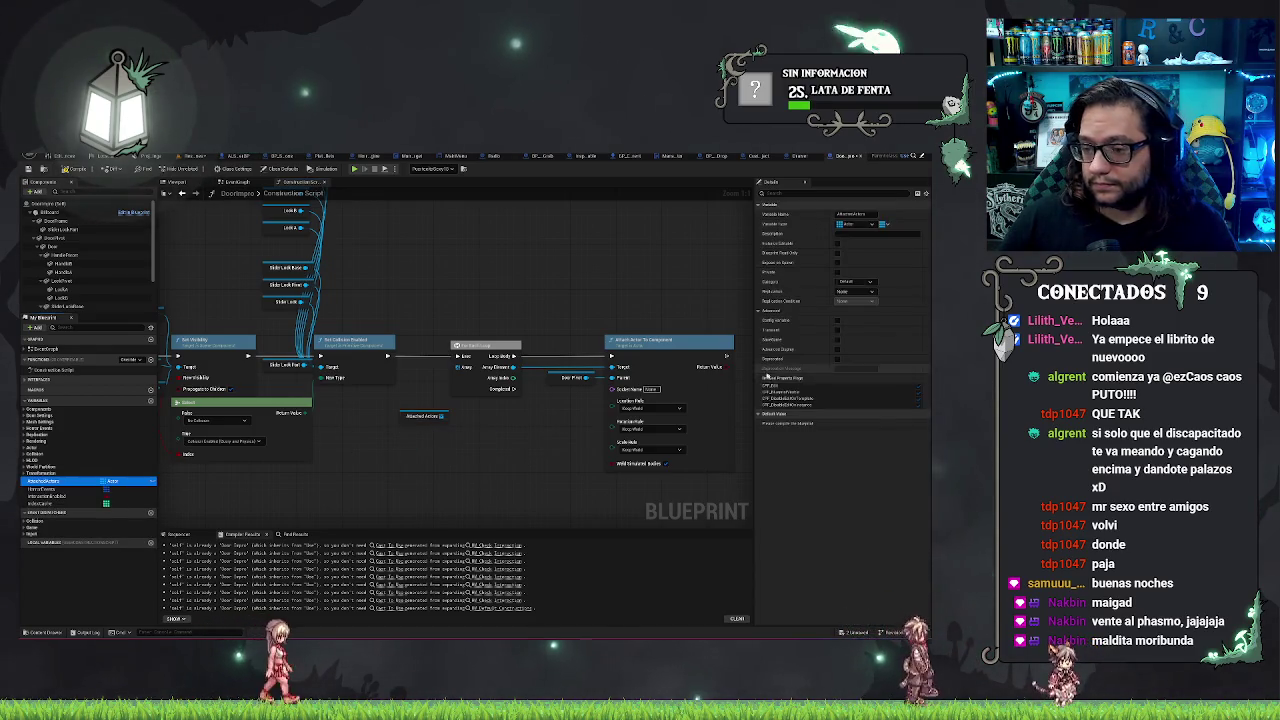
pyautogui.click(70, 169)
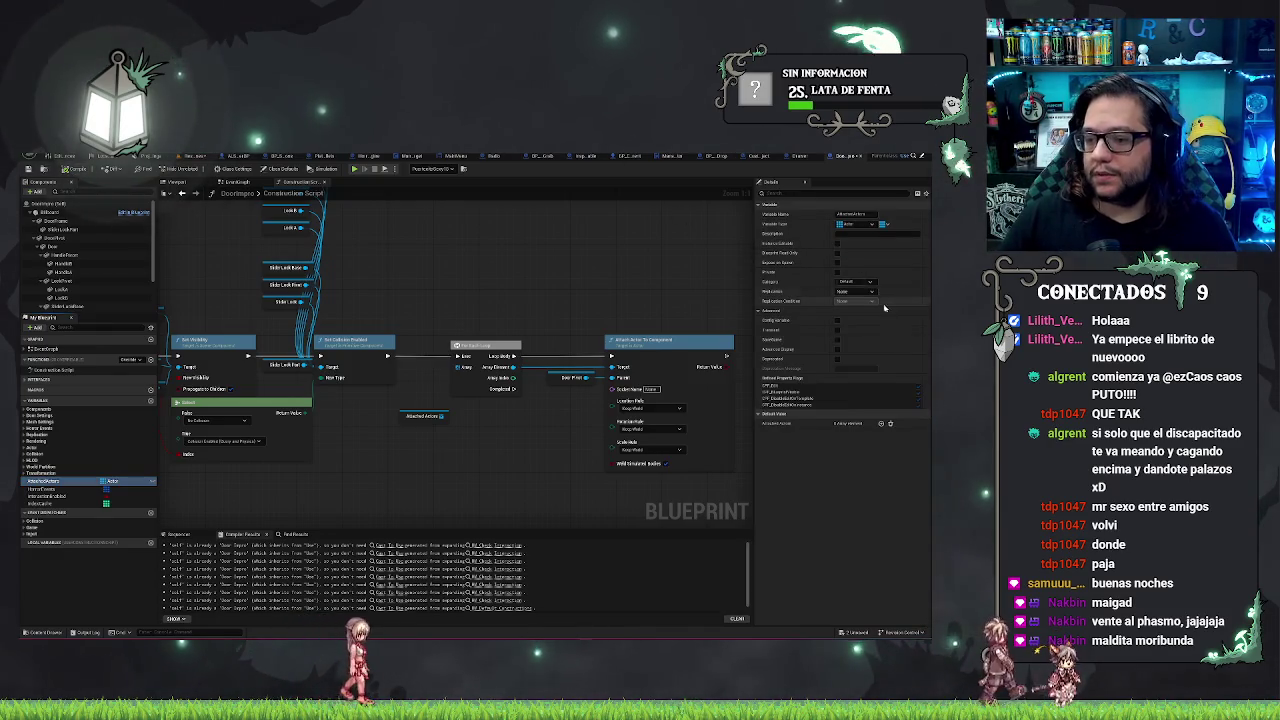
pyautogui.click(837, 244)
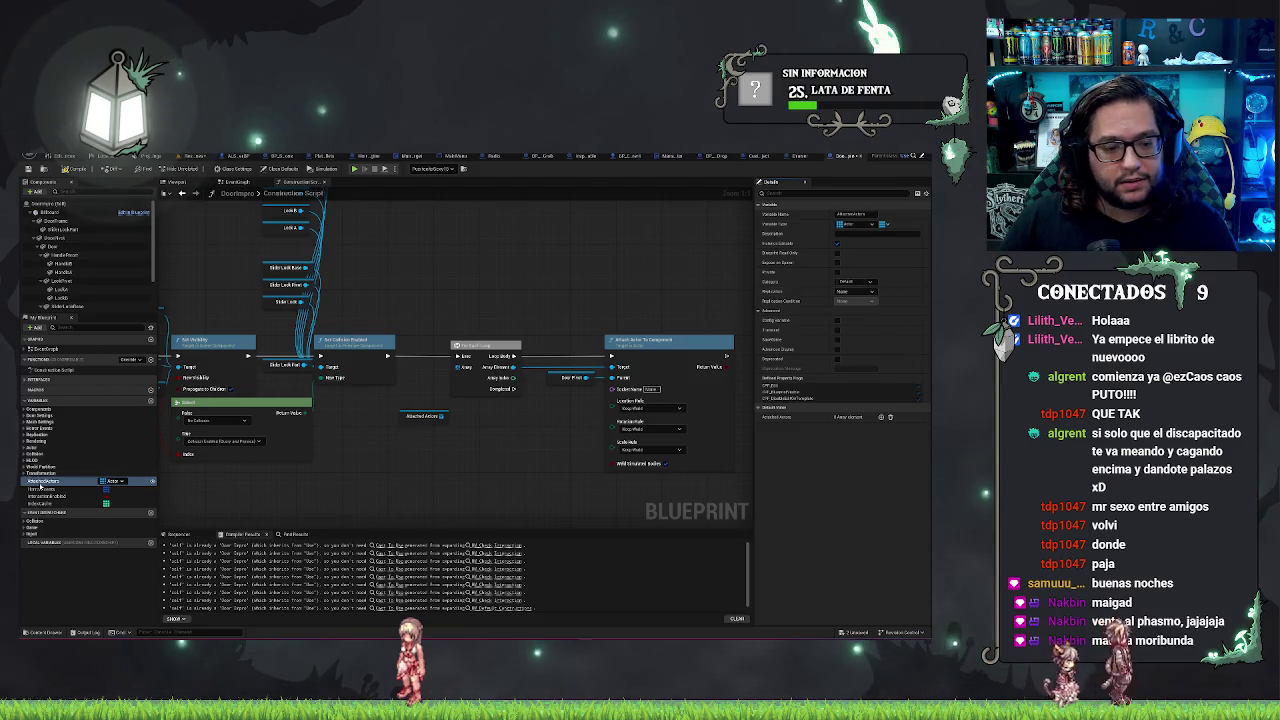
# Step: Expand the Door Settings variables, save the Blueprint and map, and return to the kitchen level
pyautogui.click(24, 411)
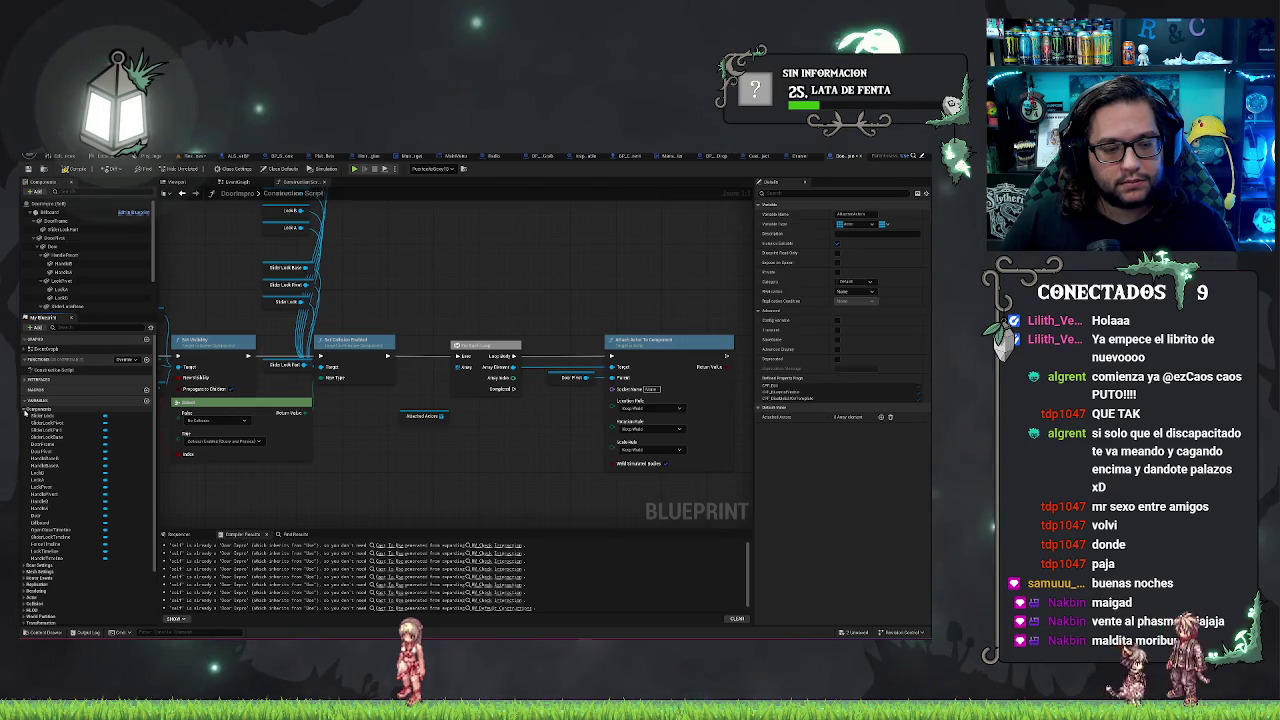
pyautogui.click(24, 410)
pyautogui.click(22, 416)
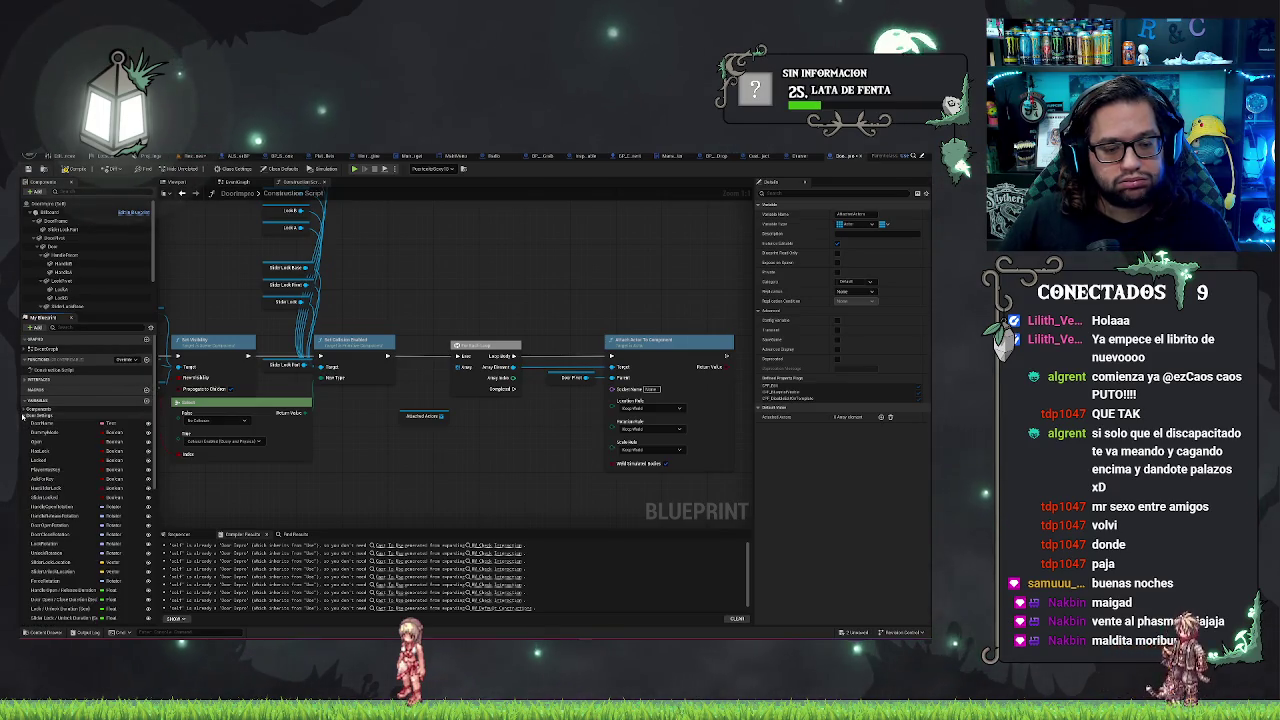
pyautogui.click(23, 416)
pyautogui.click(24, 423)
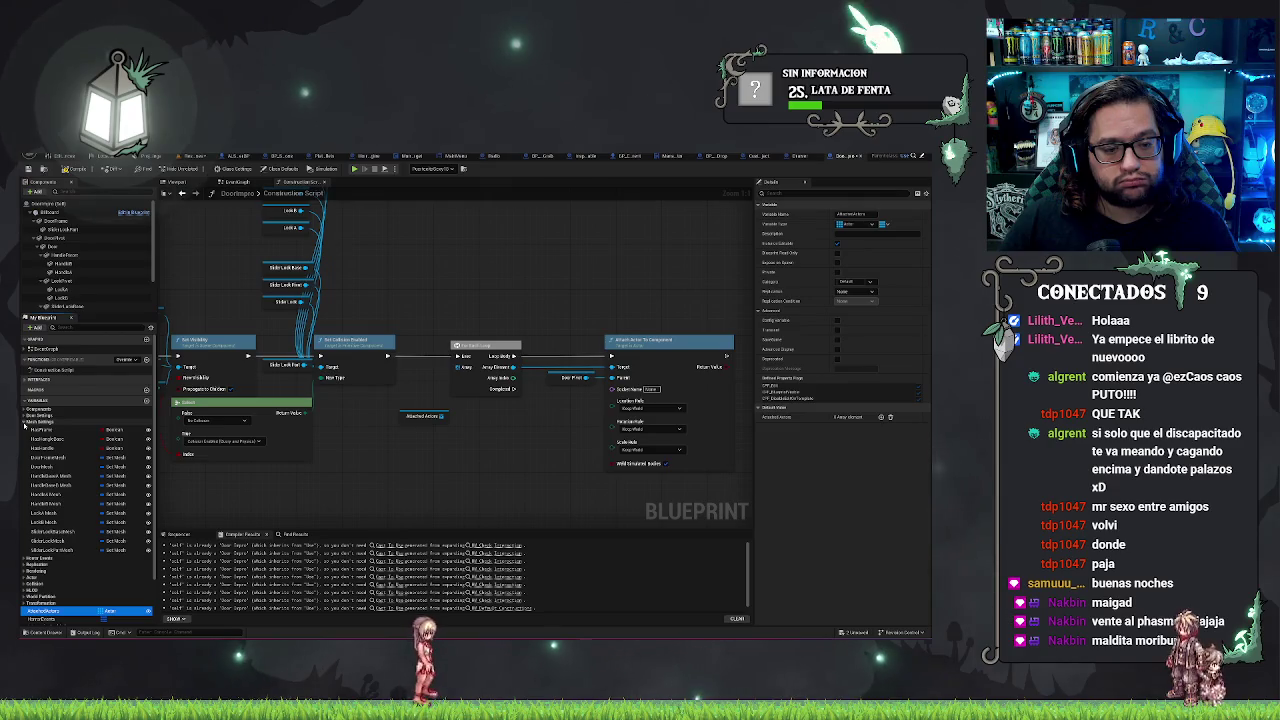
pyautogui.click(24, 423)
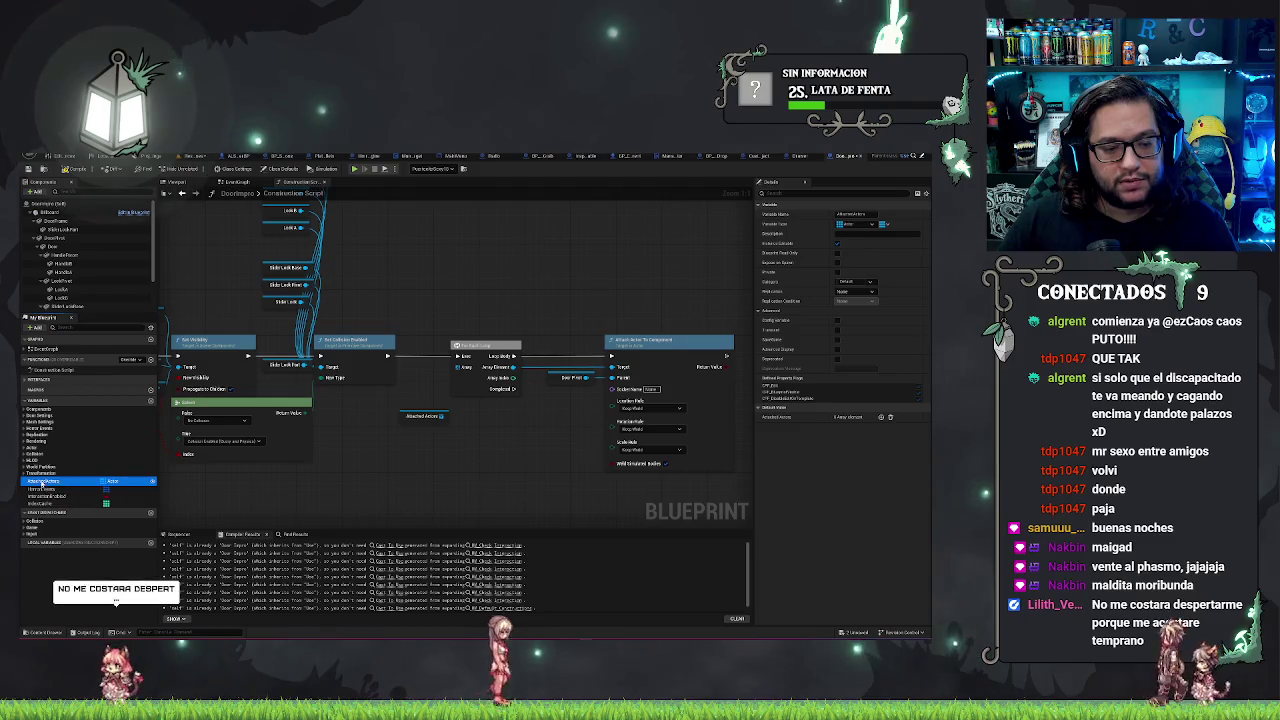
pyautogui.click(30, 424)
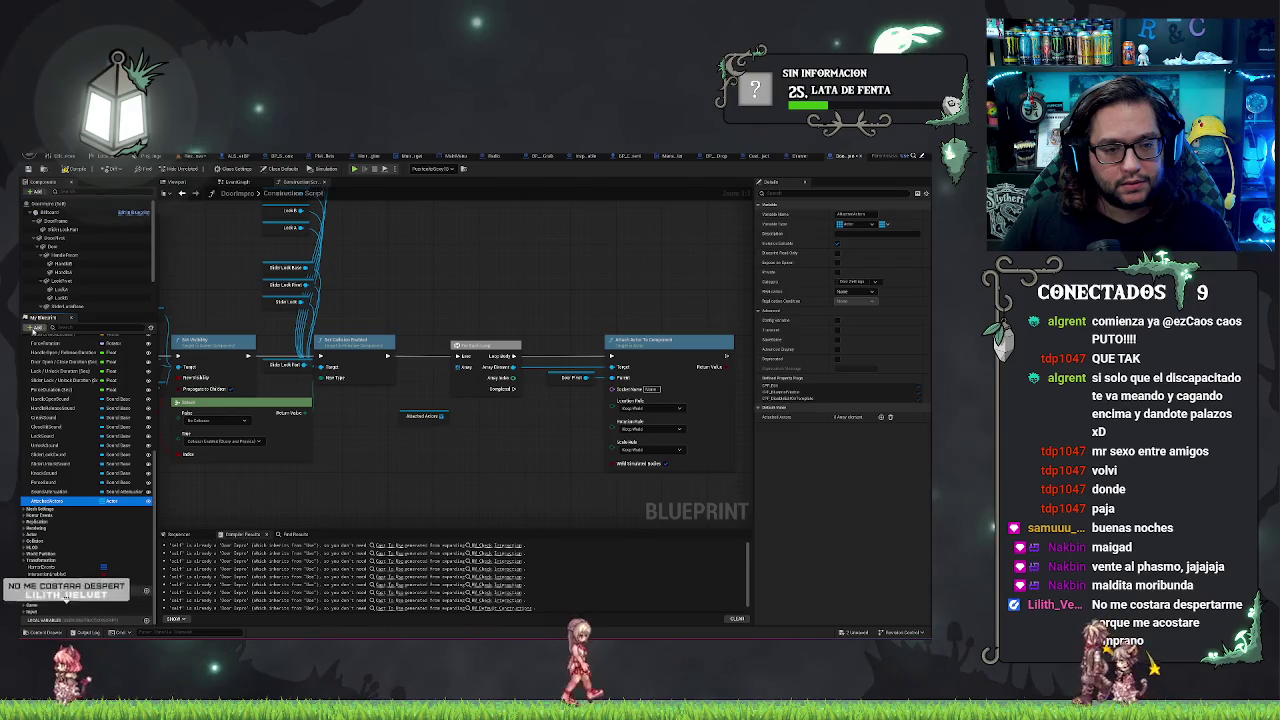
pyautogui.scroll(10, 60, 420)
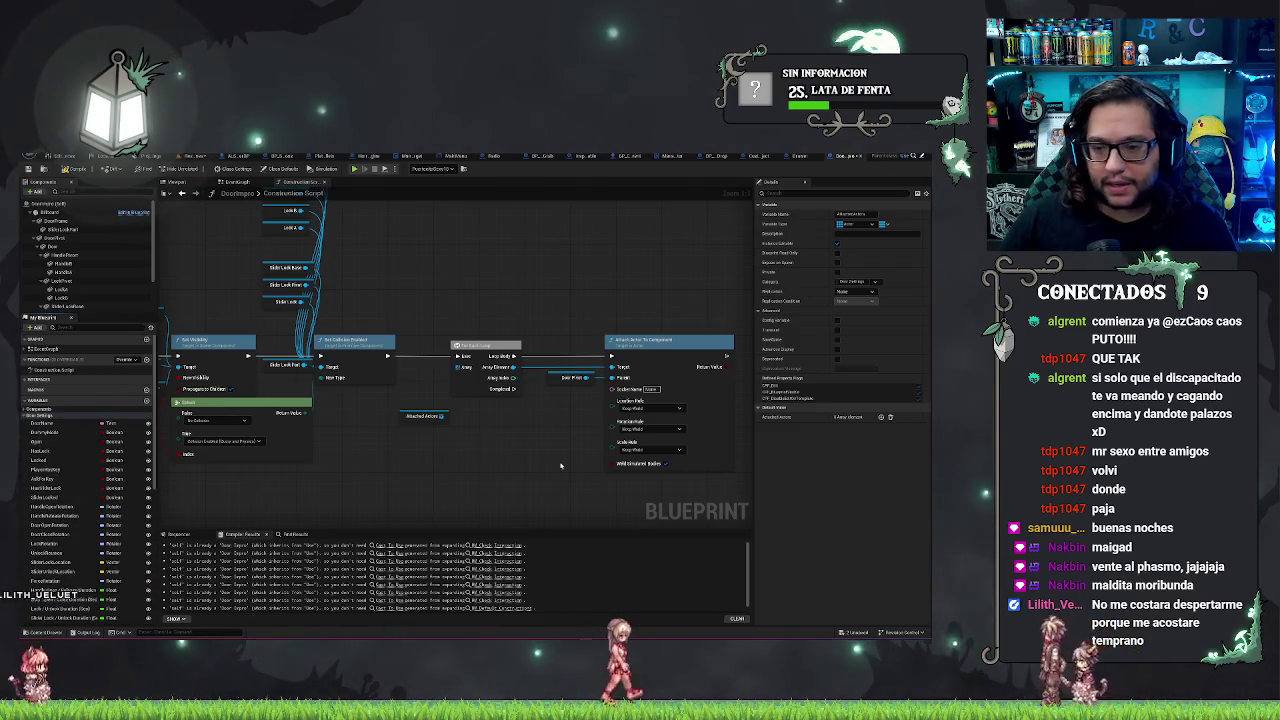
pyautogui.click(29, 168)
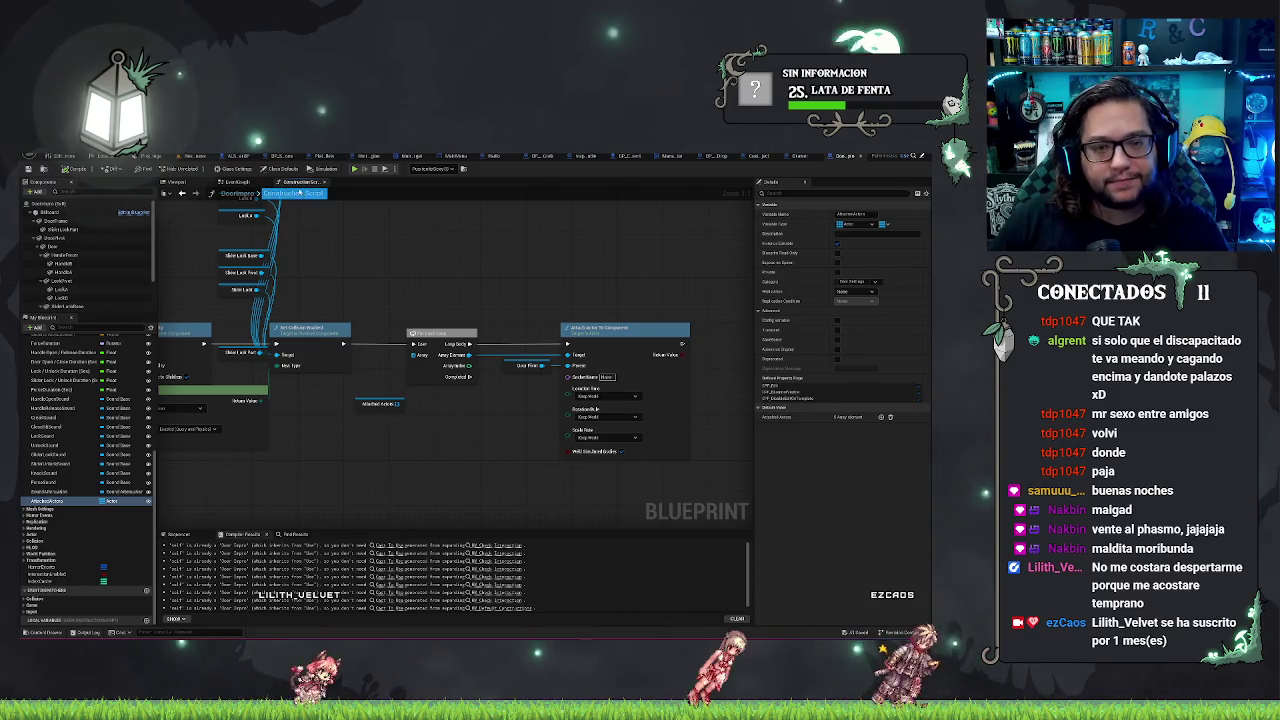
pyautogui.click(178, 168)
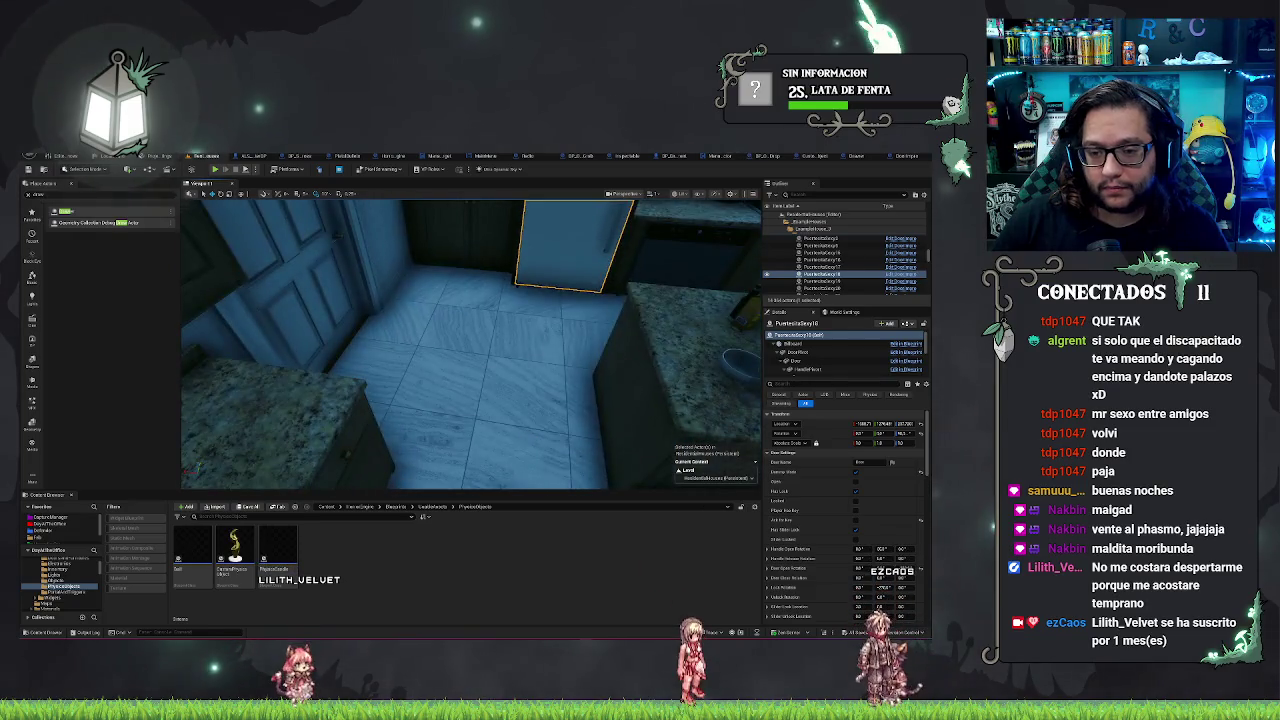
# Step: Start a Play From Here session on the kitchen floor and walk toward the fridge
pyautogui.rightClick(518, 426)
pyautogui.click(540, 423)
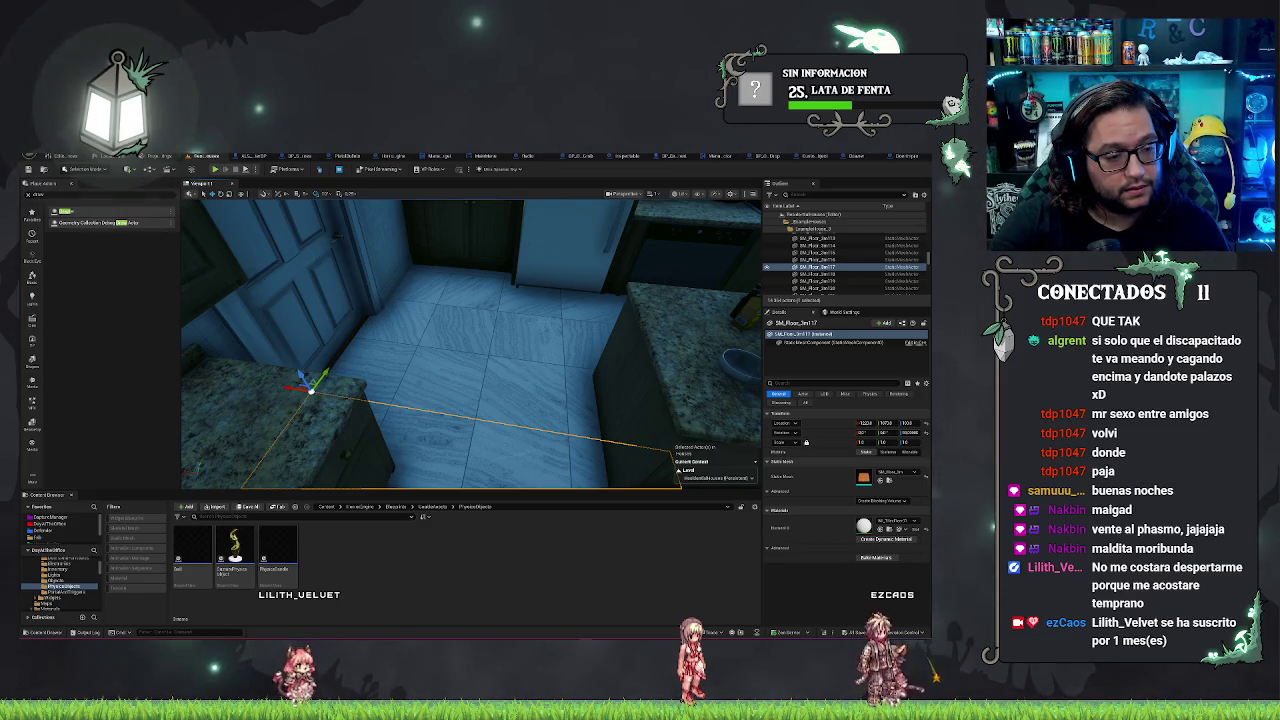
pyautogui.hotkey('alt', 'p')
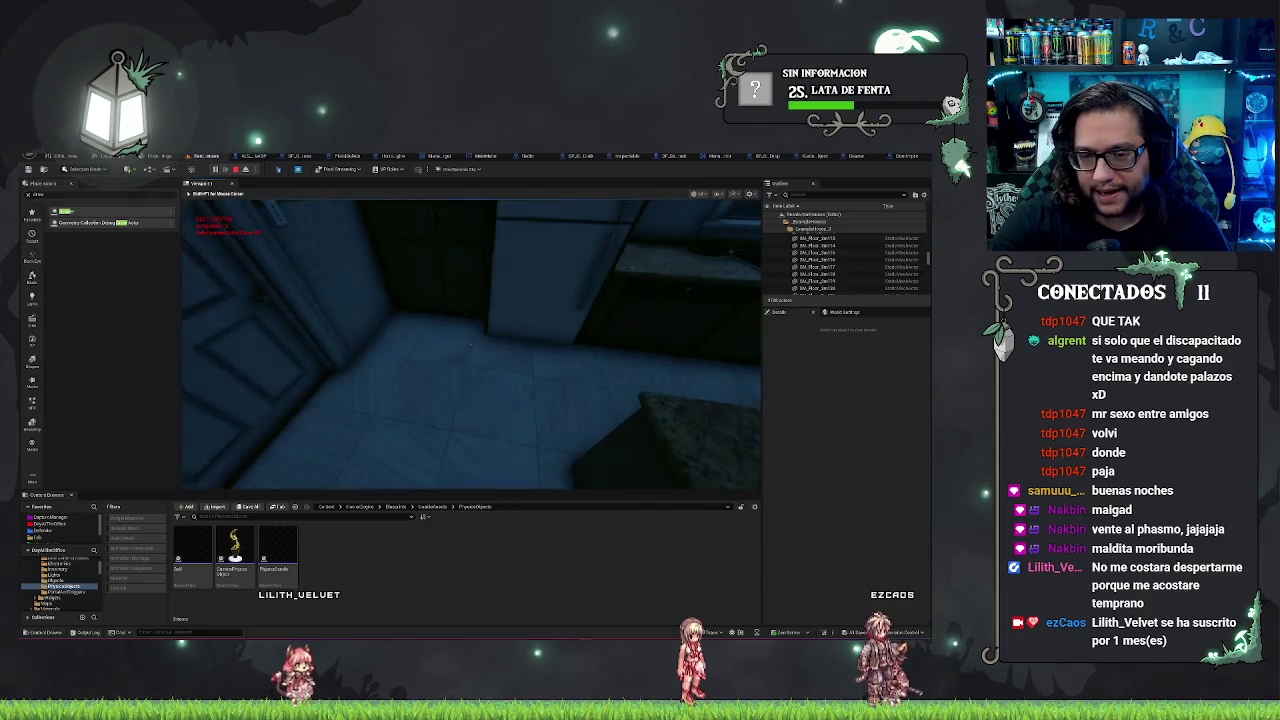
pyautogui.press('w')
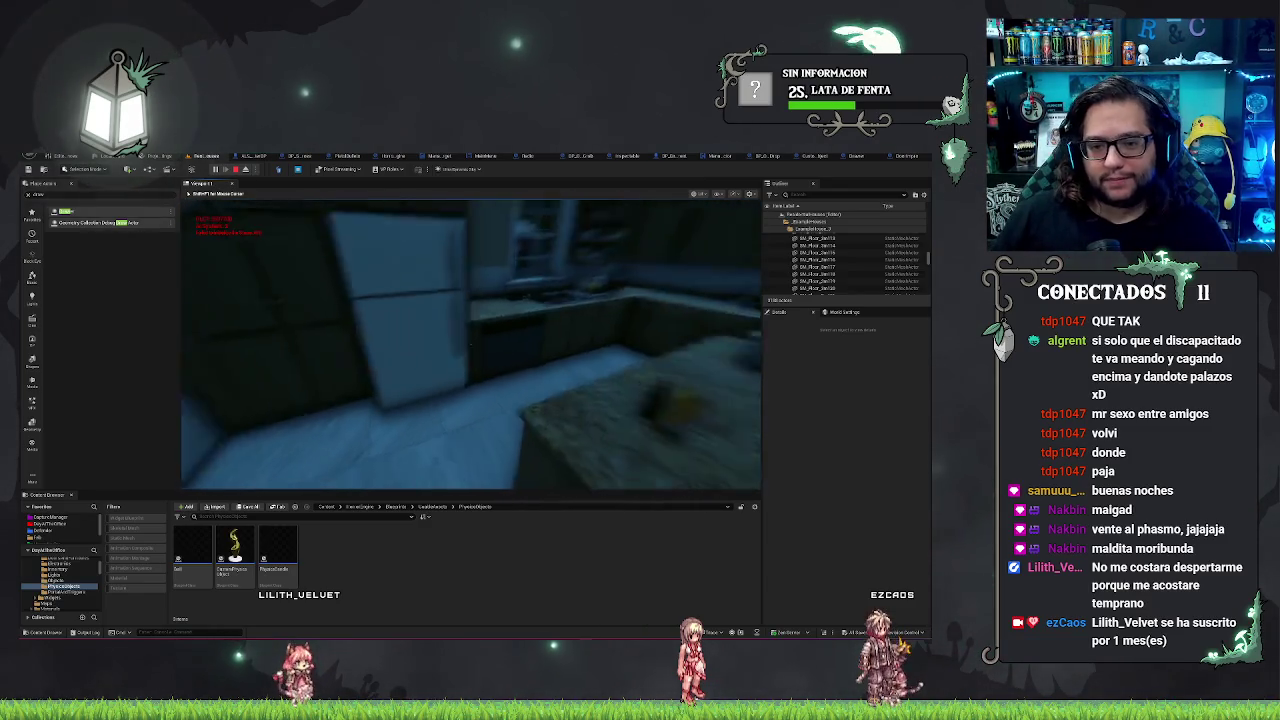
# Step: Open the fridge door, then close it, open the freezer and close it again
pyautogui.click(470, 344)
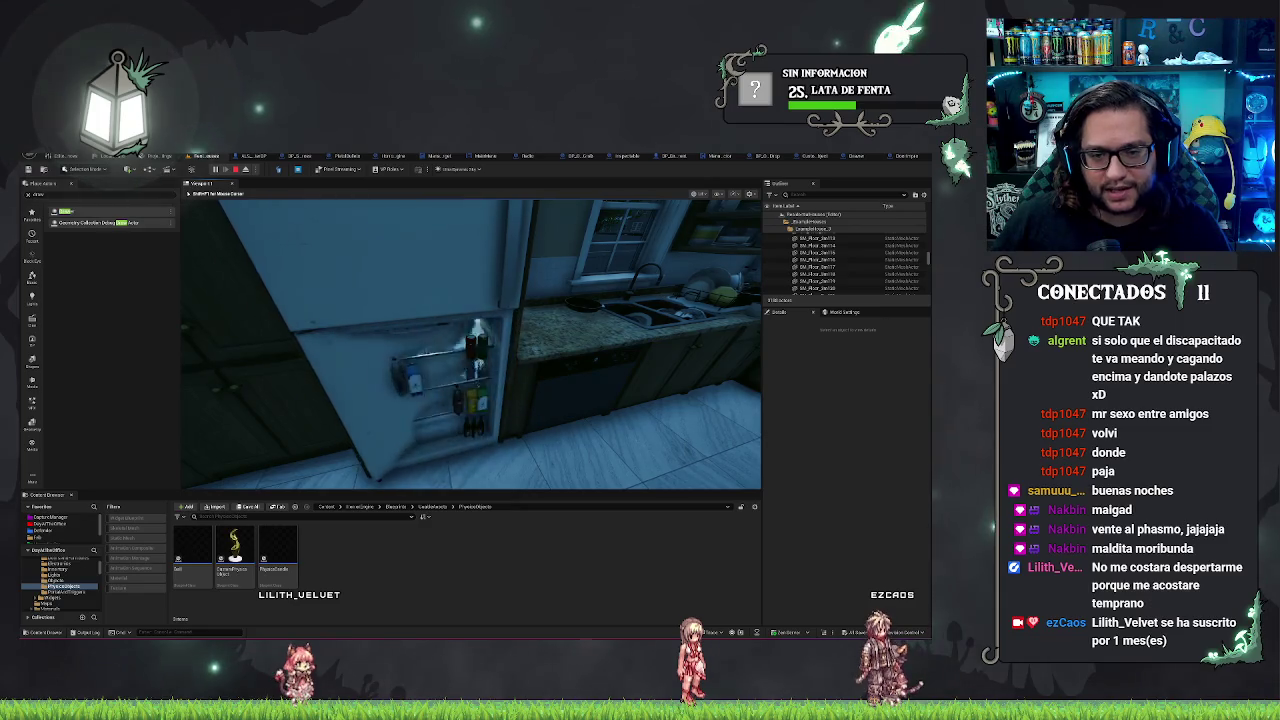
pyautogui.press('a')
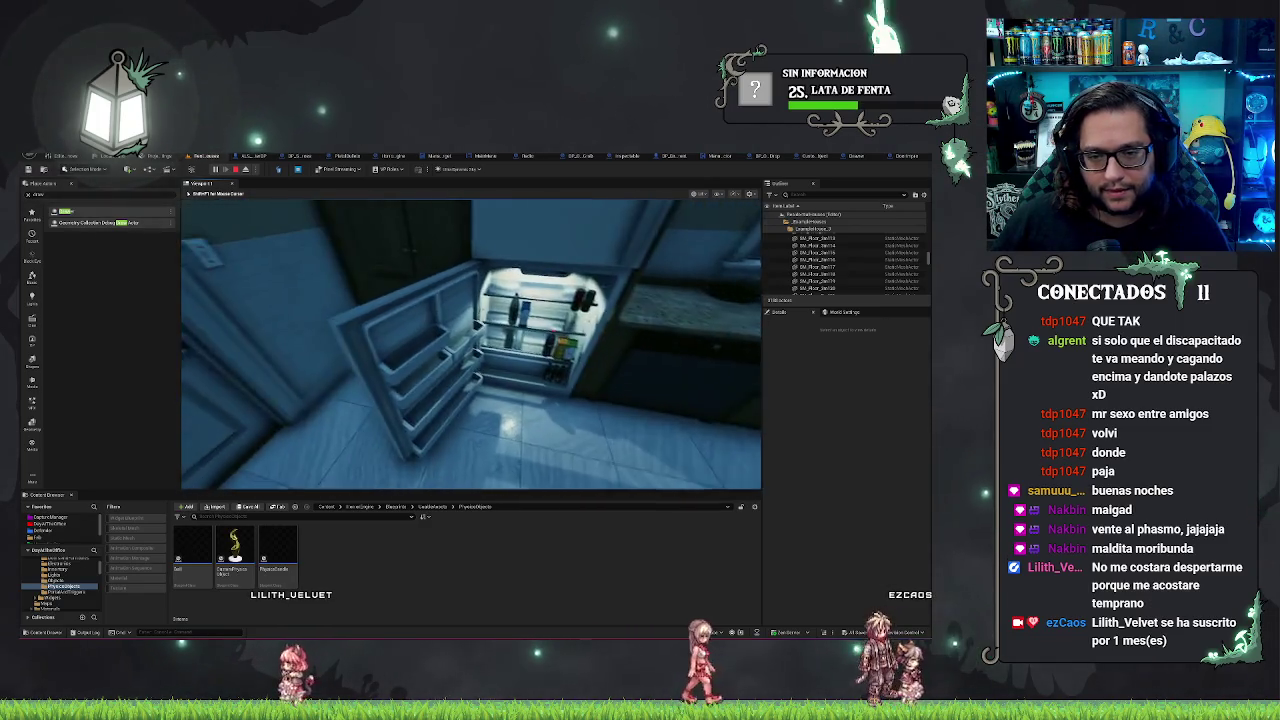
pyautogui.click(470, 344)
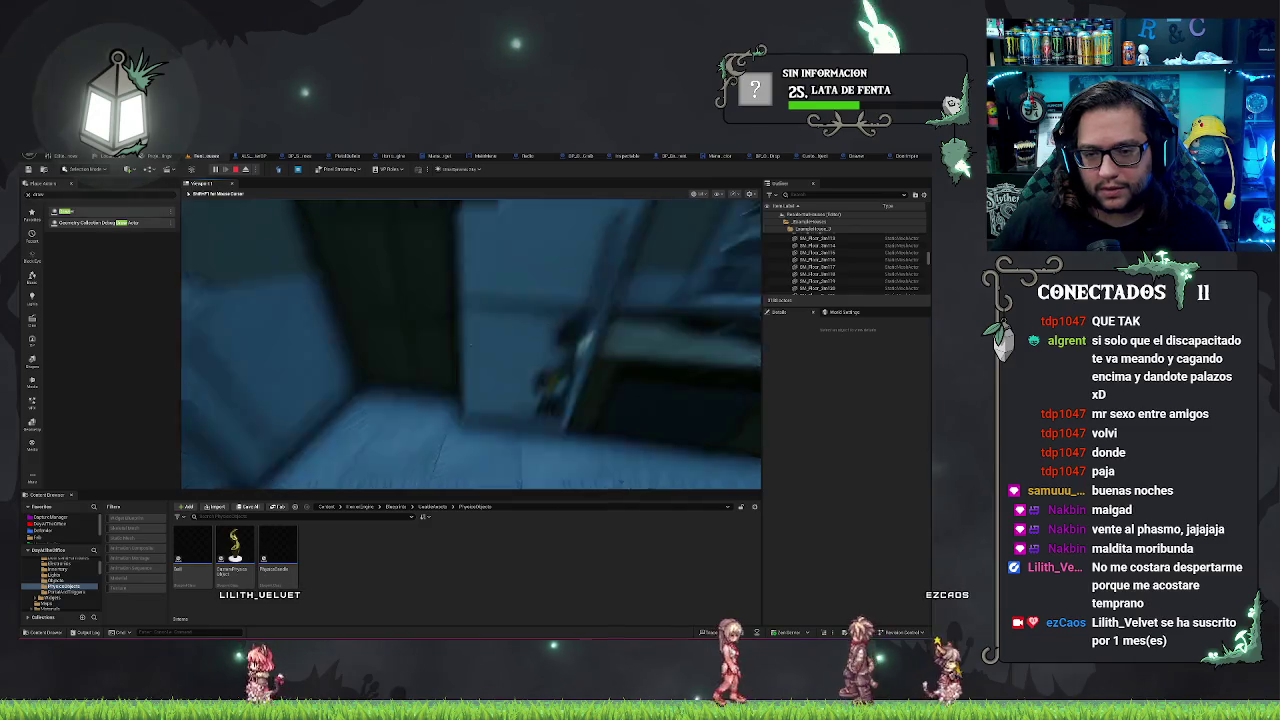
pyautogui.press('s')
pyautogui.click(470, 344)
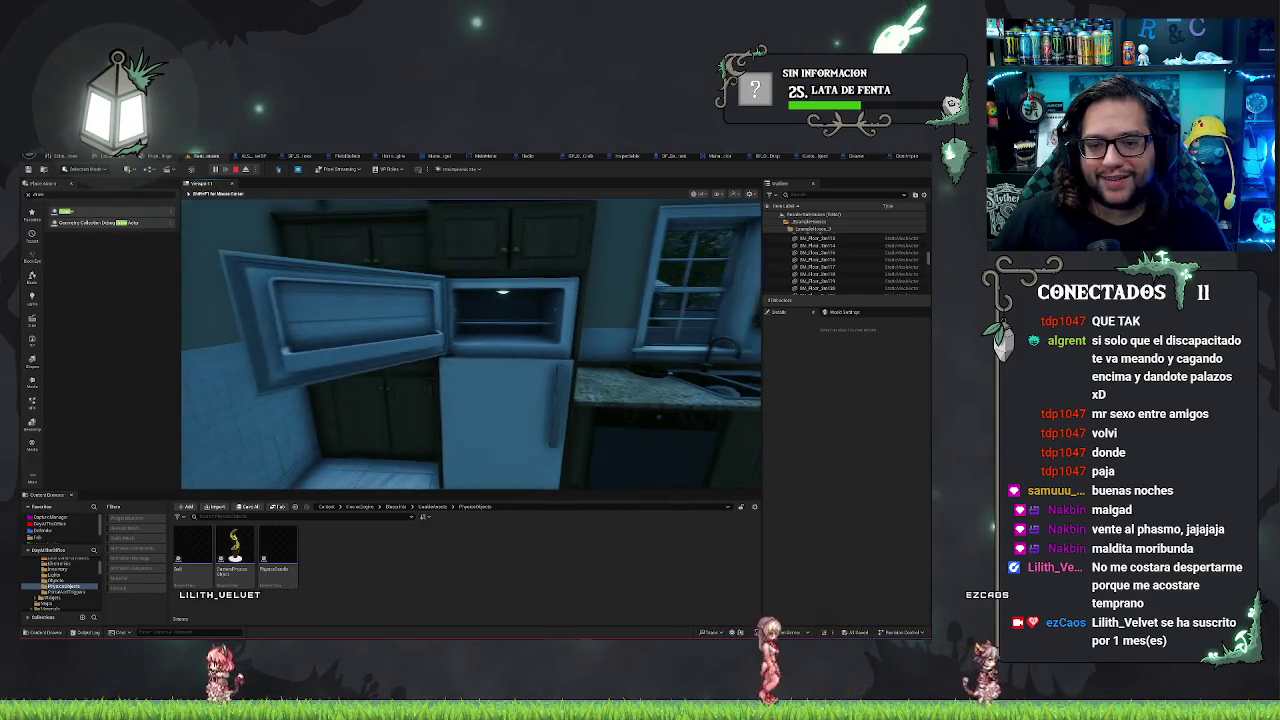
pyautogui.press('w')
pyautogui.click(470, 344)
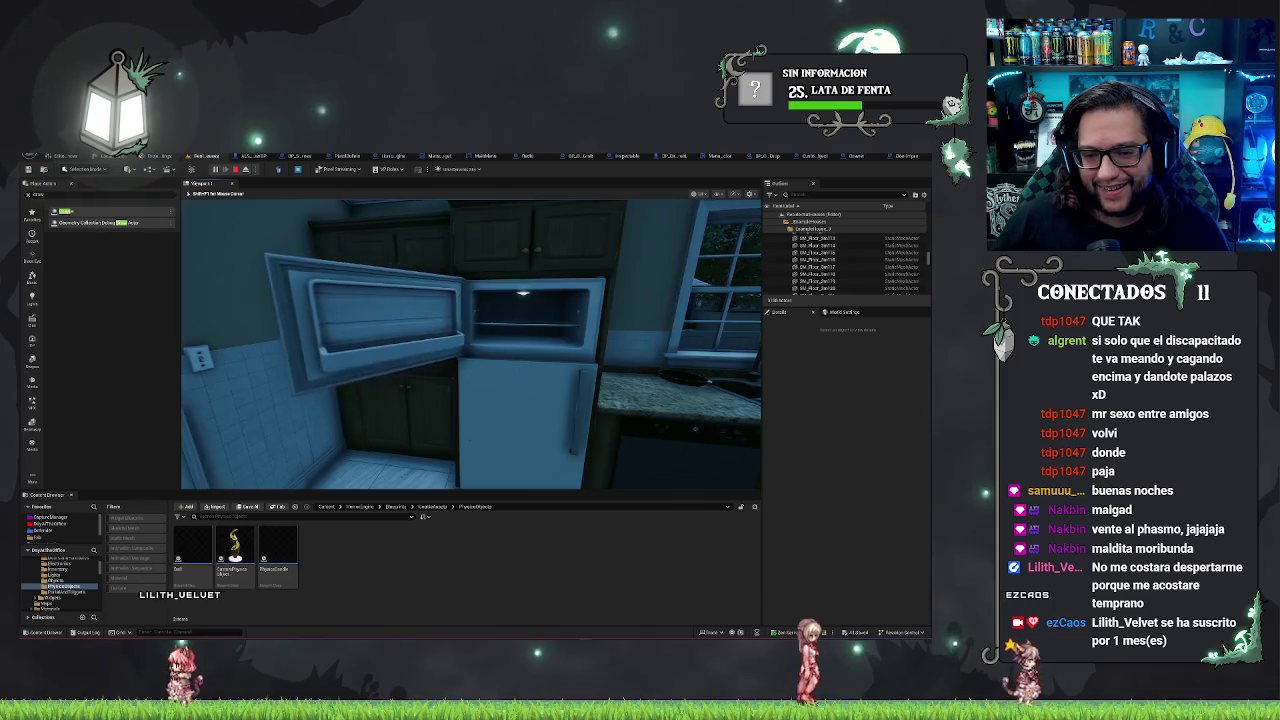
pyautogui.press('s')
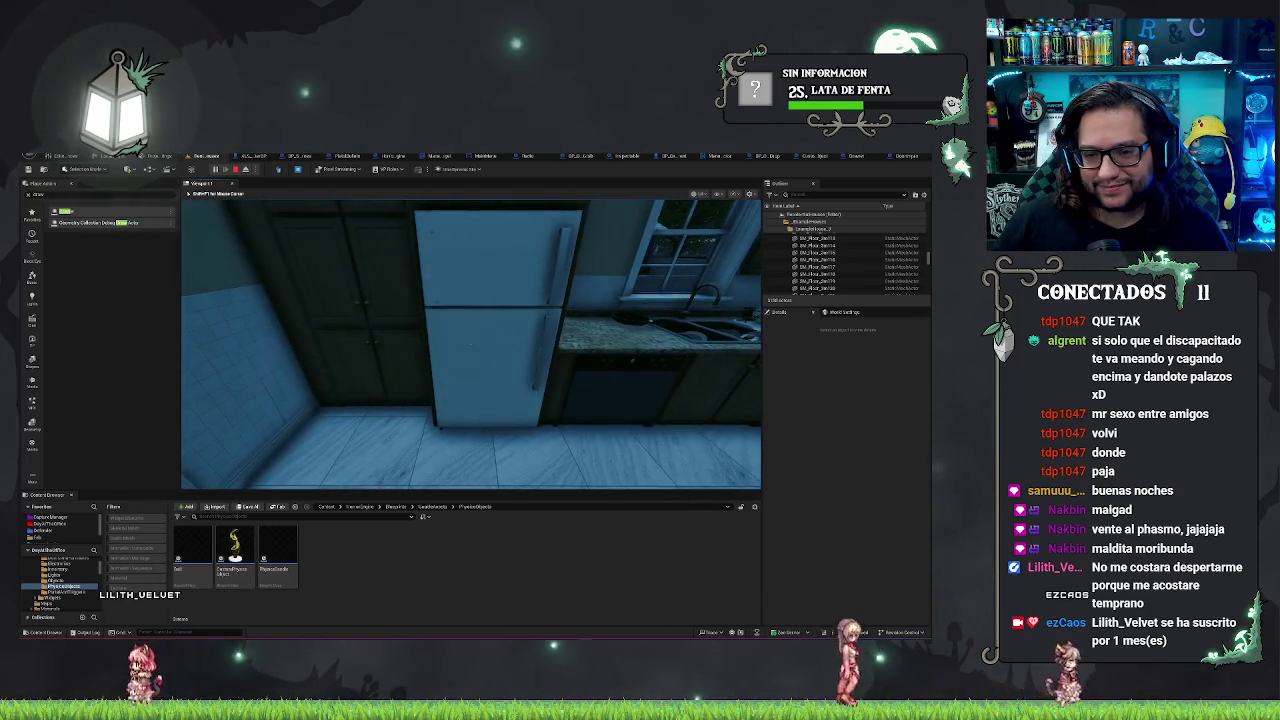
# Step: Open and close the lower fridge door several times, leaving it open with its light on
pyautogui.press('w')
pyautogui.click(470, 344)
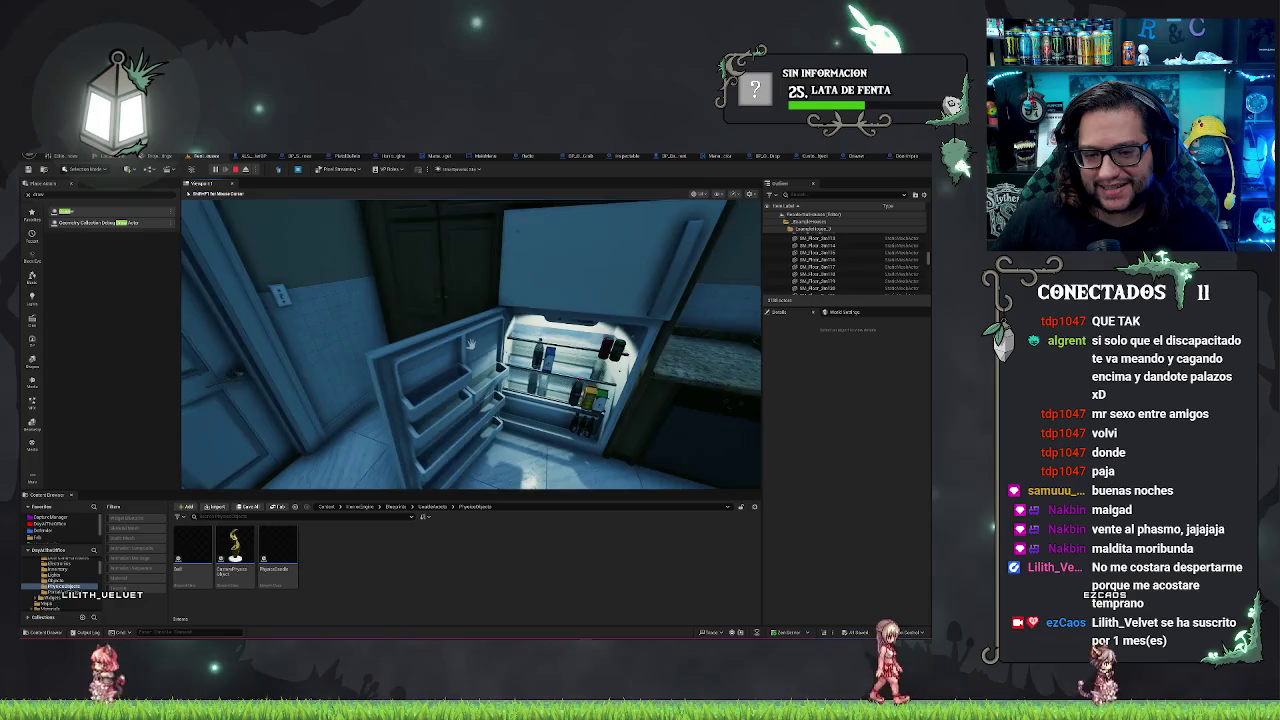
pyautogui.click(470, 344)
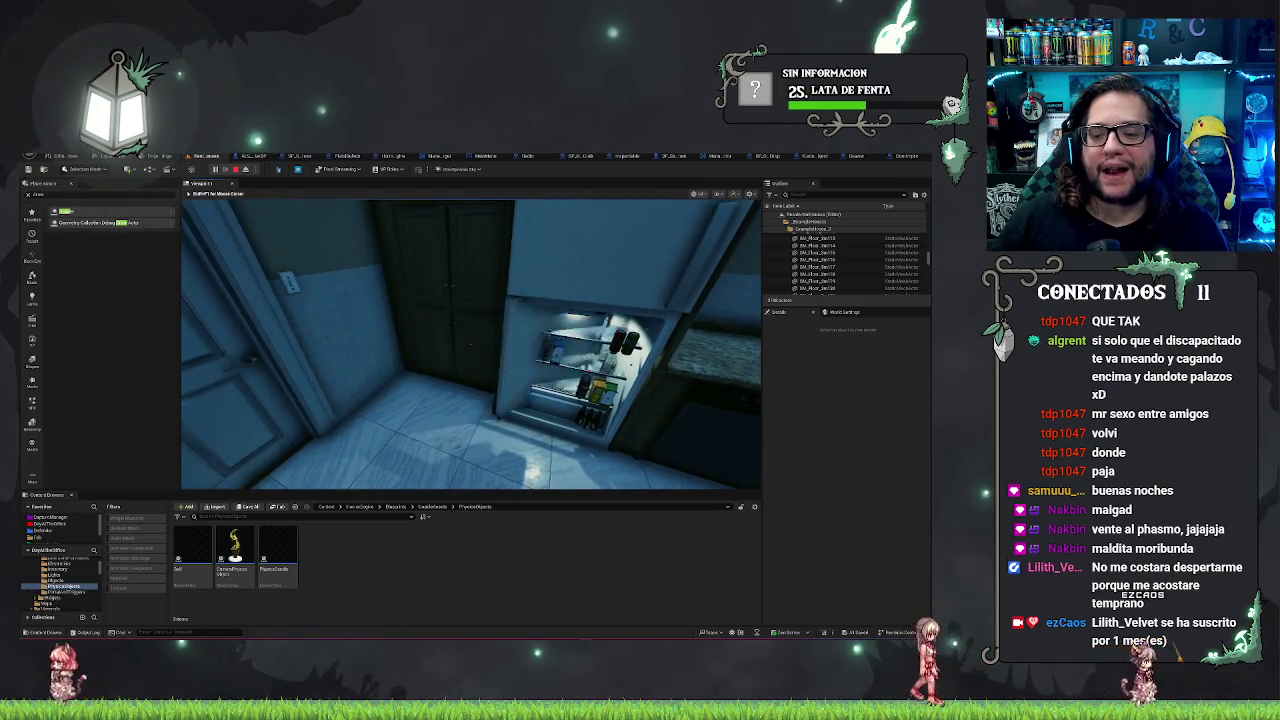
pyautogui.click(470, 344)
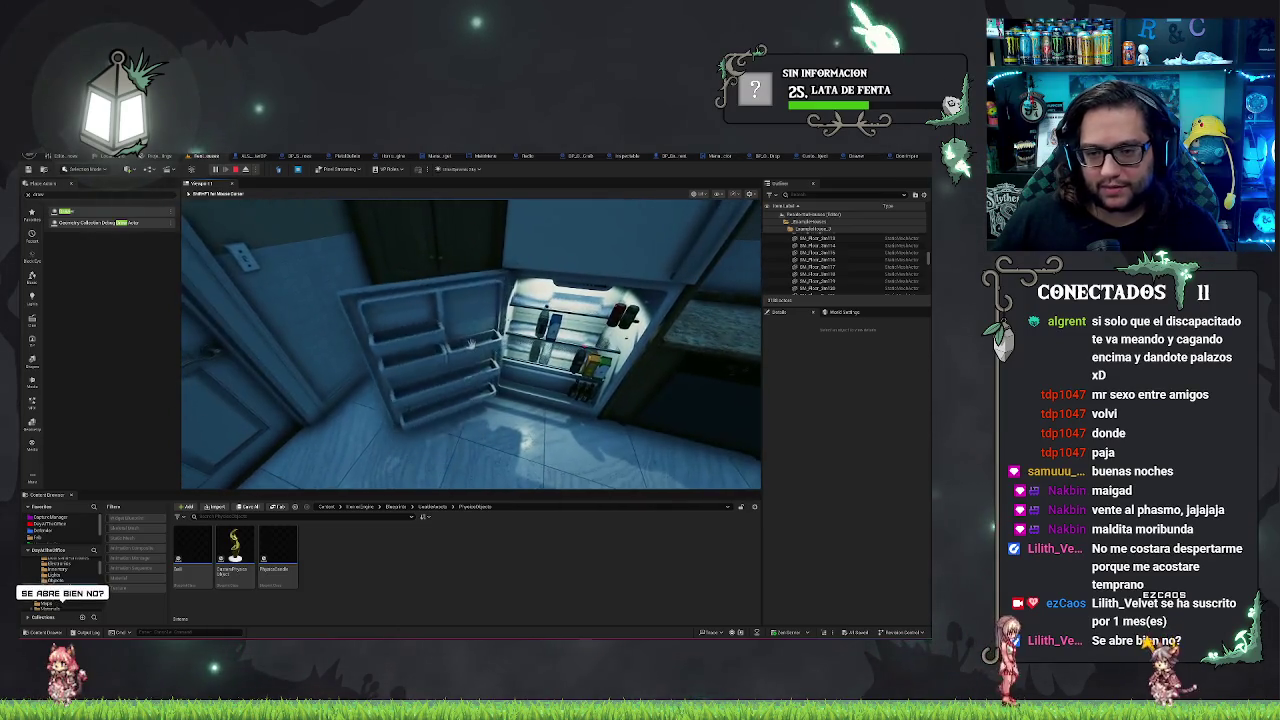
pyautogui.click(470, 344)
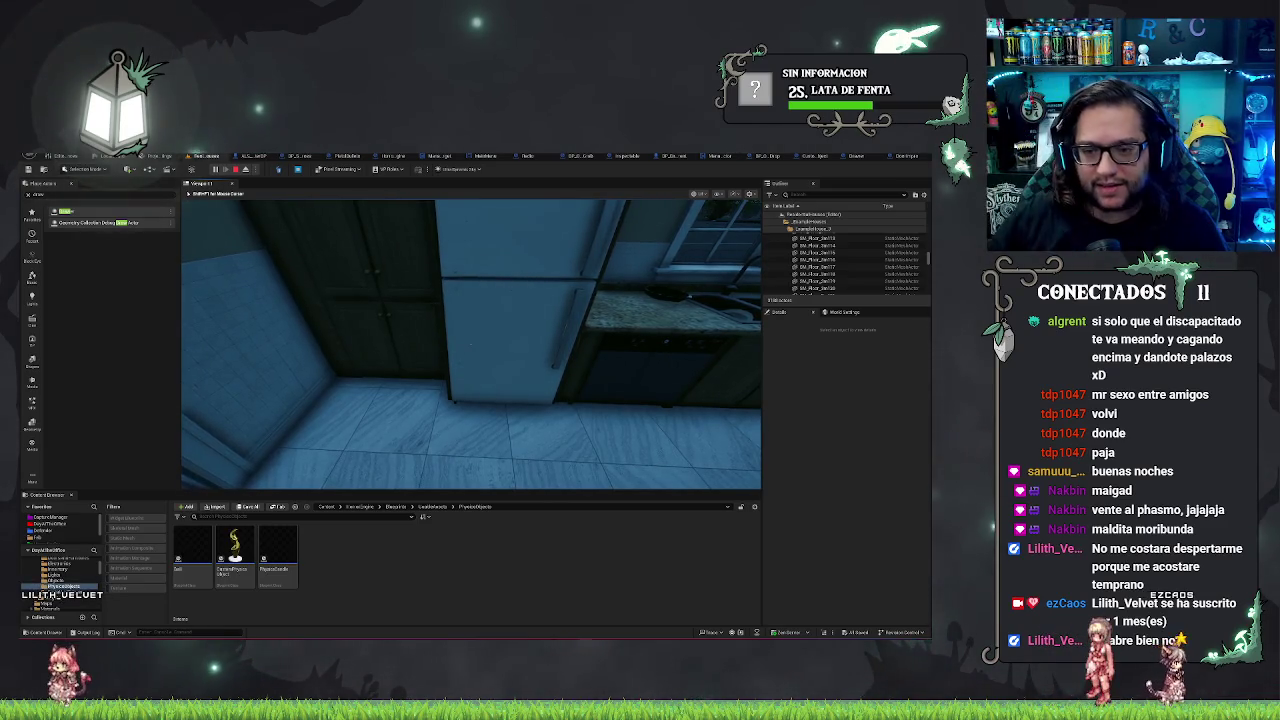
pyautogui.click(470, 344)
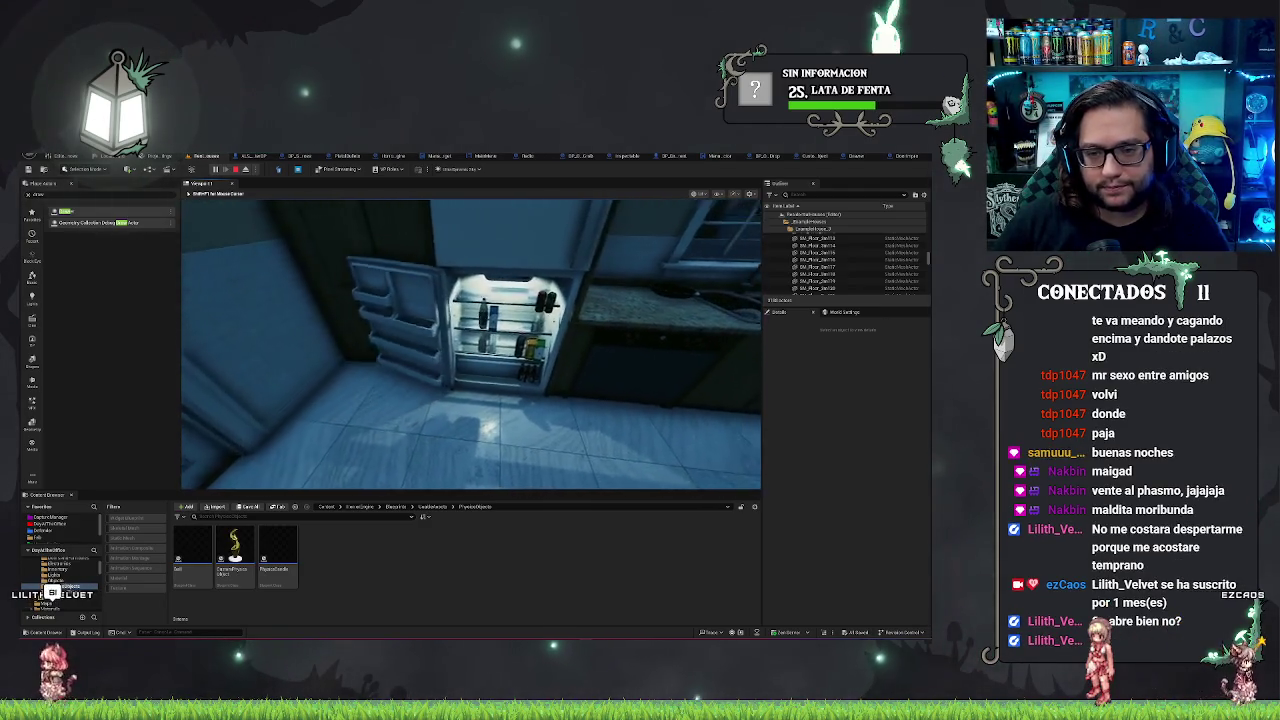
pyautogui.click(470, 344)
pyautogui.click(470, 344)
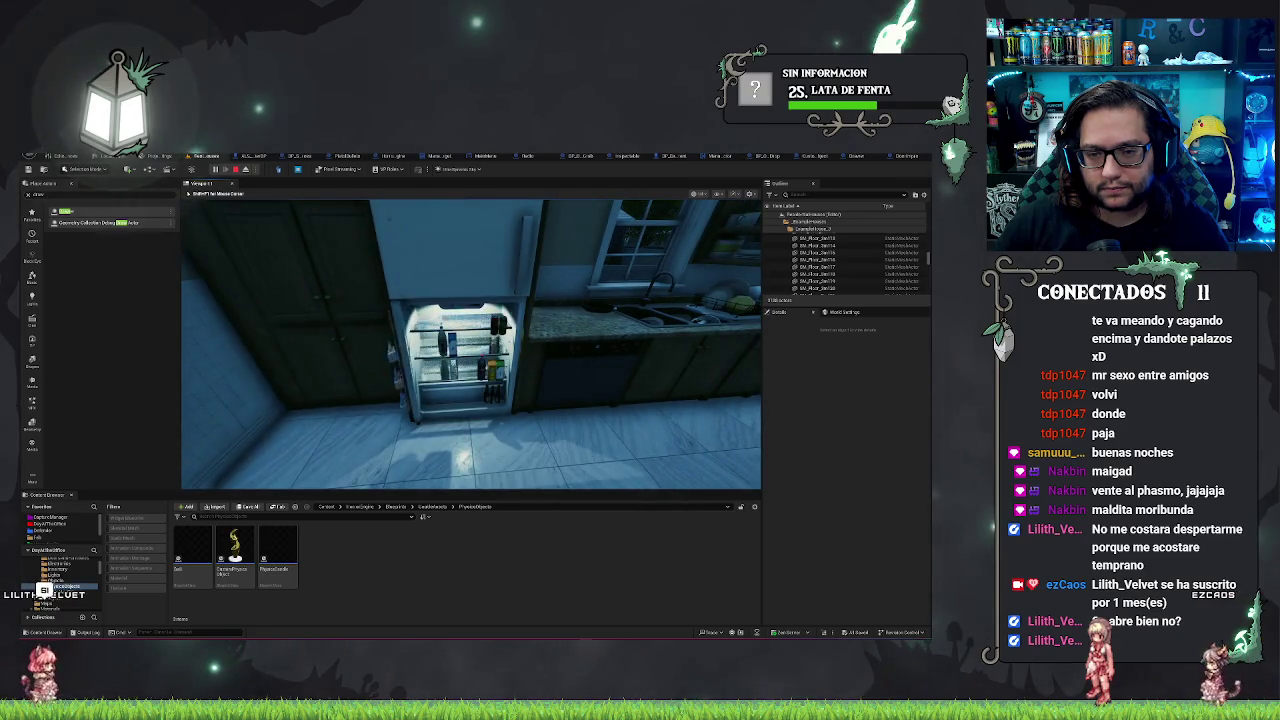
pyautogui.press('Escape')
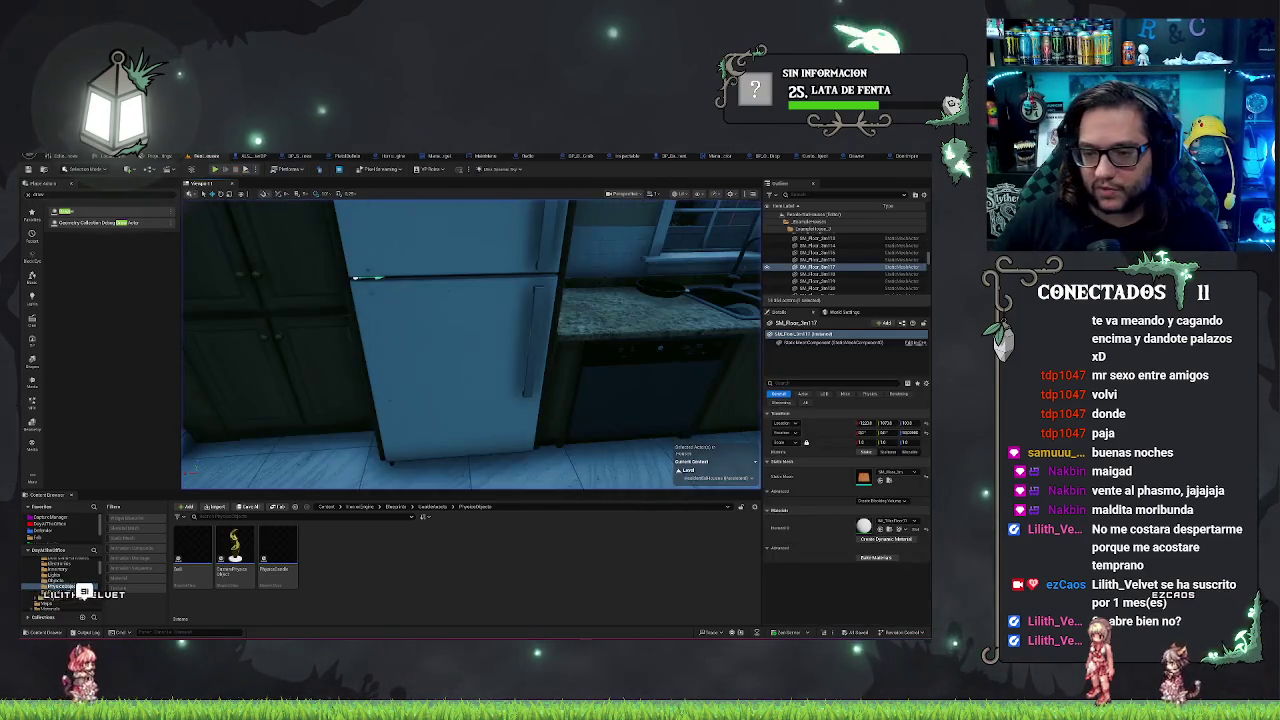
pyautogui.click(450, 360)
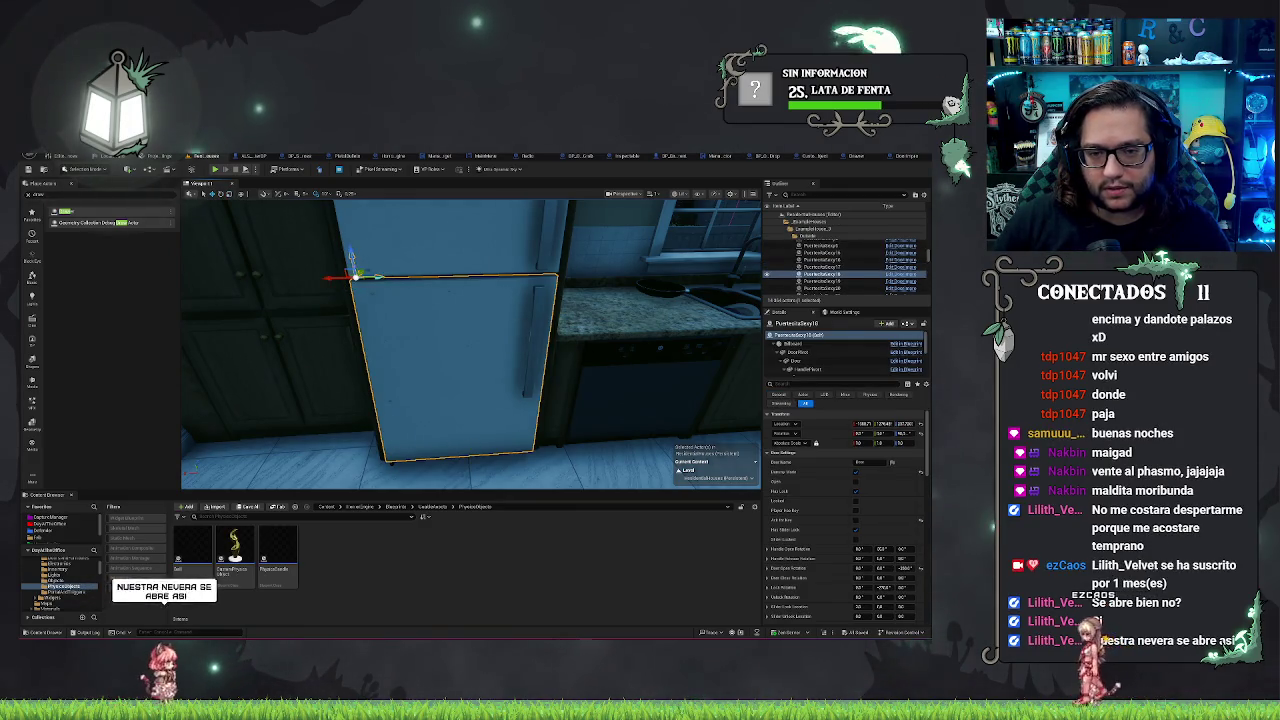
pyautogui.click(450, 235)
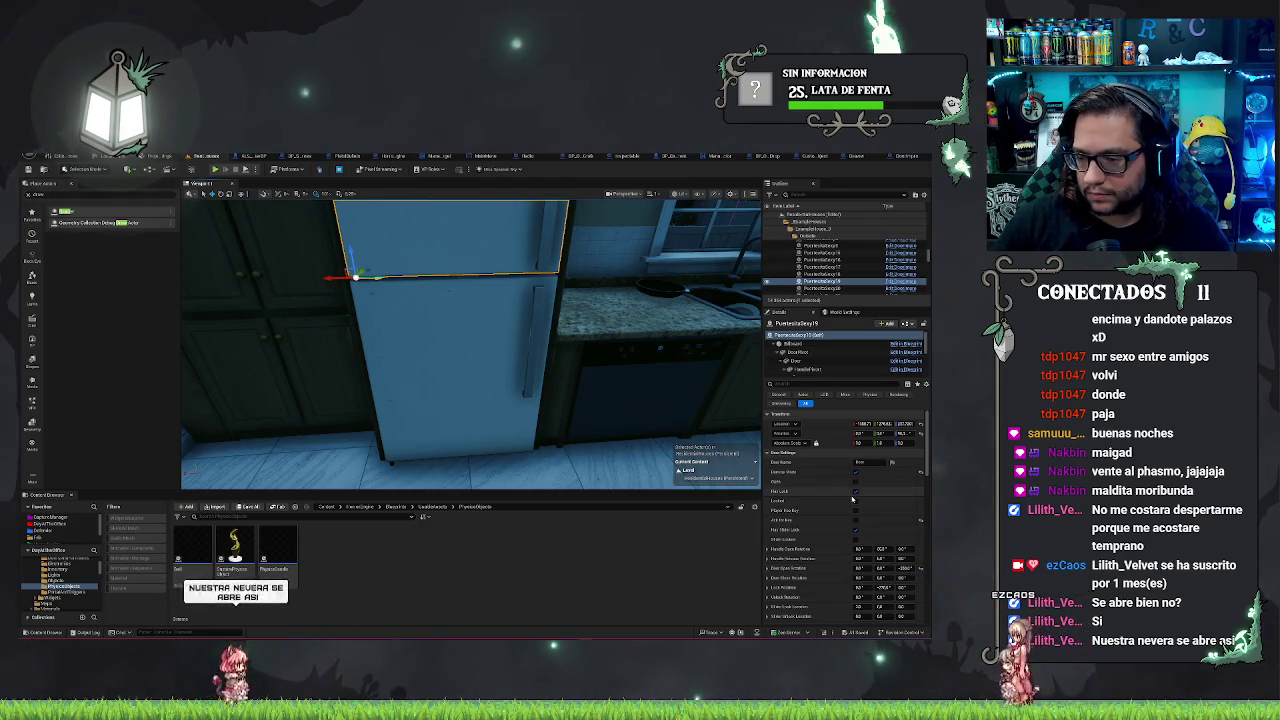
pyautogui.click(856, 491)
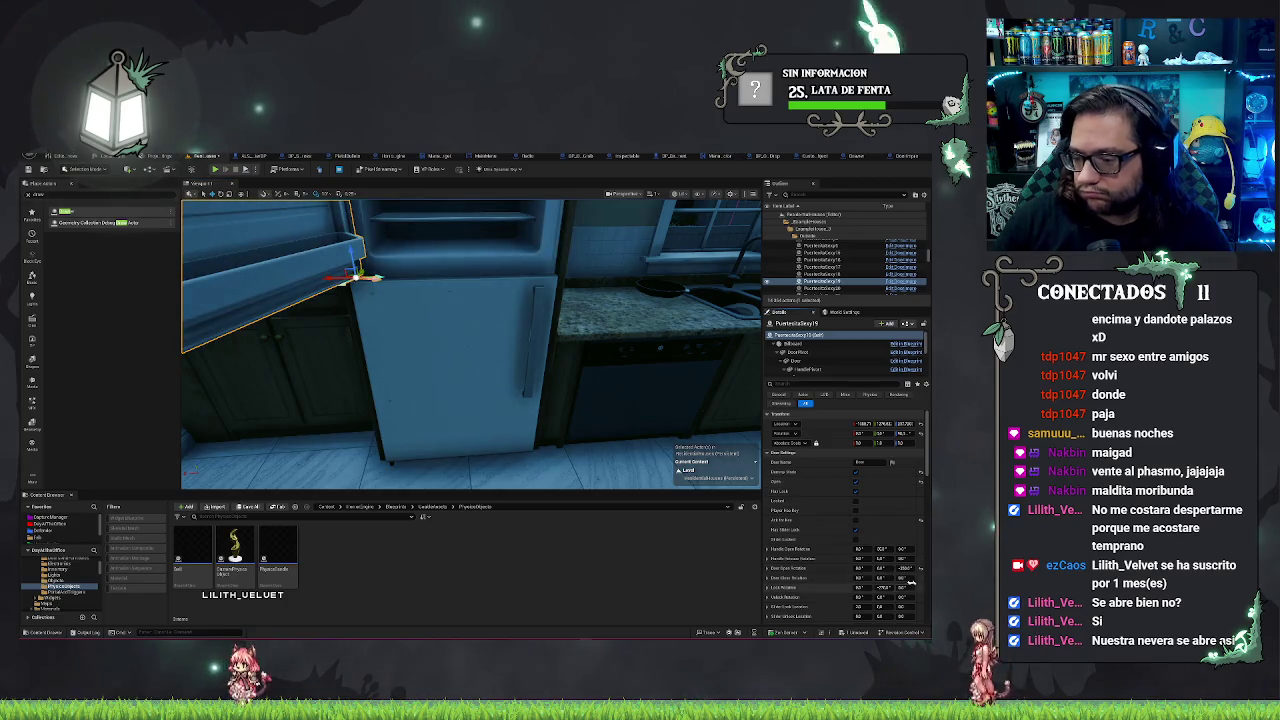
pyautogui.press('f')
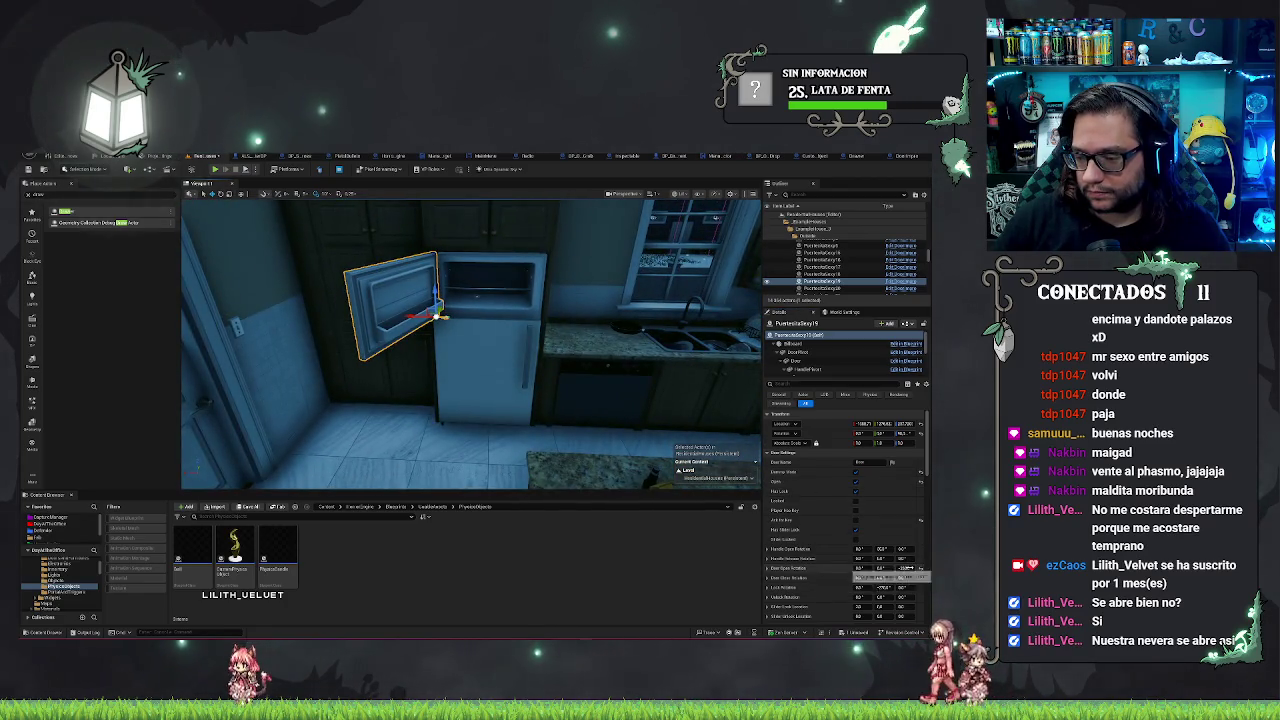
pyautogui.moveTo(905, 568); pyautogui.dragTo(955, 568)
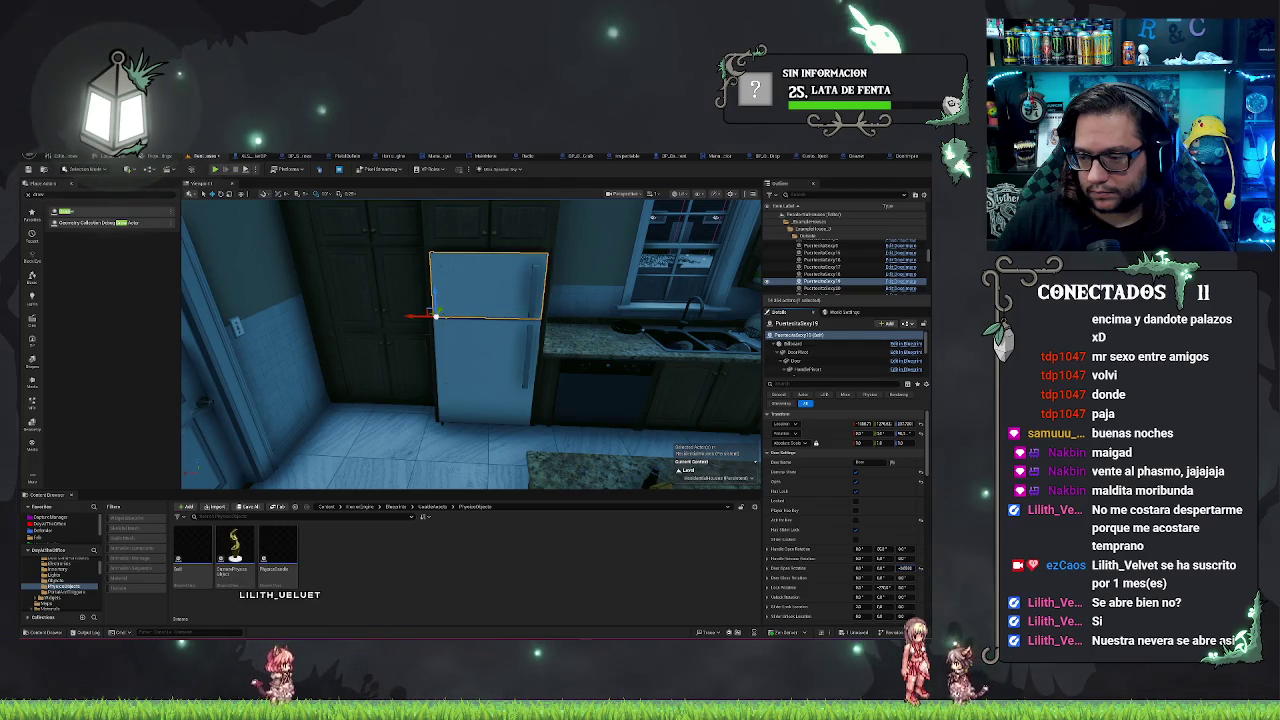
pyautogui.moveTo(905, 567); pyautogui.dragTo(924, 567)
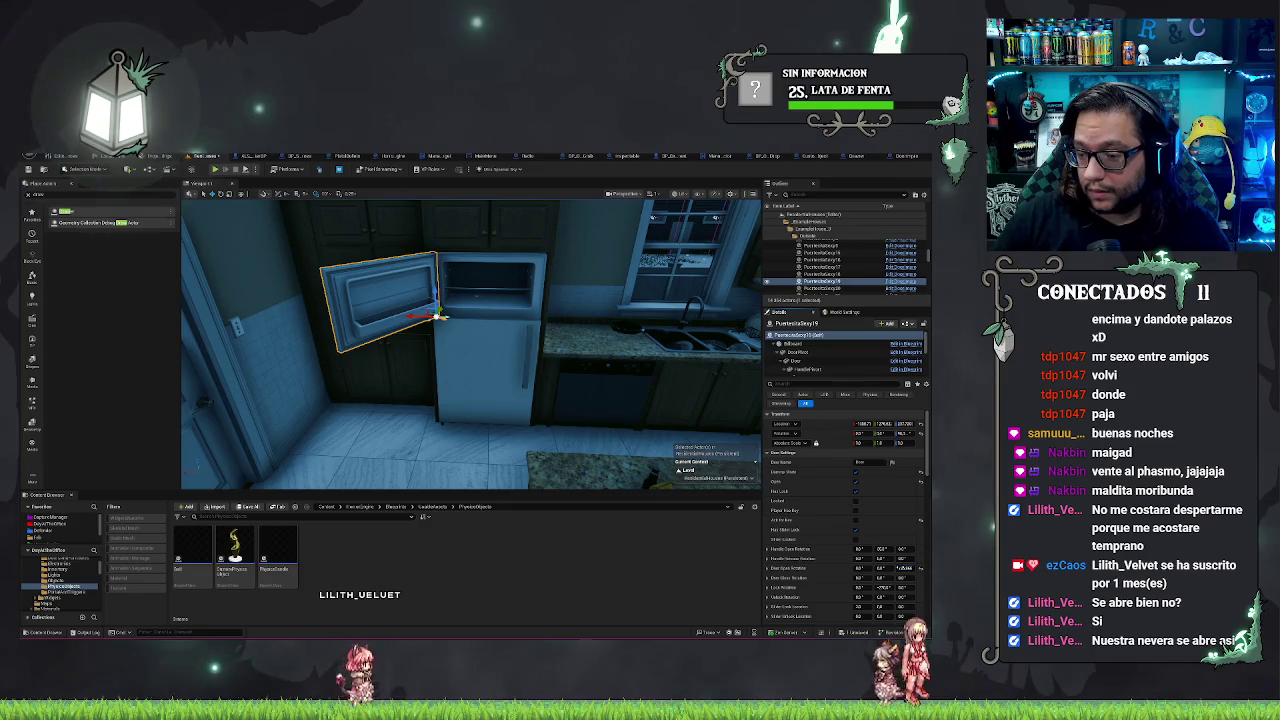
pyautogui.click(905, 567)
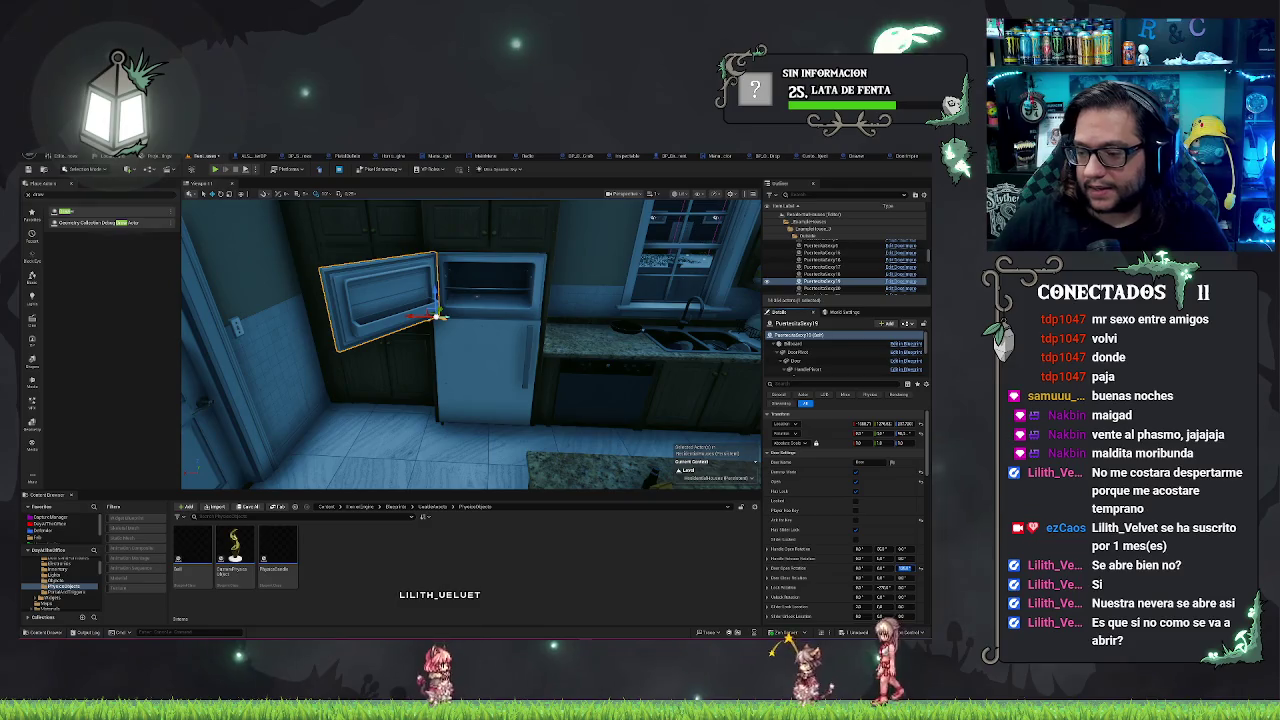
pyautogui.click(820, 273)
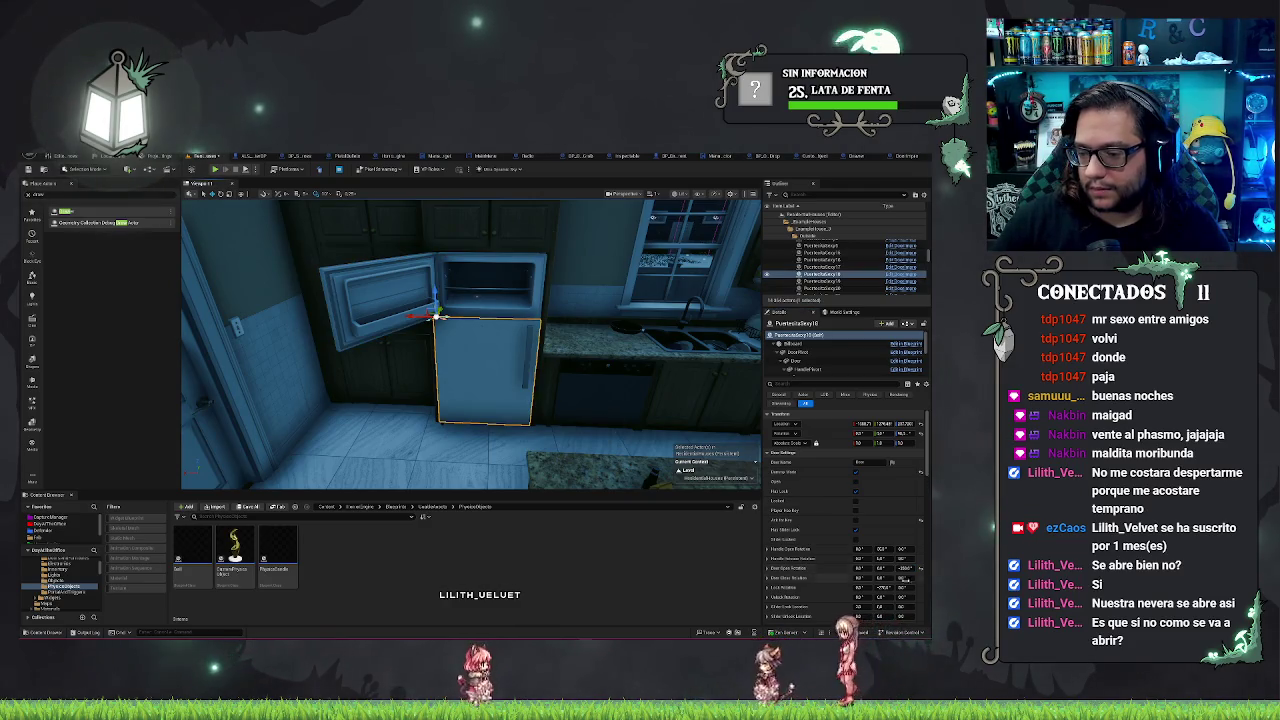
pyautogui.click(857, 482)
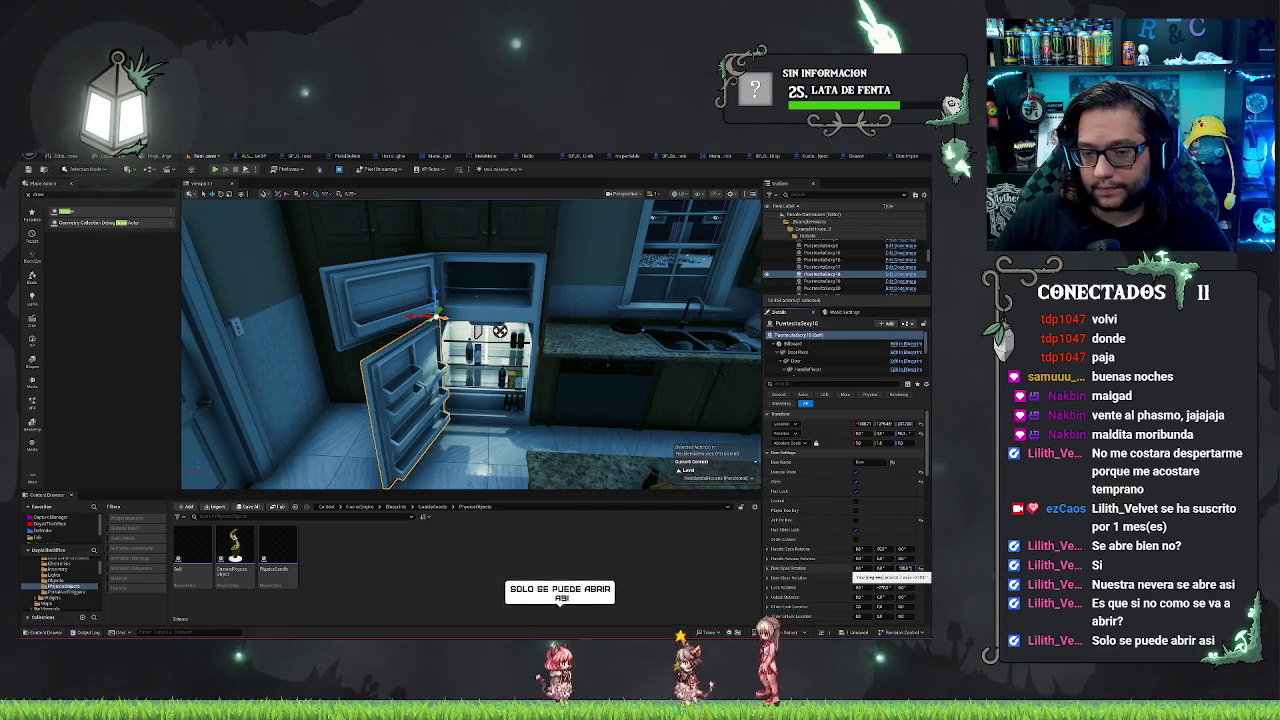
pyautogui.click(905, 568)
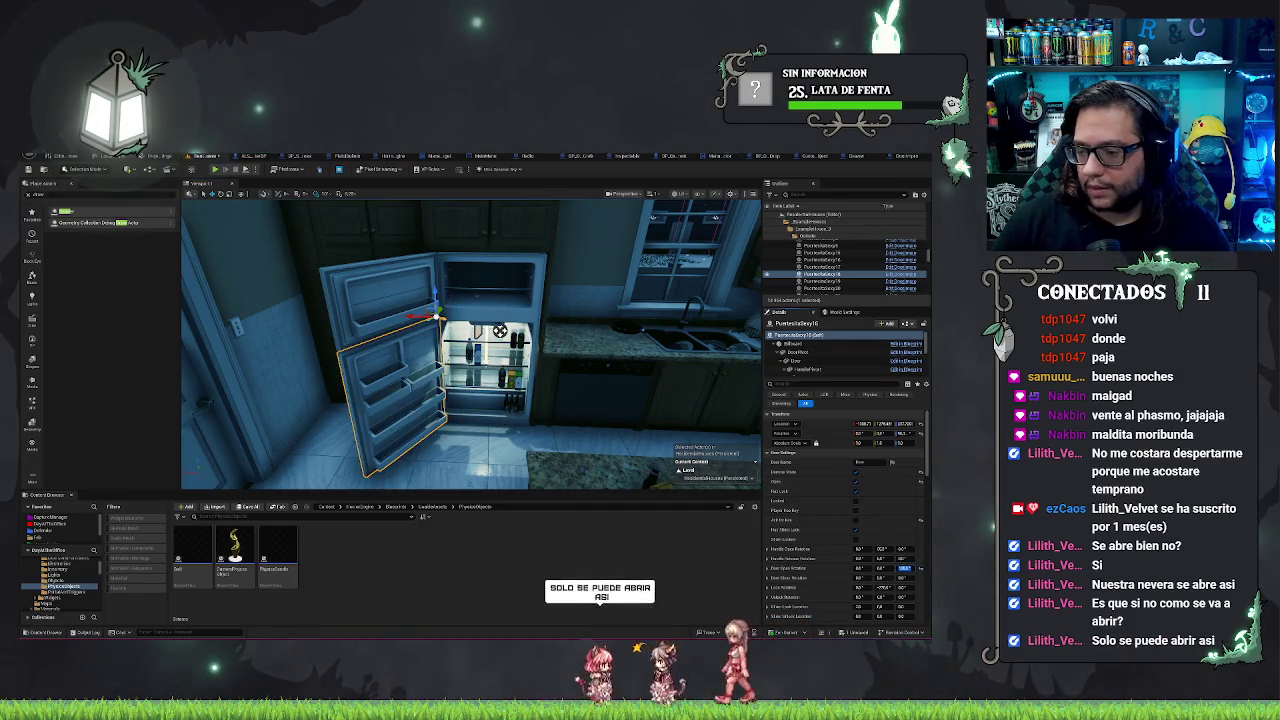
pyautogui.click(820, 281)
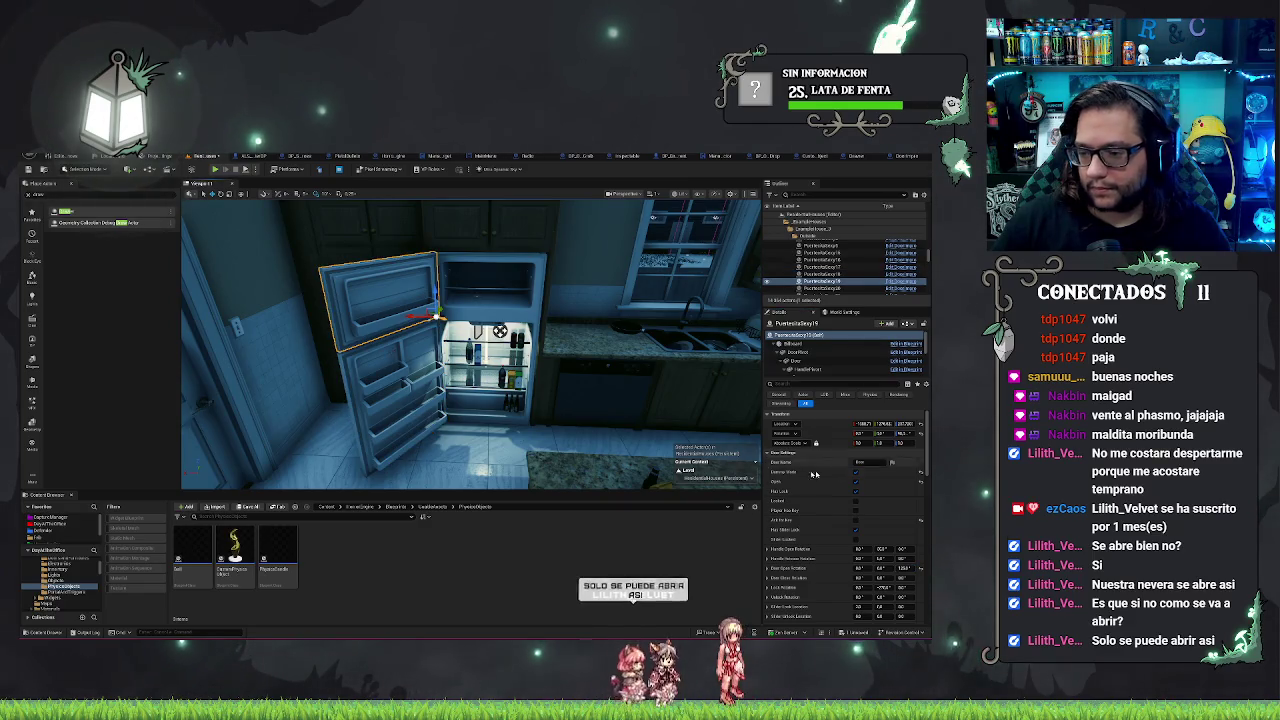
pyautogui.click(856, 484)
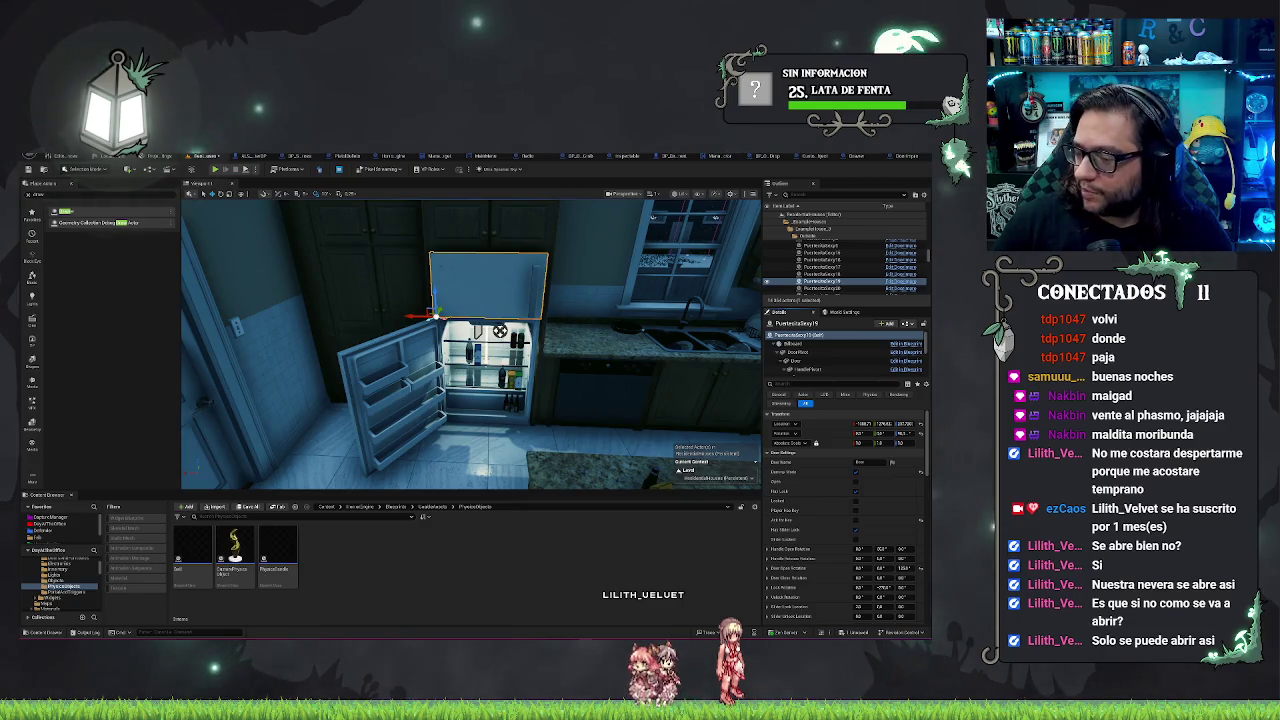
pyautogui.click(820, 275)
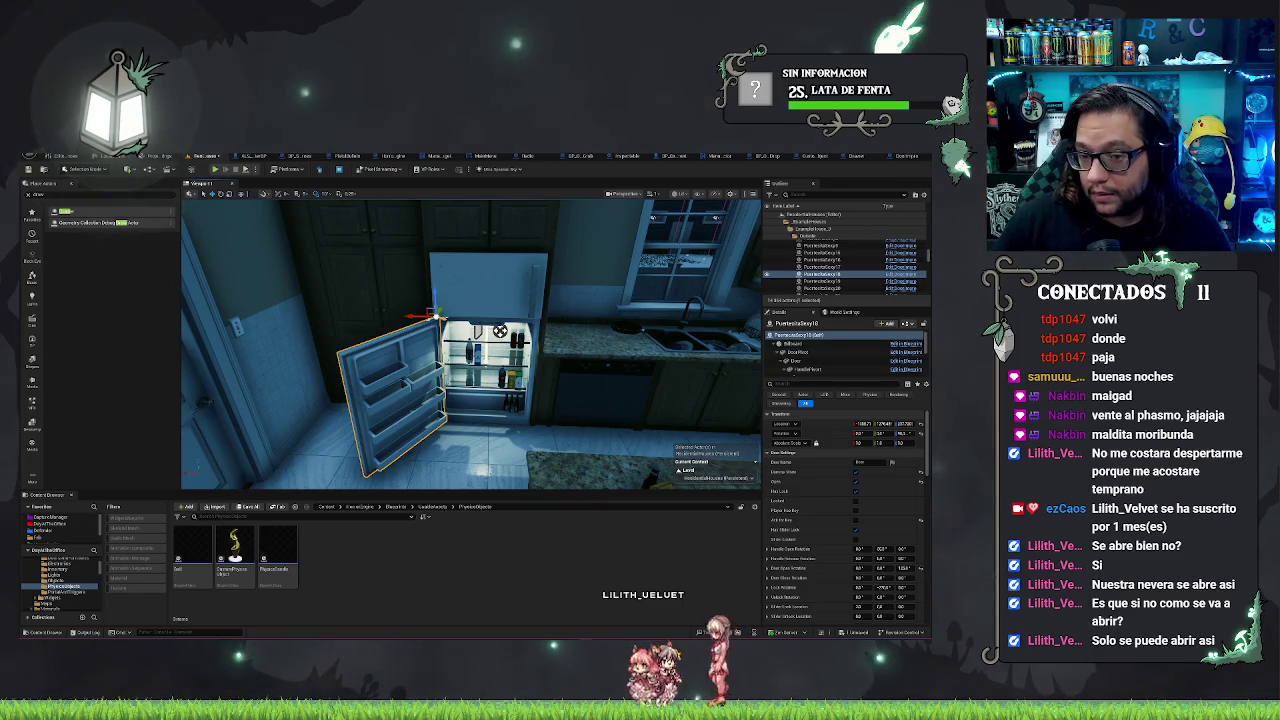
pyautogui.moveTo(470, 345)
pyautogui.mouseDown()
pyautogui.moveTo(440, 330)
pyautogui.moveTo(460, 320)
pyautogui.moveTo(480, 340)
pyautogui.moveTo(470, 345)
pyautogui.moveTo(475, 335)
pyautogui.mouseUp()
pyautogui.click(487, 320)
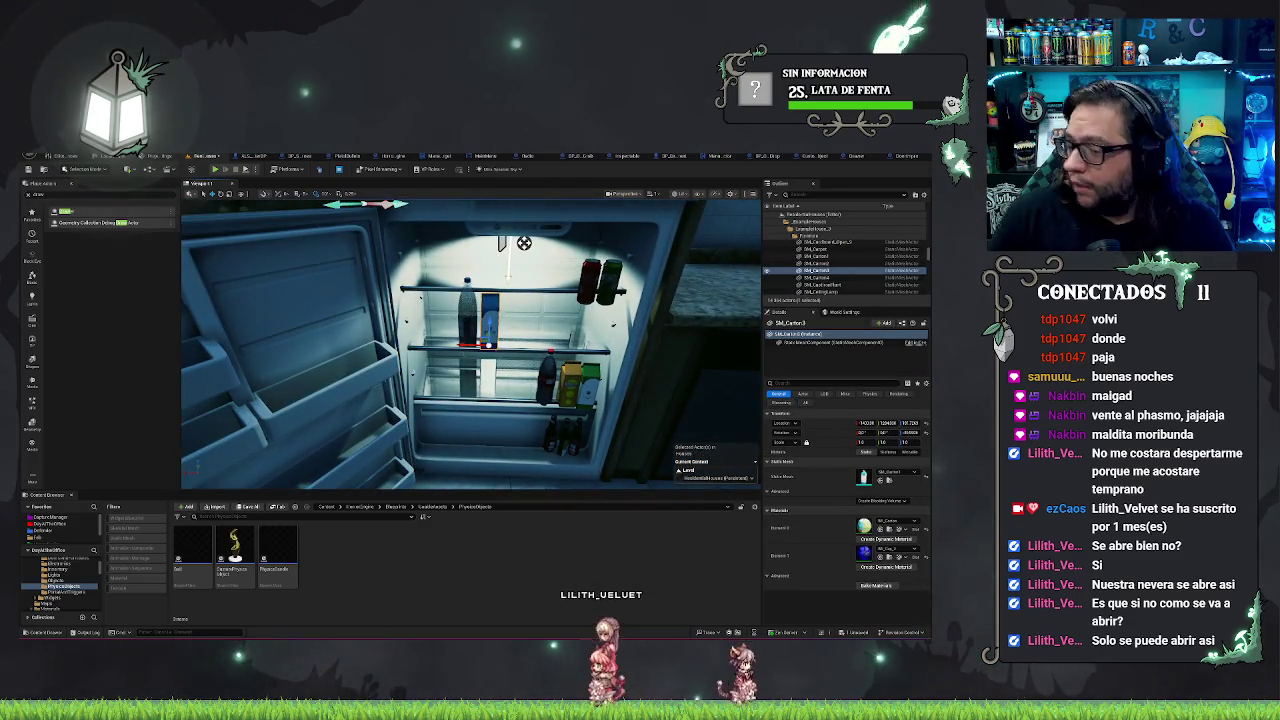
pyautogui.moveTo(470, 345); pyautogui.dragTo(415, 336)
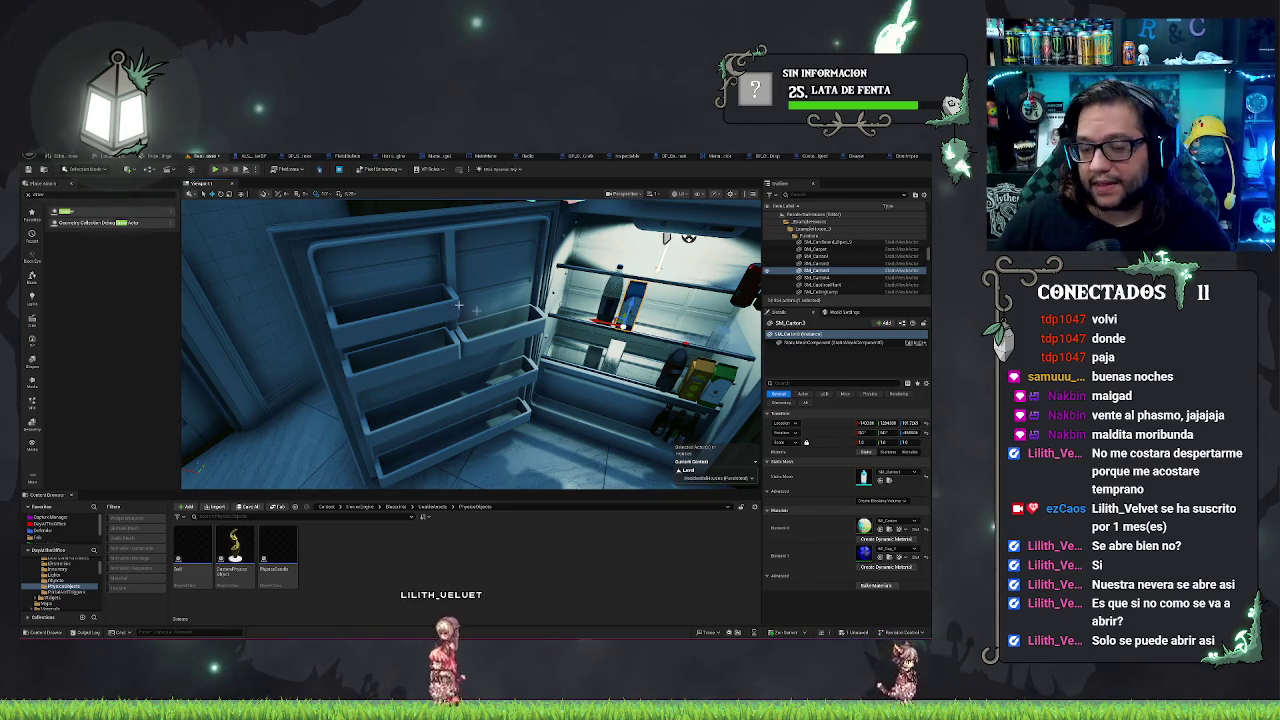
pyautogui.moveTo(430, 340); pyautogui.dragTo(500, 396)
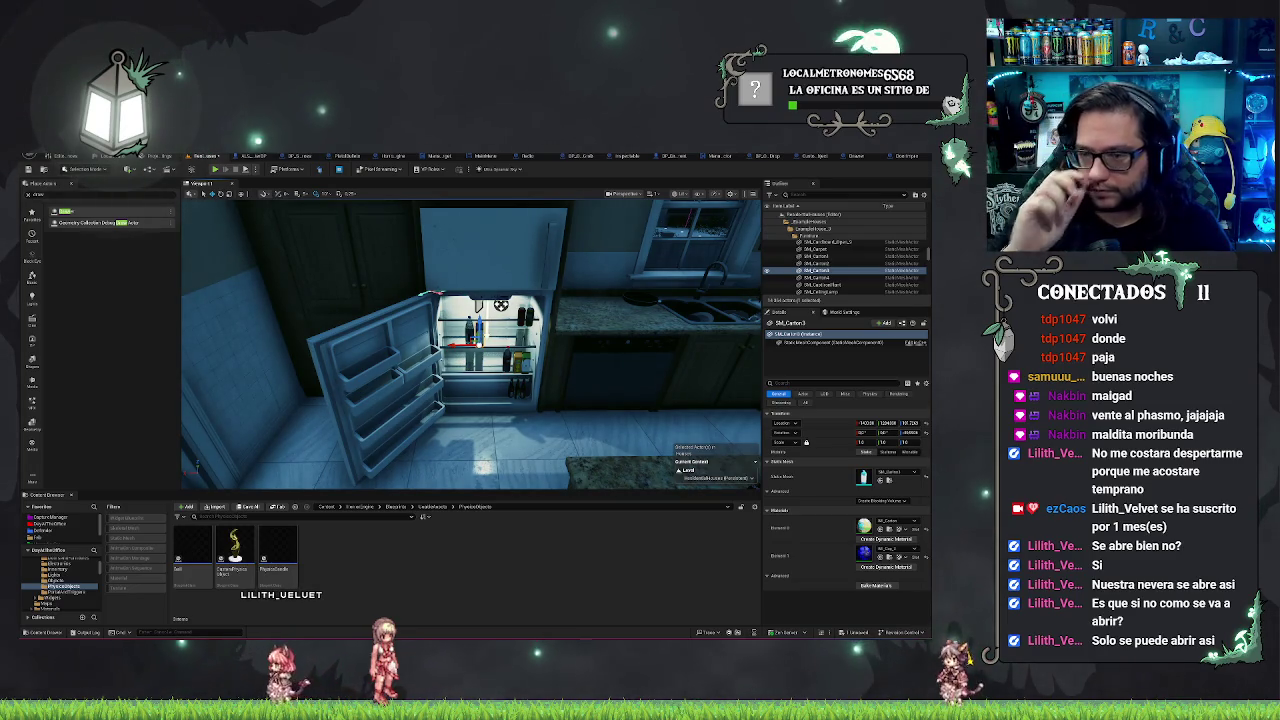
pyautogui.moveTo(470, 345)
pyautogui.mouseDown()
pyautogui.moveTo(560, 350)
pyautogui.moveTo(360, 345)
pyautogui.moveTo(595, 363)
pyautogui.mouseUp()
pyautogui.click(510, 365)
pyautogui.moveTo(510, 365); pyautogui.dragTo(429, 376)
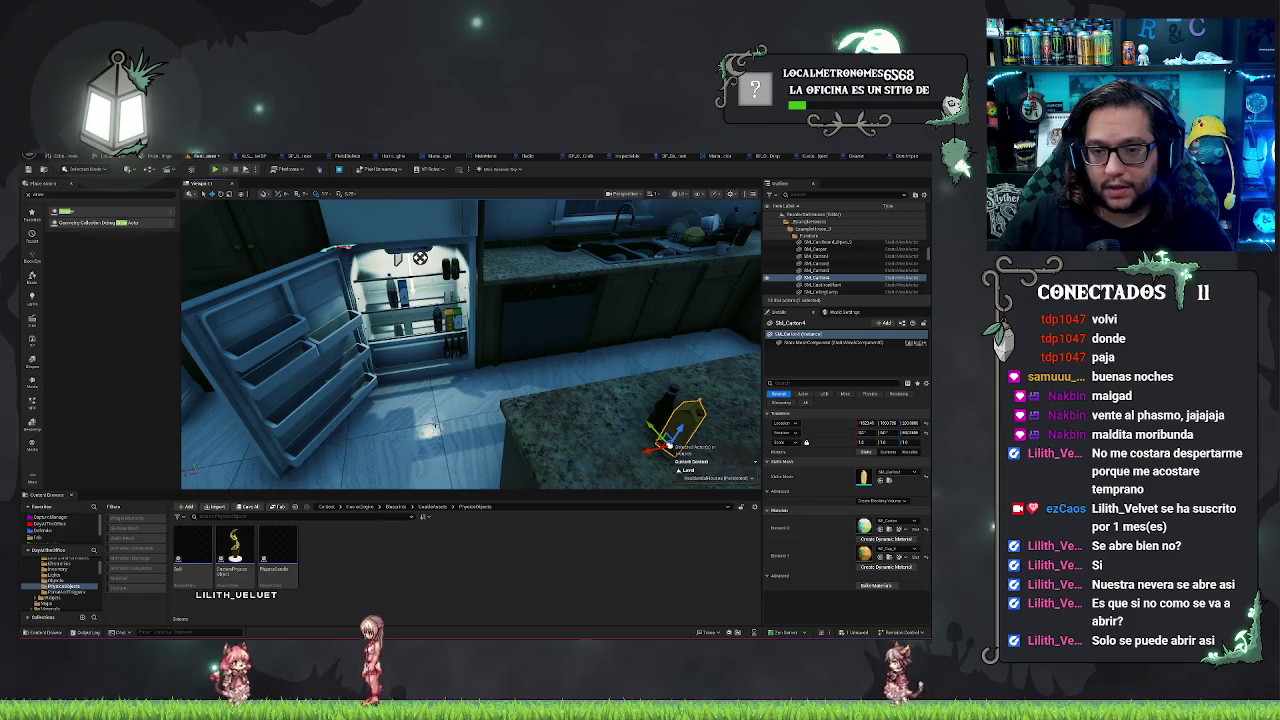
pyautogui.moveTo(429, 376)
pyautogui.mouseDown()
pyautogui.moveTo(430, 340)
pyautogui.moveTo(460, 348)
pyautogui.moveTo(420, 352)
pyautogui.moveTo(430, 345)
pyautogui.mouseUp()
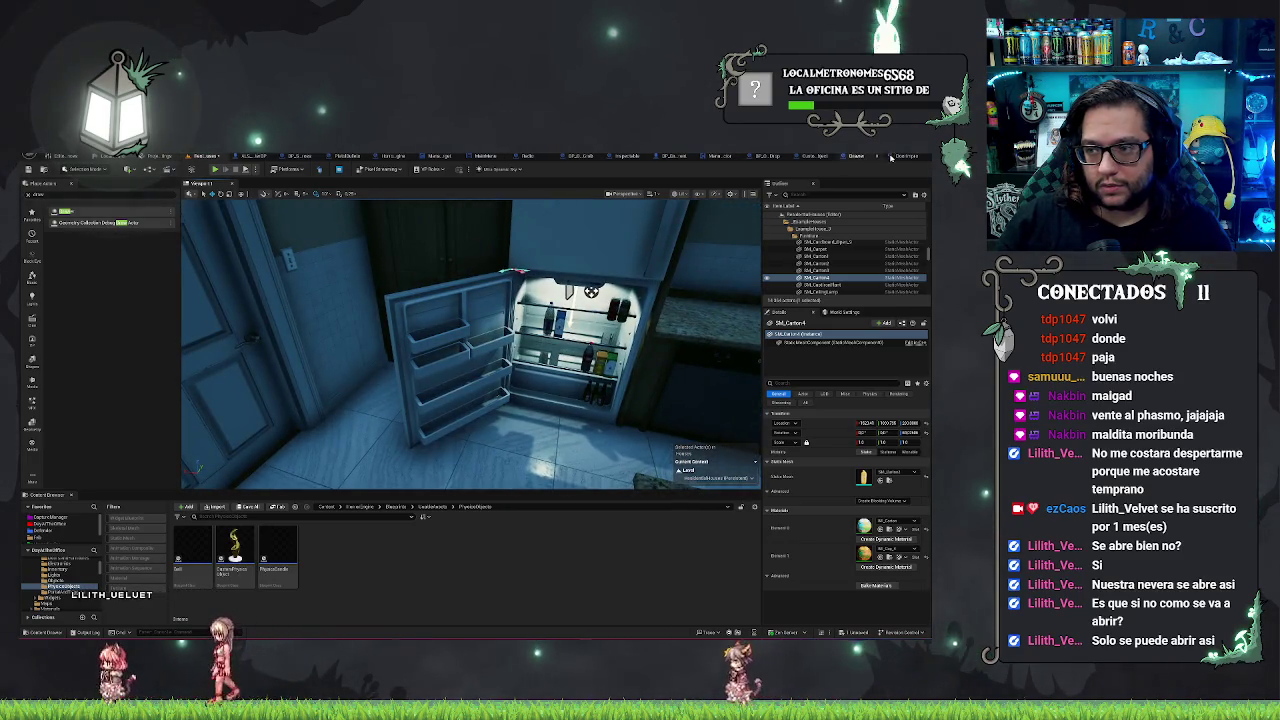
pyautogui.moveTo(430, 345); pyautogui.dragTo(470, 342)
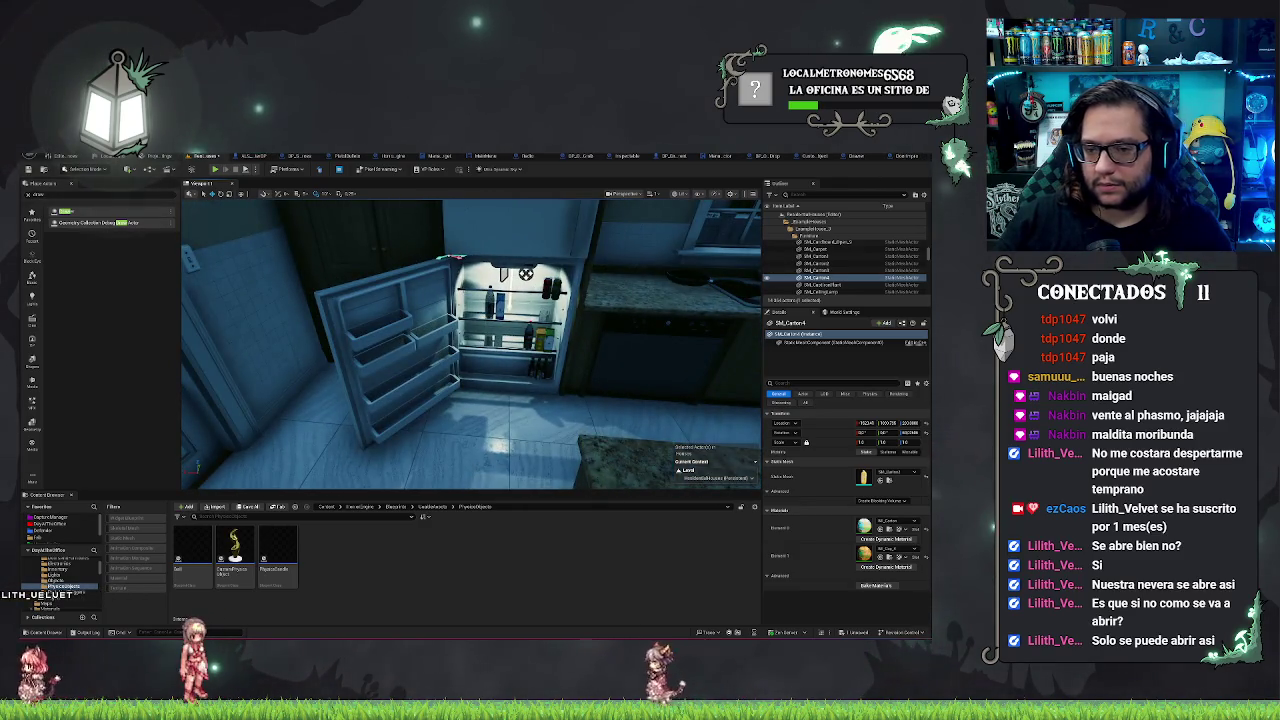
pyautogui.moveTo(470, 342)
pyautogui.mouseDown()
pyautogui.moveTo(520, 338)
pyautogui.moveTo(490, 342)
pyautogui.moveTo(523, 443)
pyautogui.moveTo(510, 440)
pyautogui.moveTo(540, 440)
pyautogui.mouseUp()
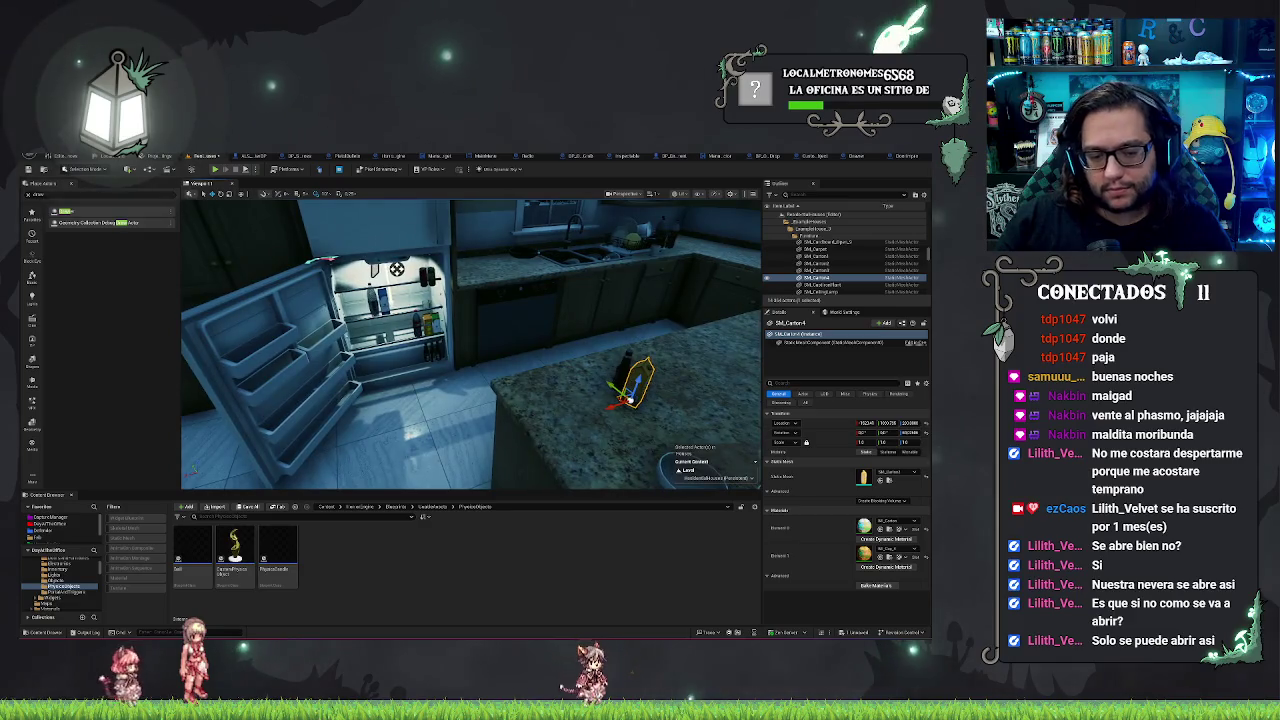
# Step: Place a BP_ObjectGrab actor from the Objects folder on the counter with the SM_Carton4 mesh
pyautogui.click(432, 507)
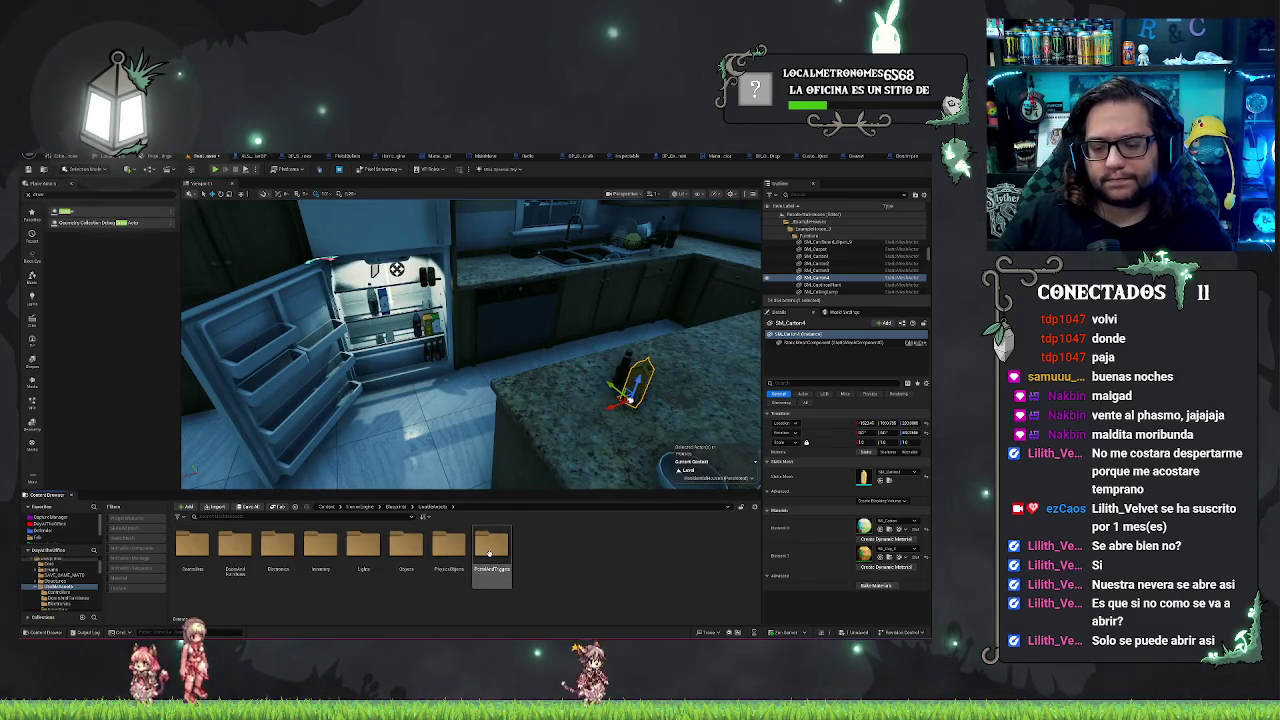
pyautogui.doubleClick(406, 546)
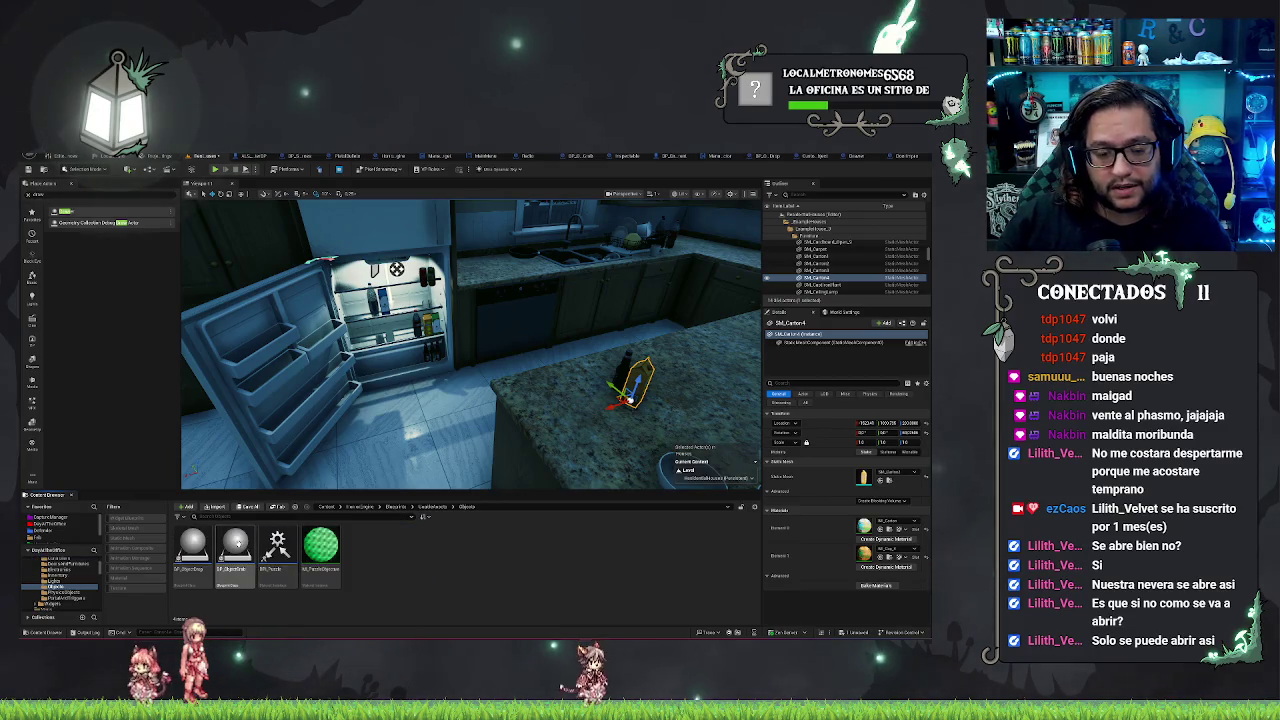
pyautogui.moveTo(235, 548)
pyautogui.mouseDown()
pyautogui.moveTo(545, 445)
pyautogui.moveTo(555, 400)
pyautogui.mouseUp()
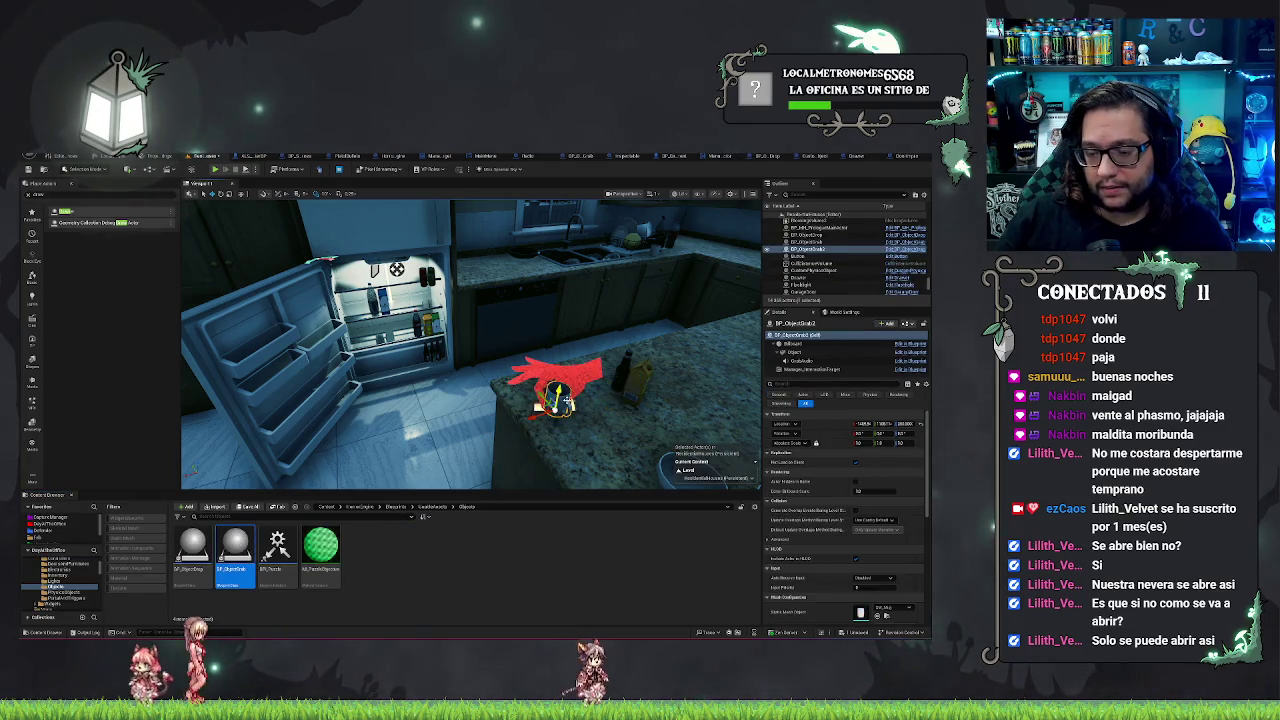
pyautogui.scroll(-2, 830, 507)
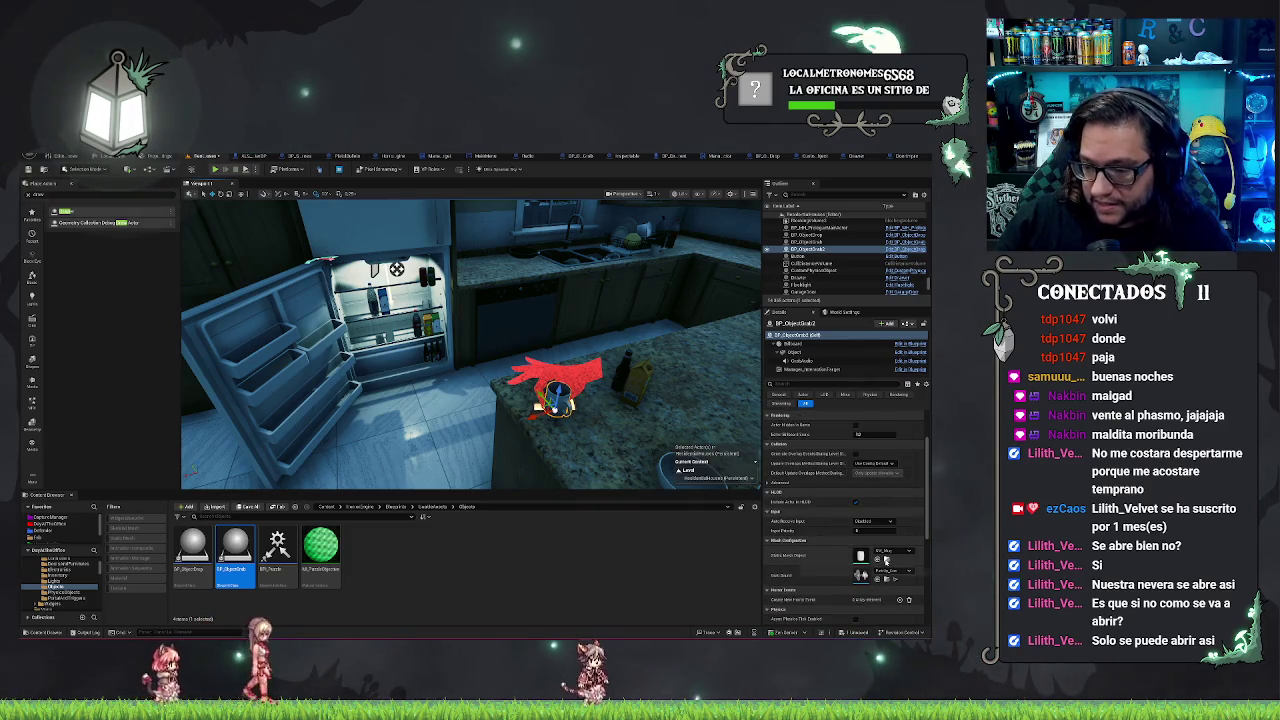
pyautogui.click(877, 560)
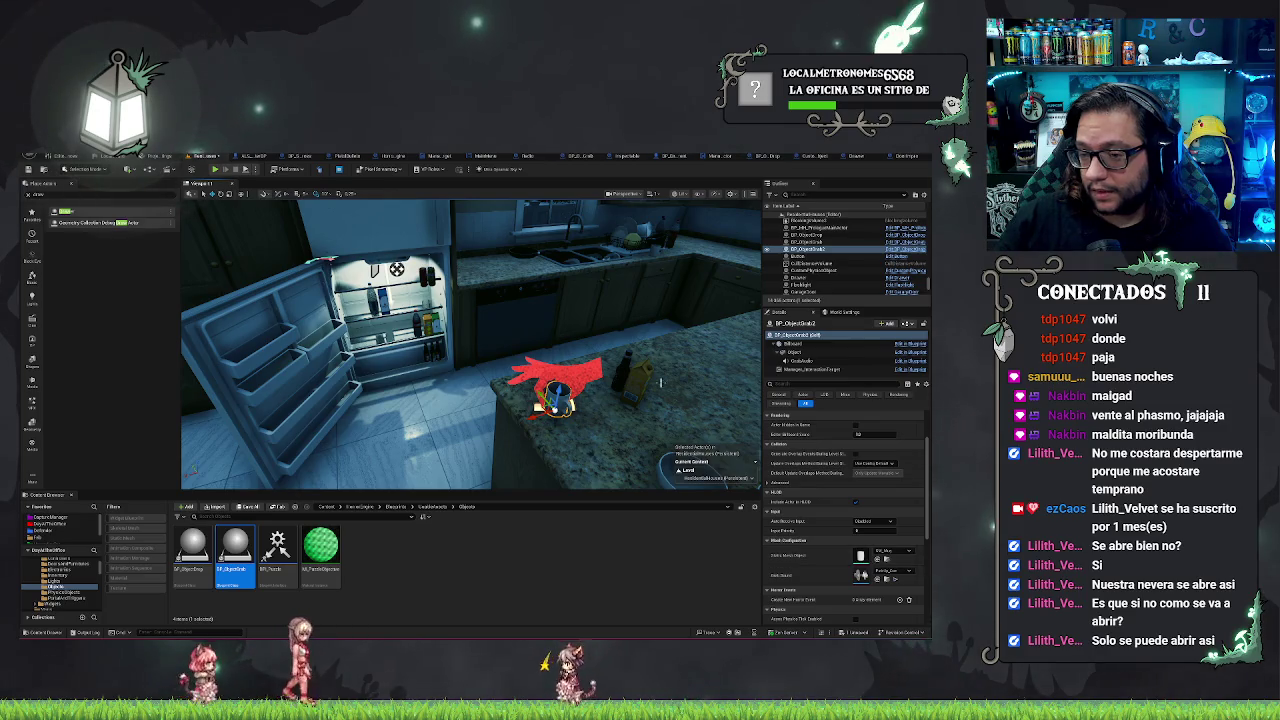
pyautogui.click(632, 380)
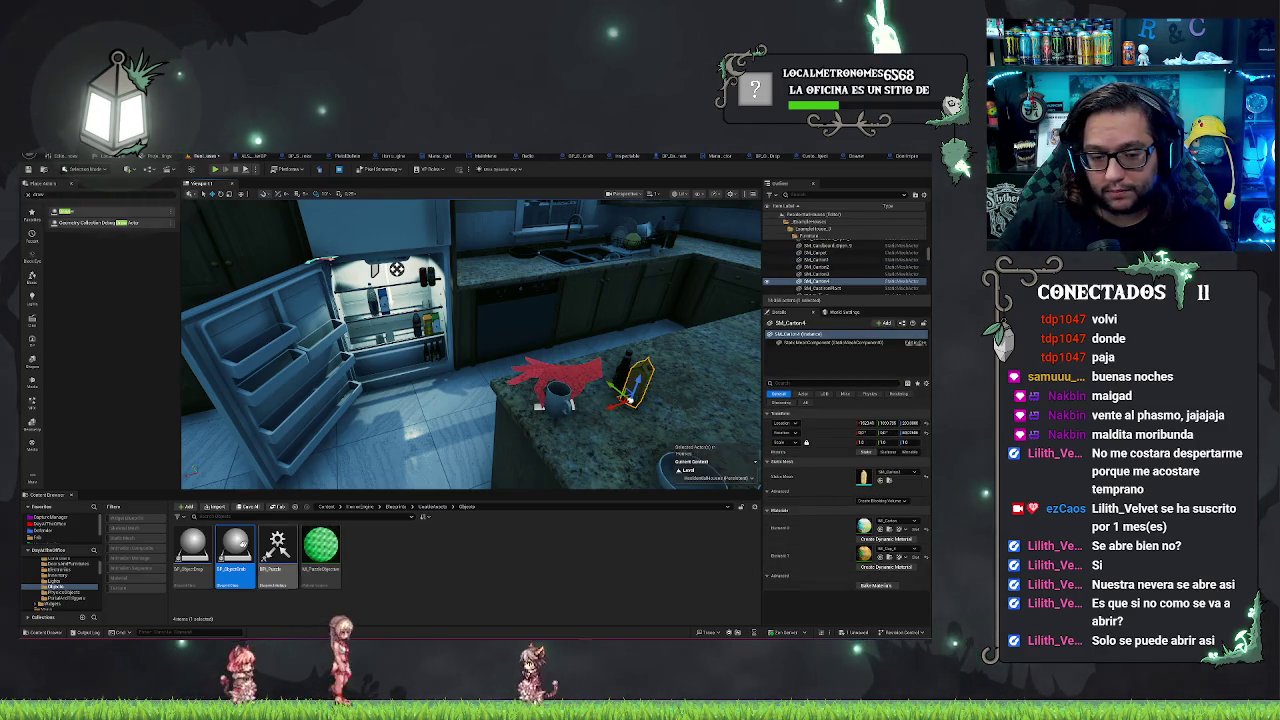
# Step: Drop an object drop point by the fridge and recheck the counter carton's SM_Carton4 mesh
pyautogui.moveTo(193, 545); pyautogui.dragTo(340, 370)
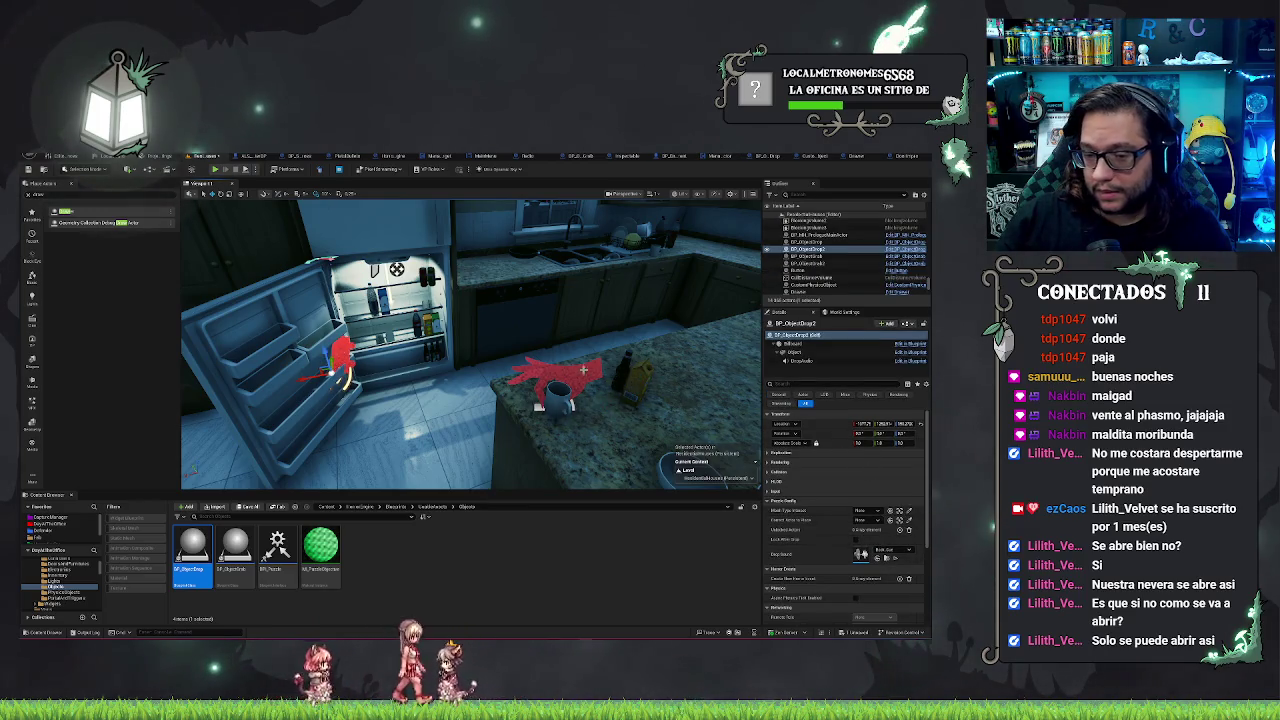
pyautogui.click(556, 398)
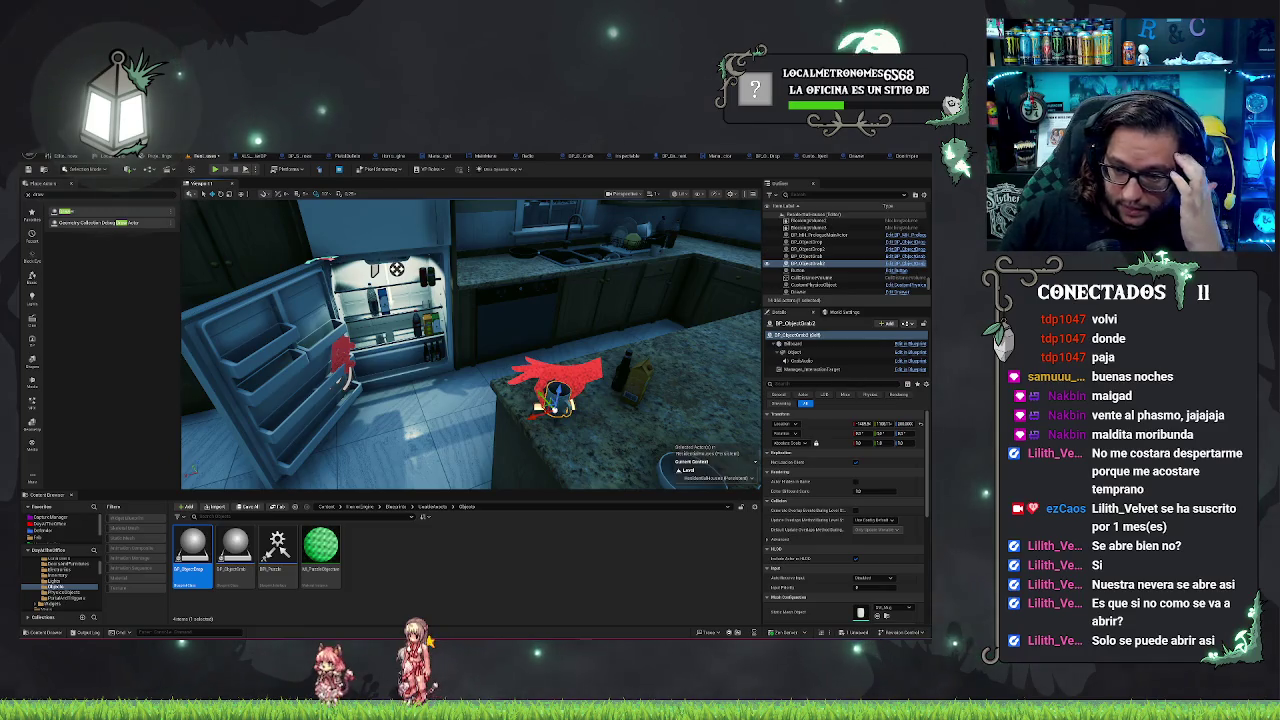
pyautogui.click(632, 385)
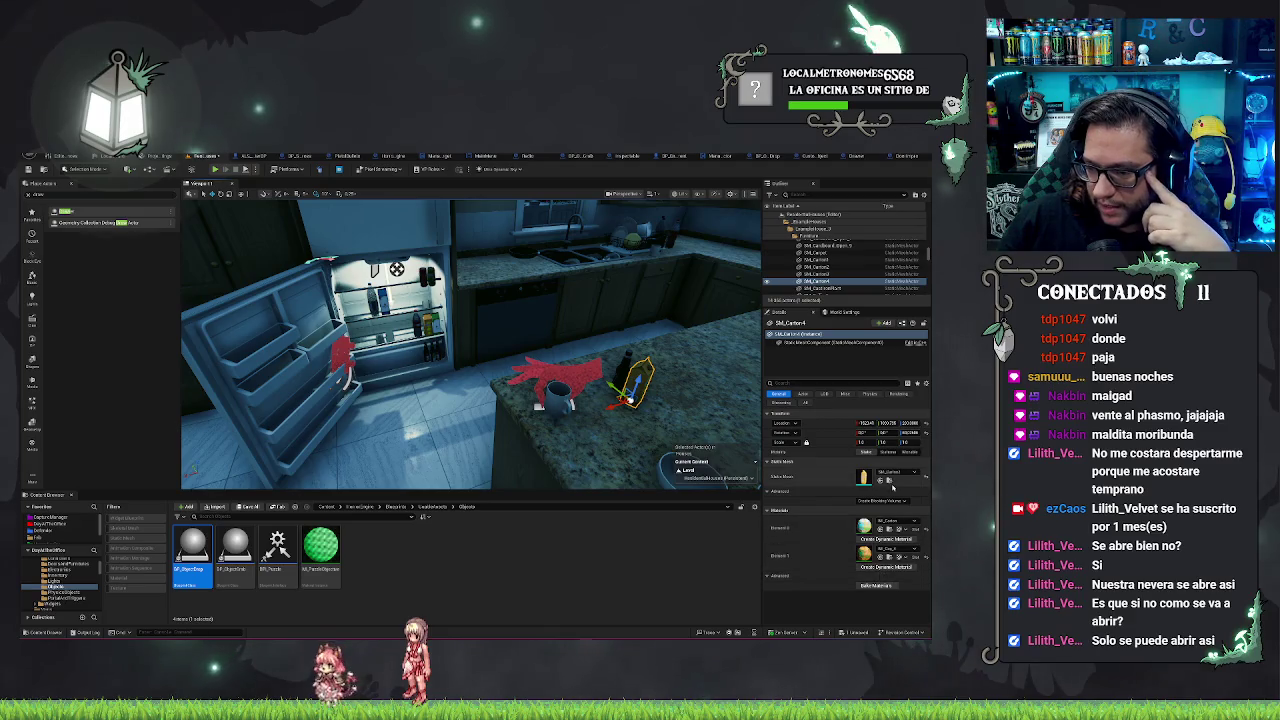
pyautogui.click(887, 481)
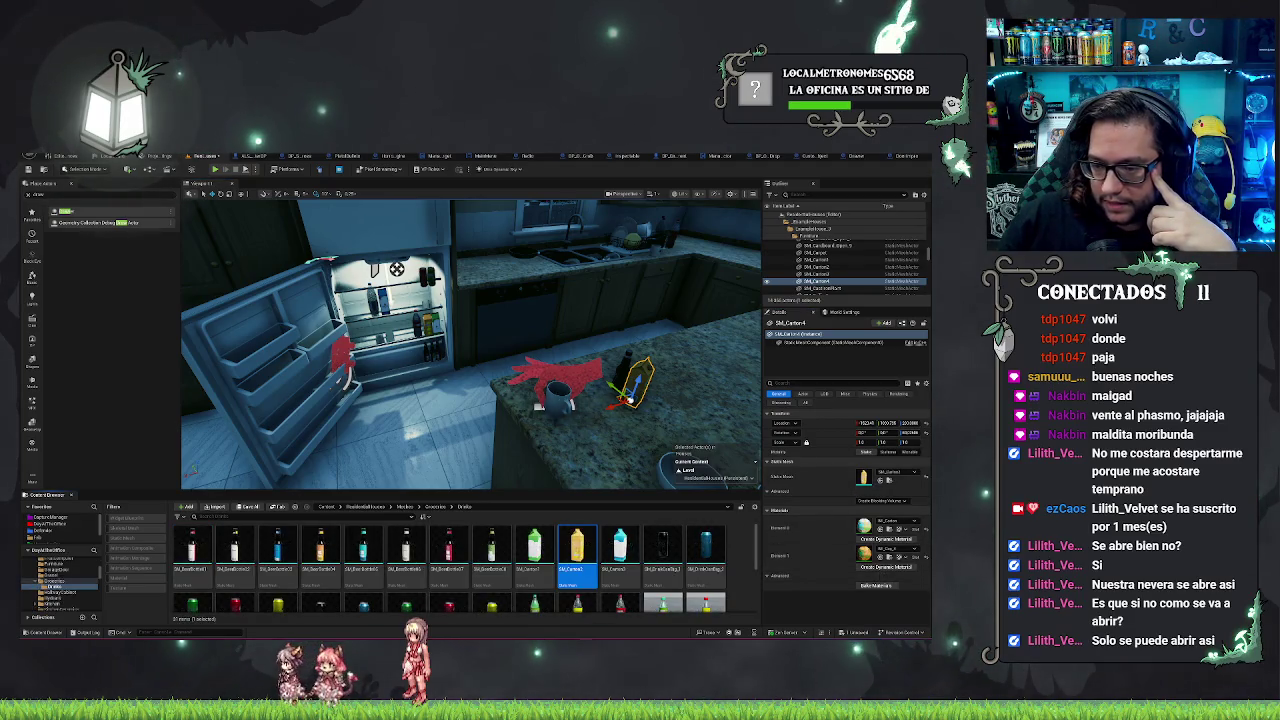
pyautogui.click(557, 398)
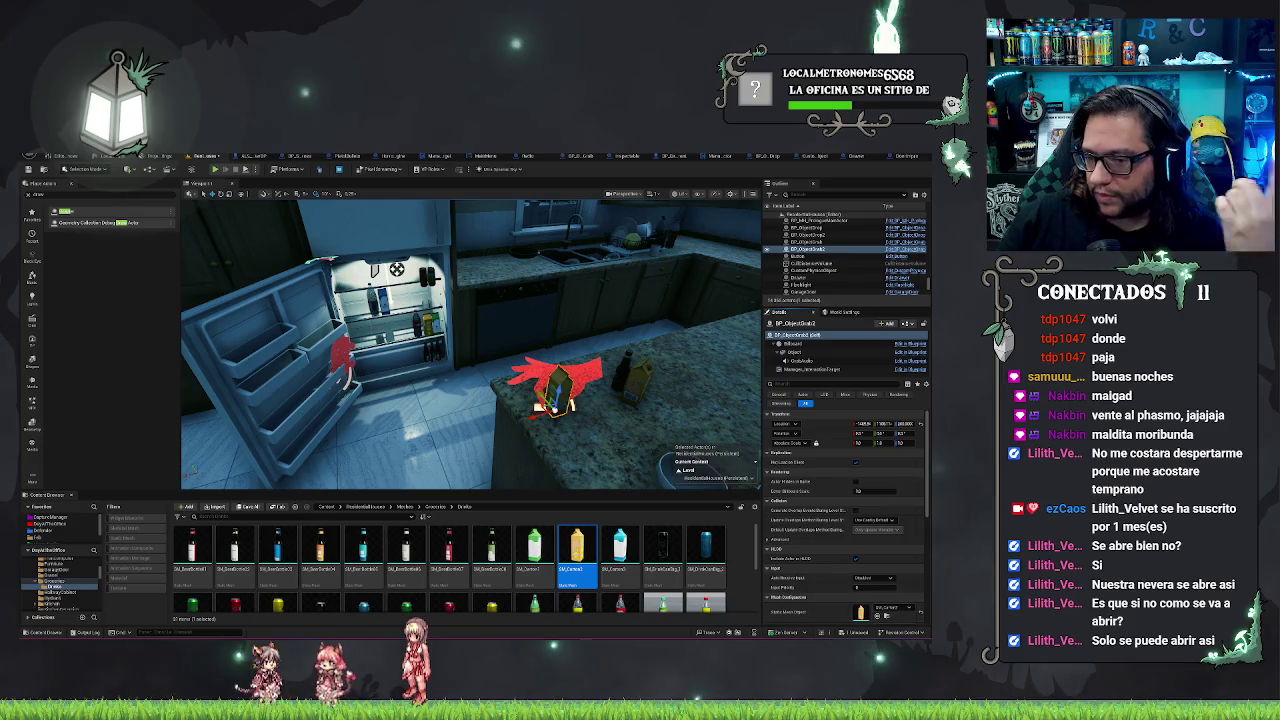
# Step: Frame the red drop point and slide it with its carton onto the fridge door shelf
pyautogui.moveTo(452, 372); pyautogui.dragTo(430, 310)
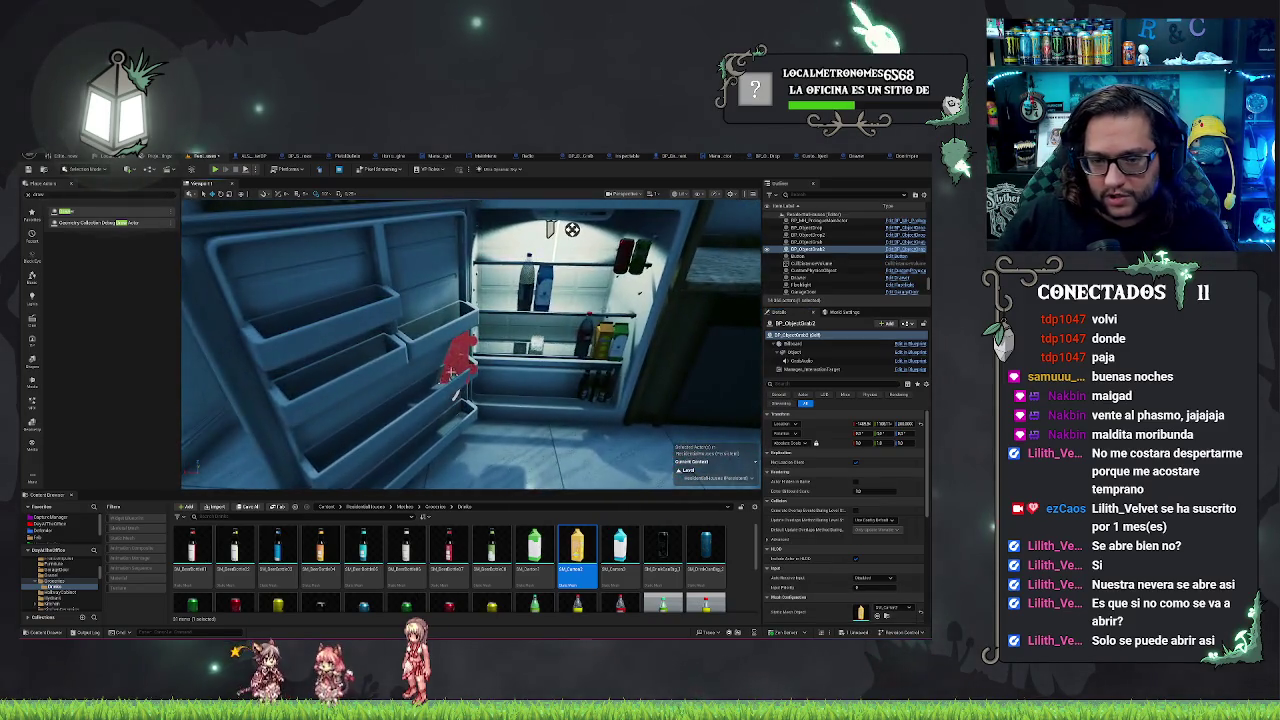
pyautogui.click(456, 372)
pyautogui.press('f')
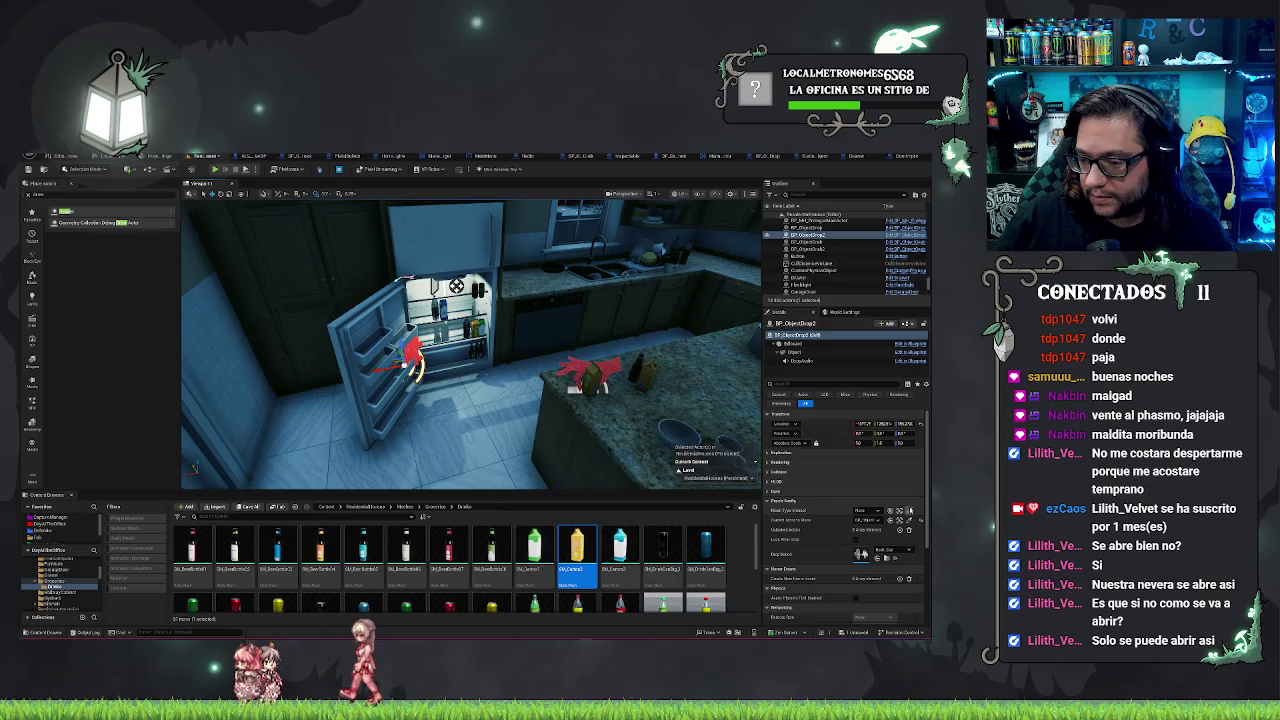
pyautogui.press('f')
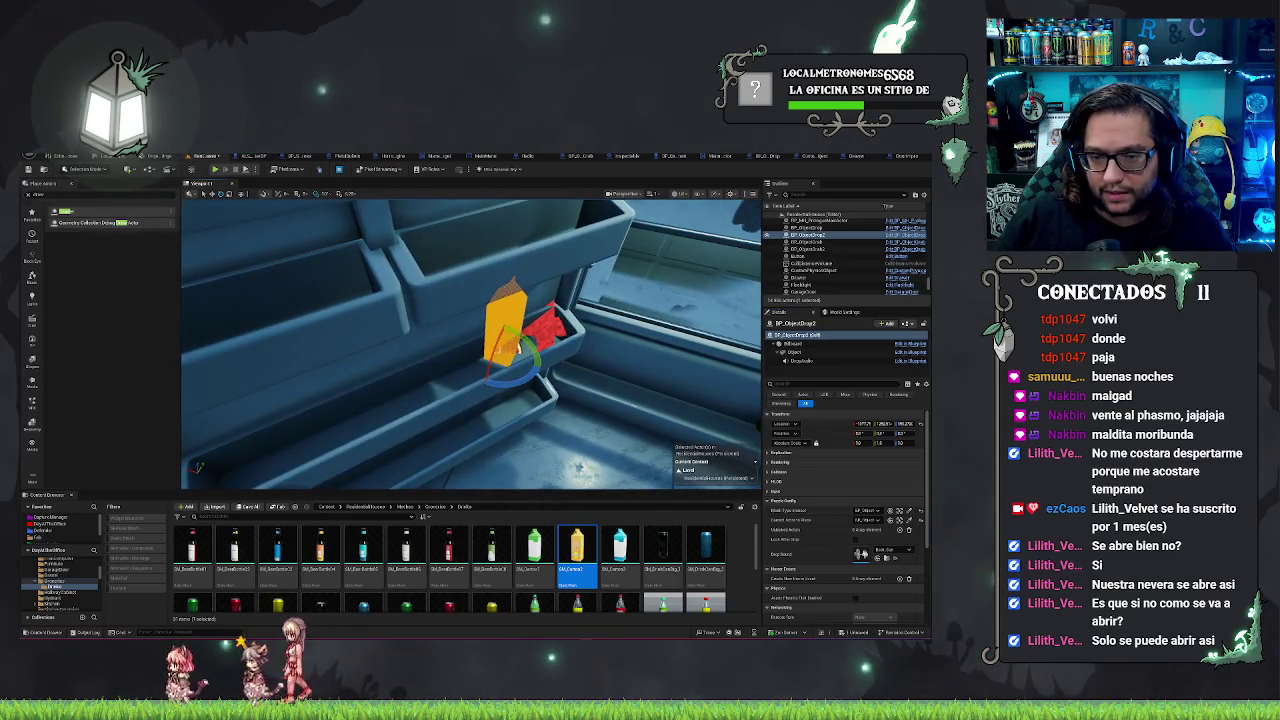
pyautogui.moveTo(470, 340)
pyautogui.mouseDown()
pyautogui.moveTo(510, 350)
pyautogui.moveTo(497, 302)
pyautogui.moveTo(460, 312)
pyautogui.moveTo(553, 352)
pyautogui.mouseUp()
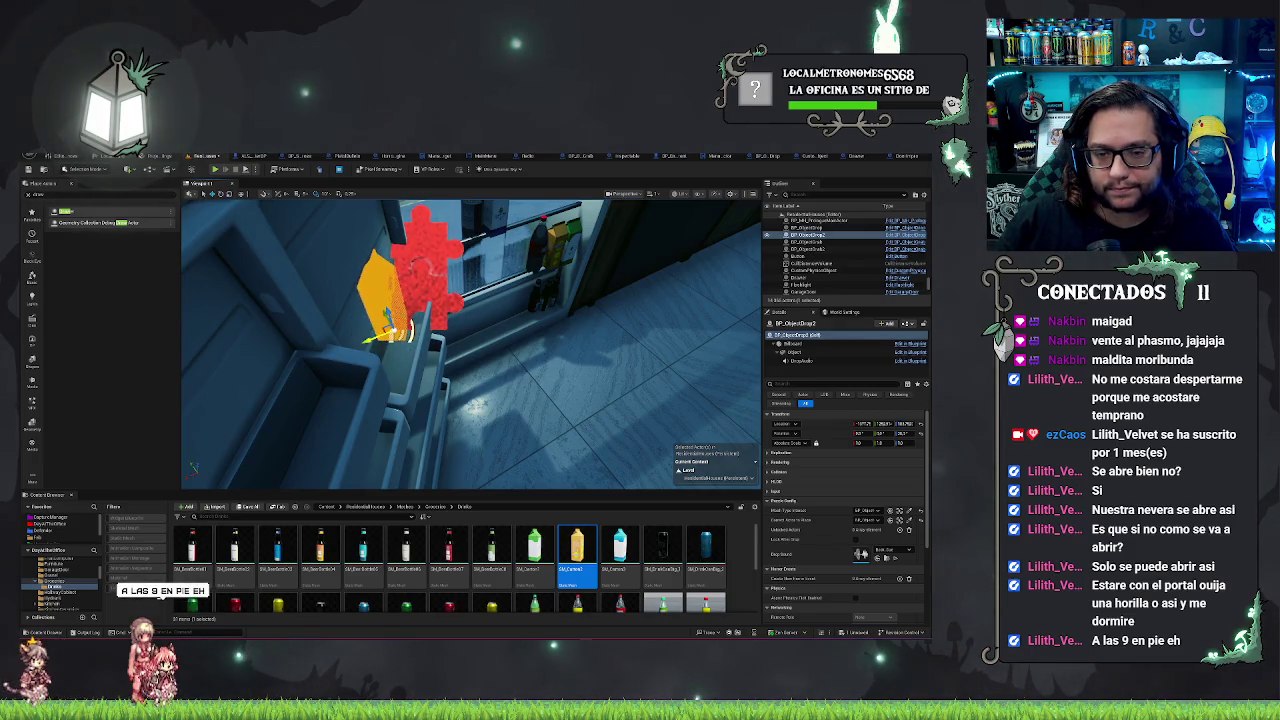
pyautogui.moveTo(370, 340); pyautogui.dragTo(386, 336)
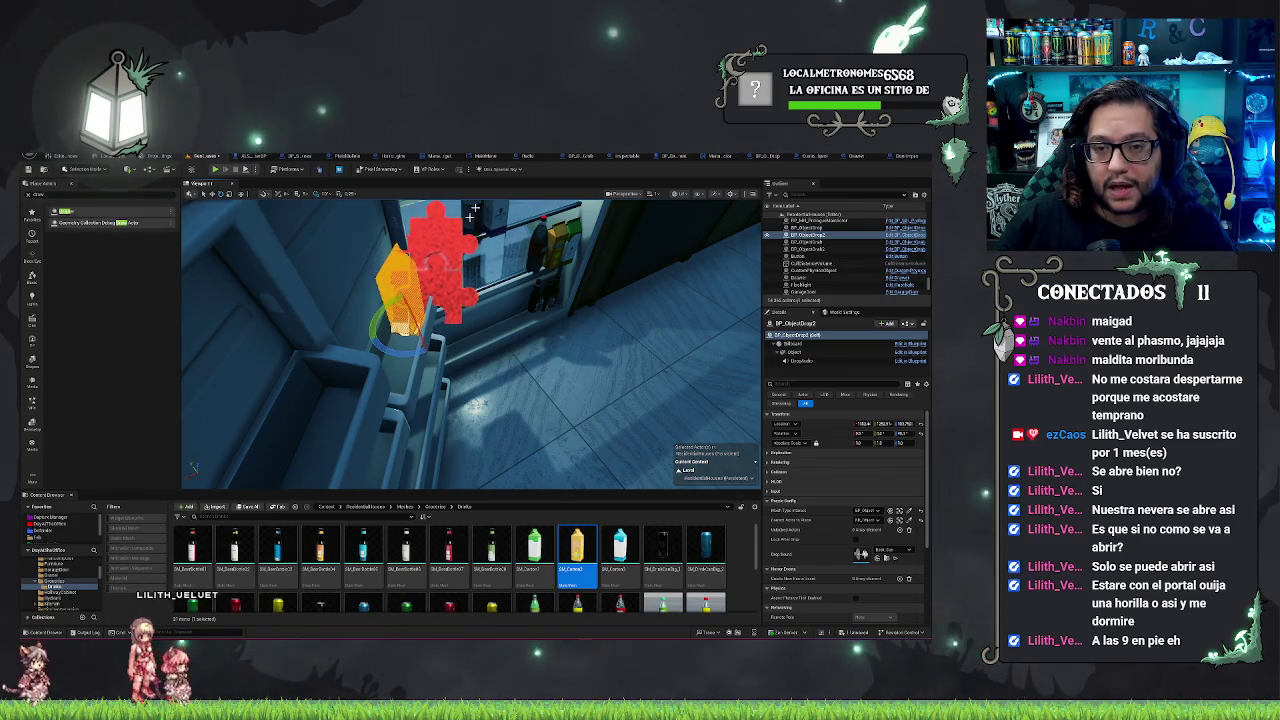
pyautogui.moveTo(750, 265)
pyautogui.mouseDown()
pyautogui.moveTo(720, 260)
pyautogui.moveTo(750, 265)
pyautogui.mouseUp()
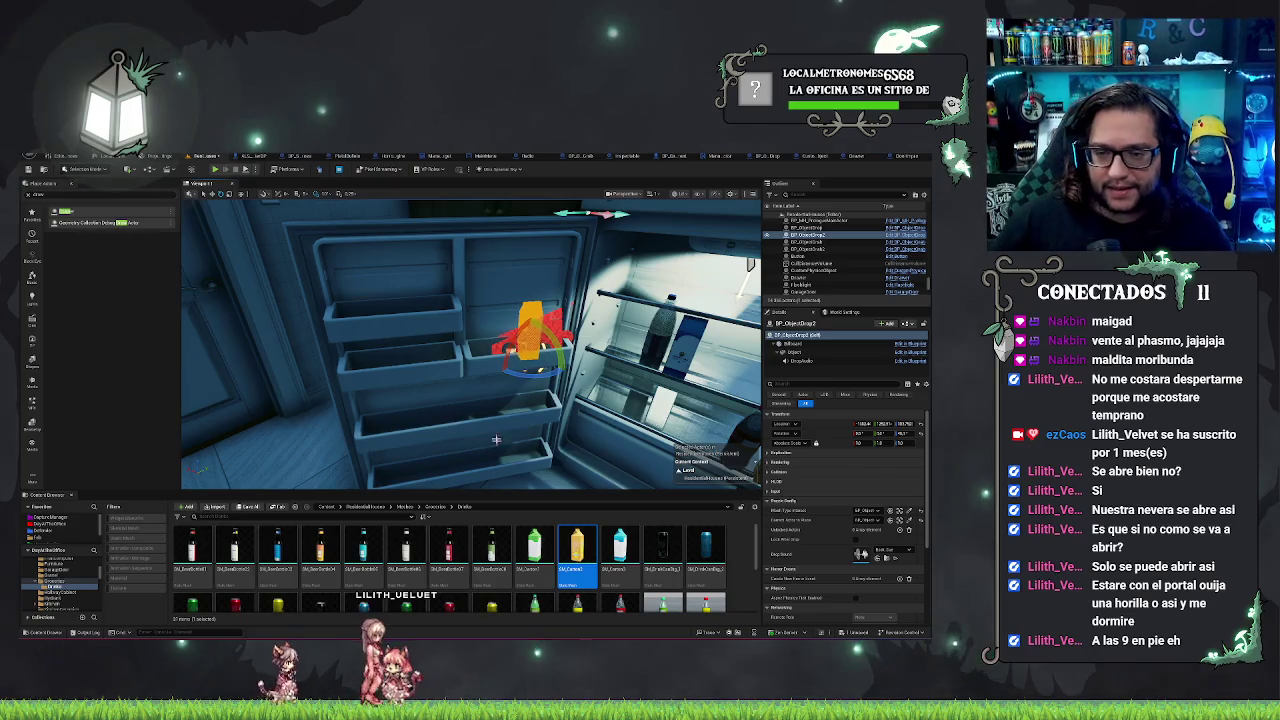
# Step: Select the fridge door and add one entry to its Attached Actors array
pyautogui.click(489, 328)
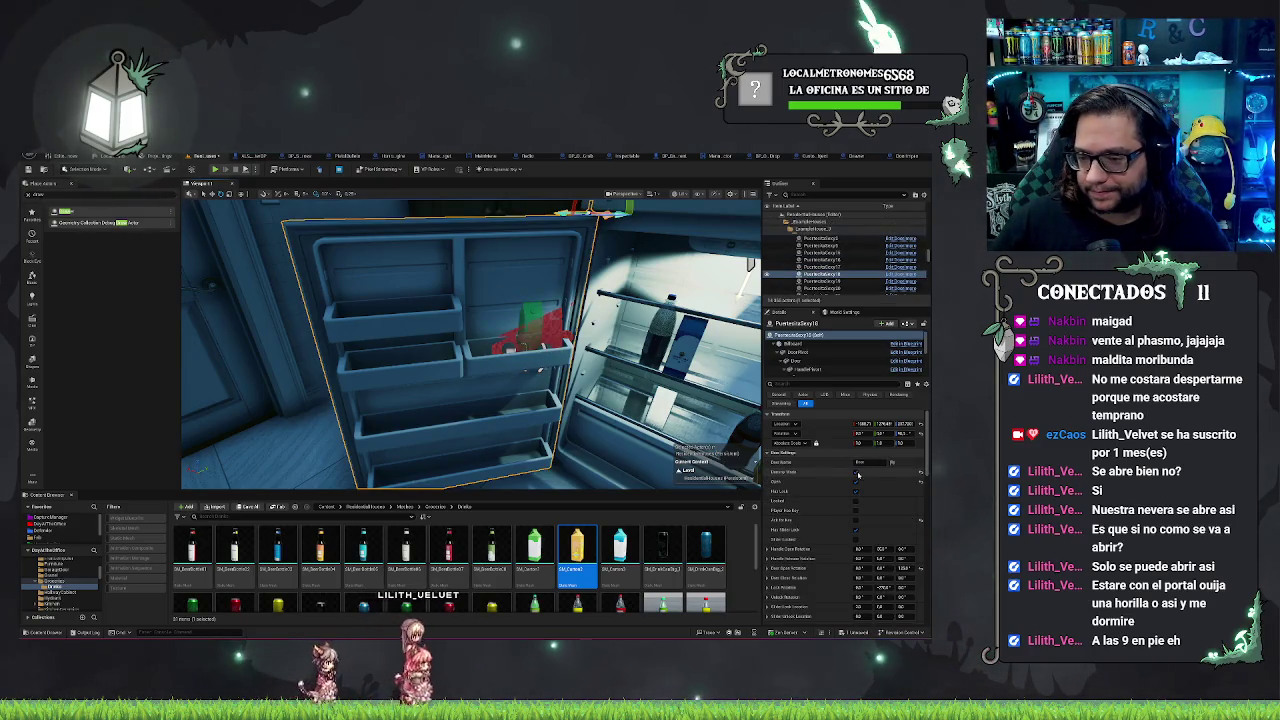
pyautogui.click(768, 453)
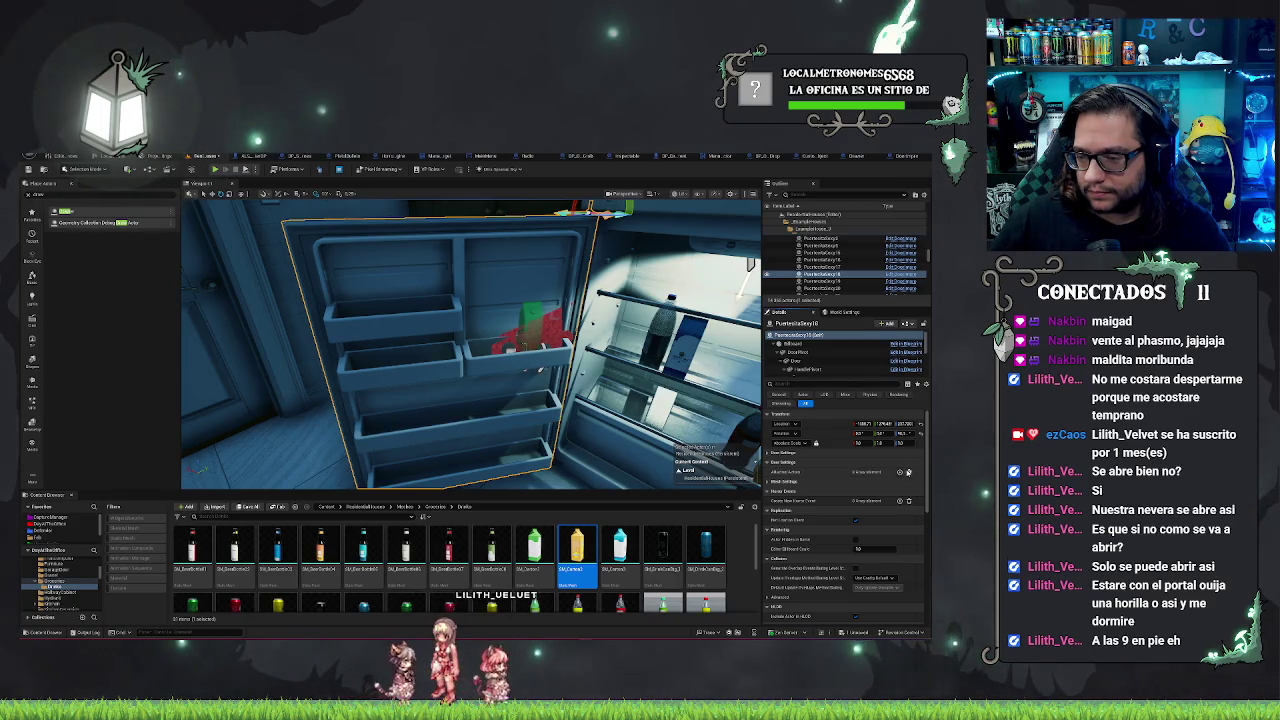
pyautogui.click(900, 472)
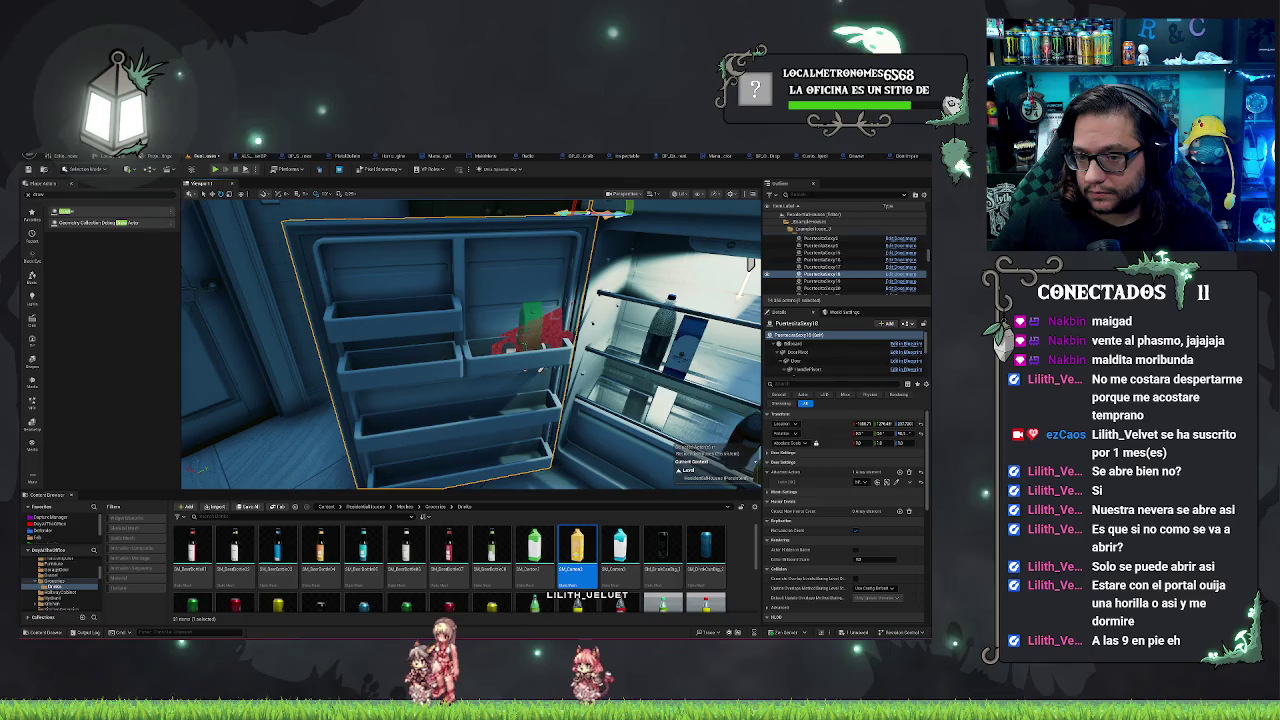
pyautogui.scroll(-5, 470, 345)
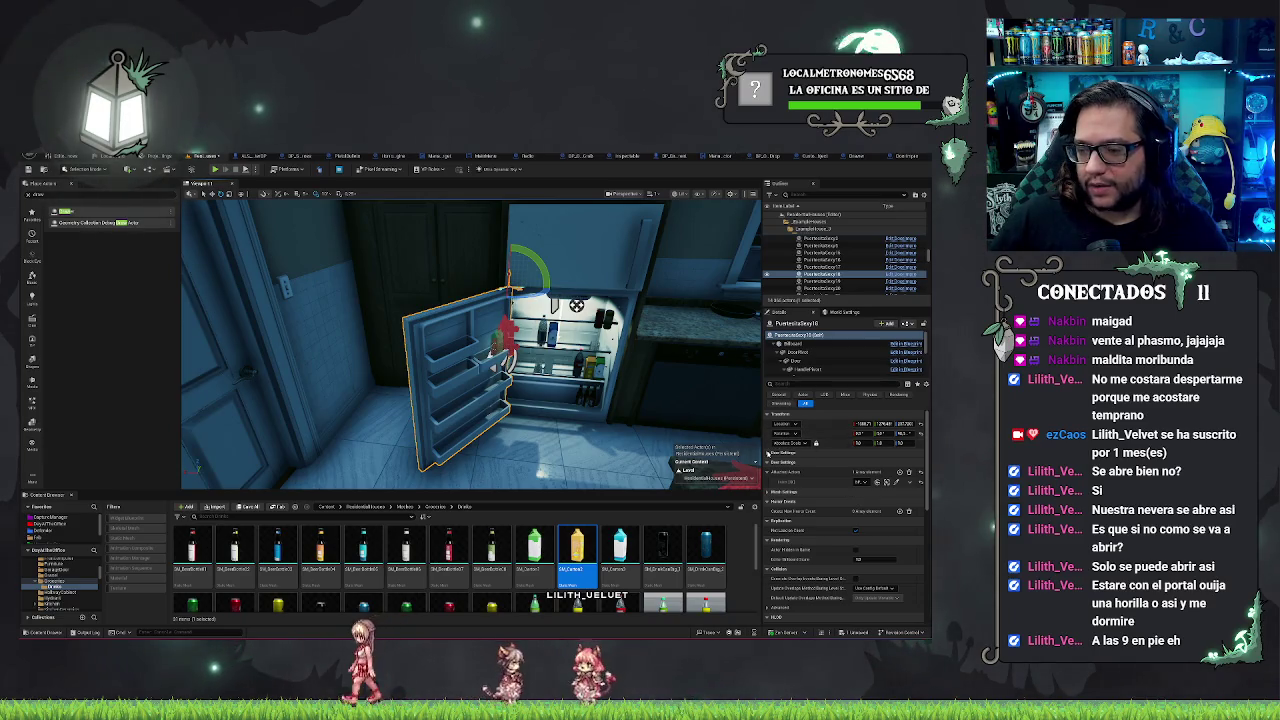
# Step: Toggle the door's Open setting shut and back open, then select BP_ObjectDrop2 on its shelf
pyautogui.click(768, 452)
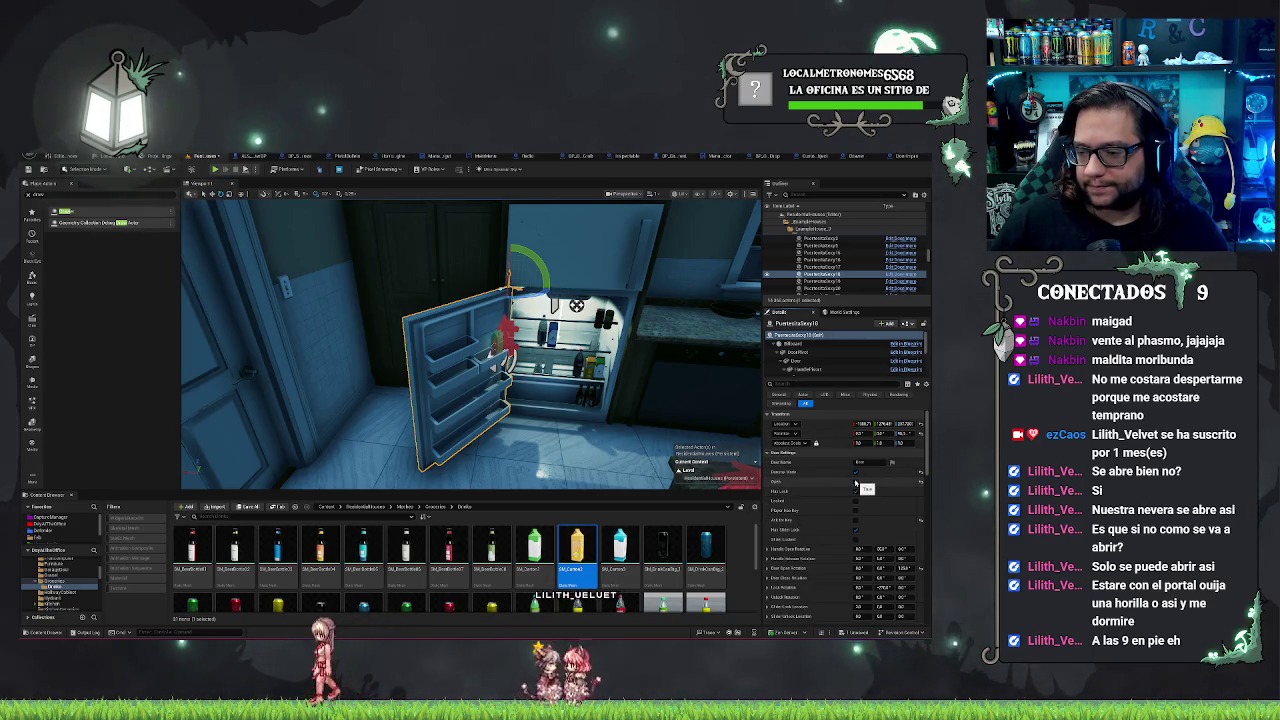
pyautogui.click(856, 483)
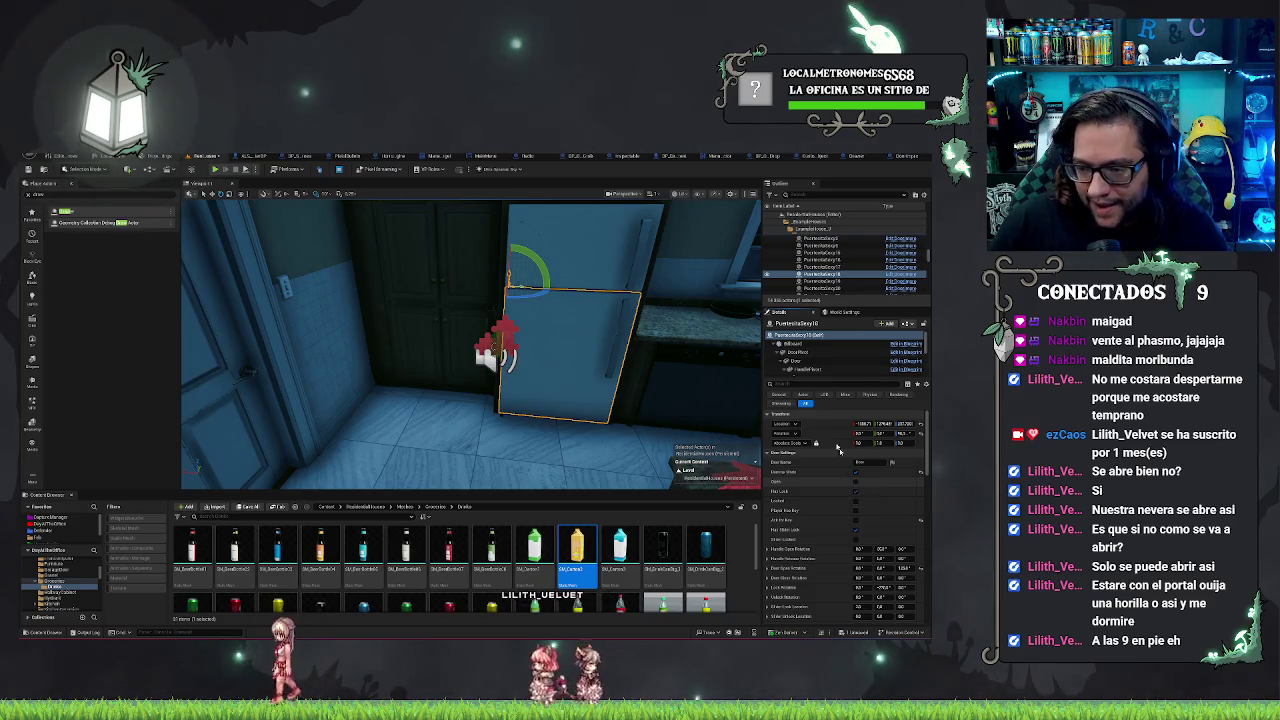
pyautogui.click(856, 483)
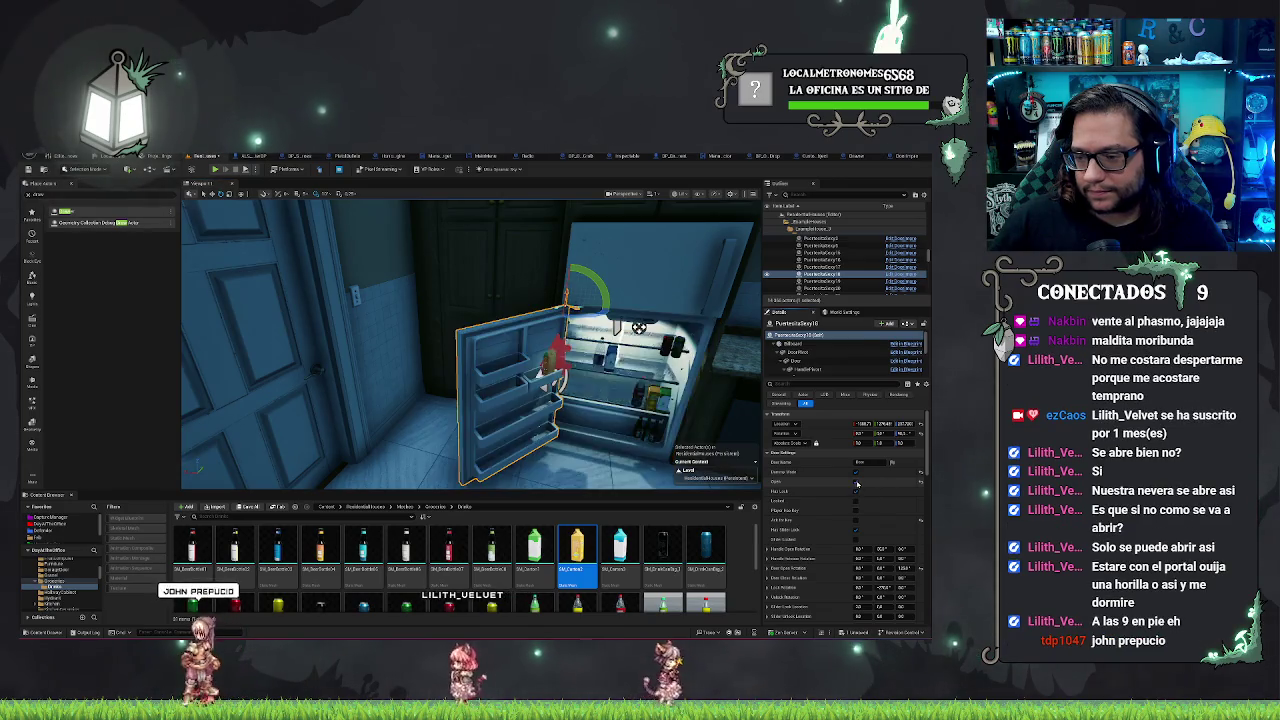
pyautogui.click(639, 327)
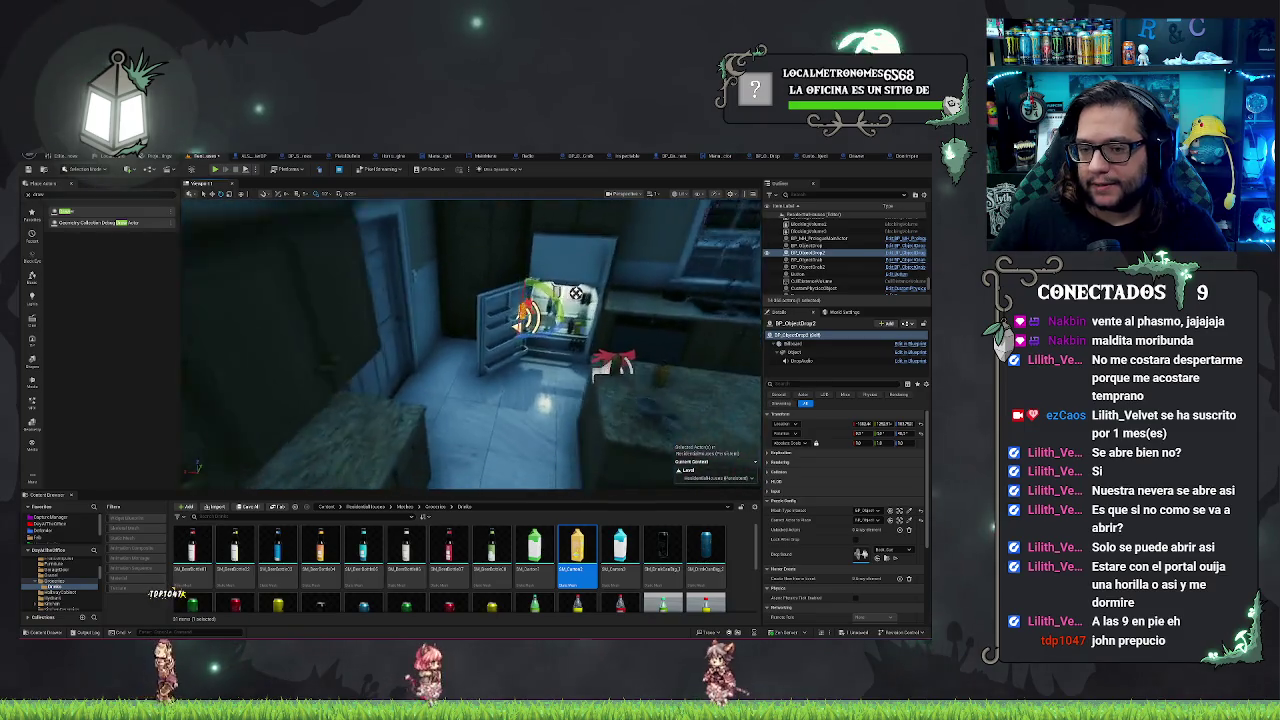
# Step: Start a Play-In-Editor session of the kitchen level with Alt+P
pyautogui.rightClick(522, 454)
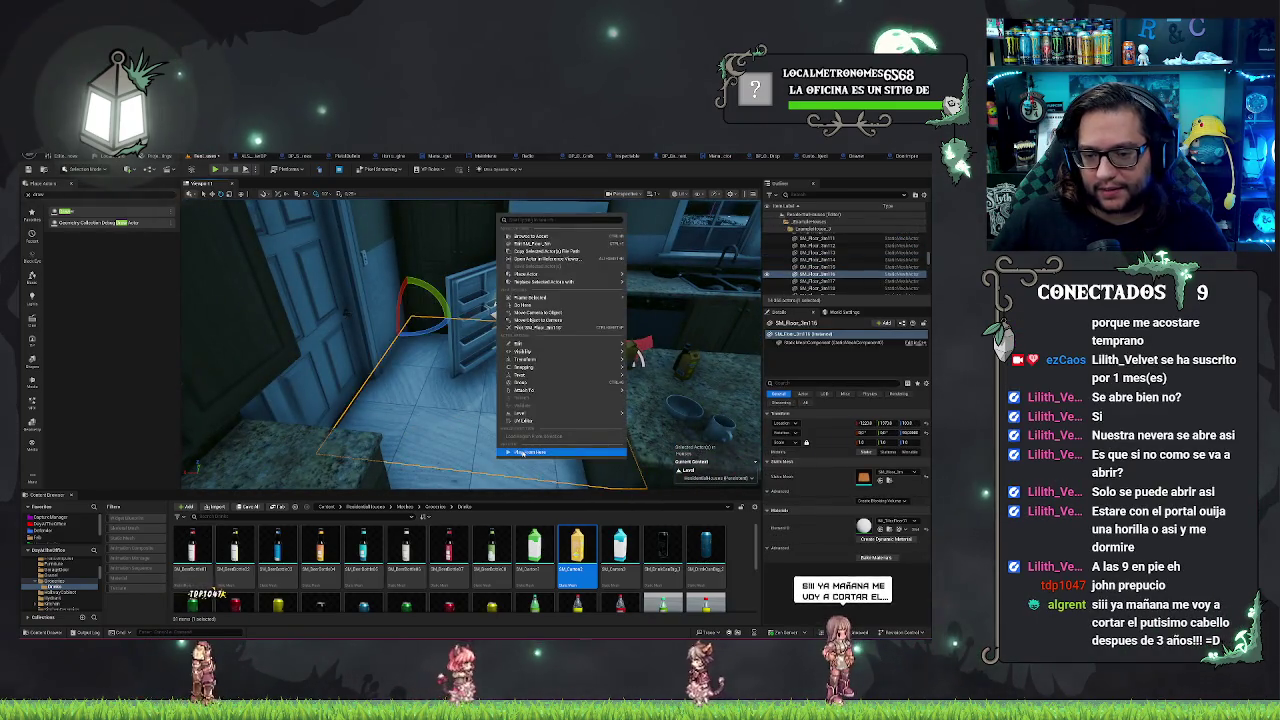
pyautogui.press('Escape')
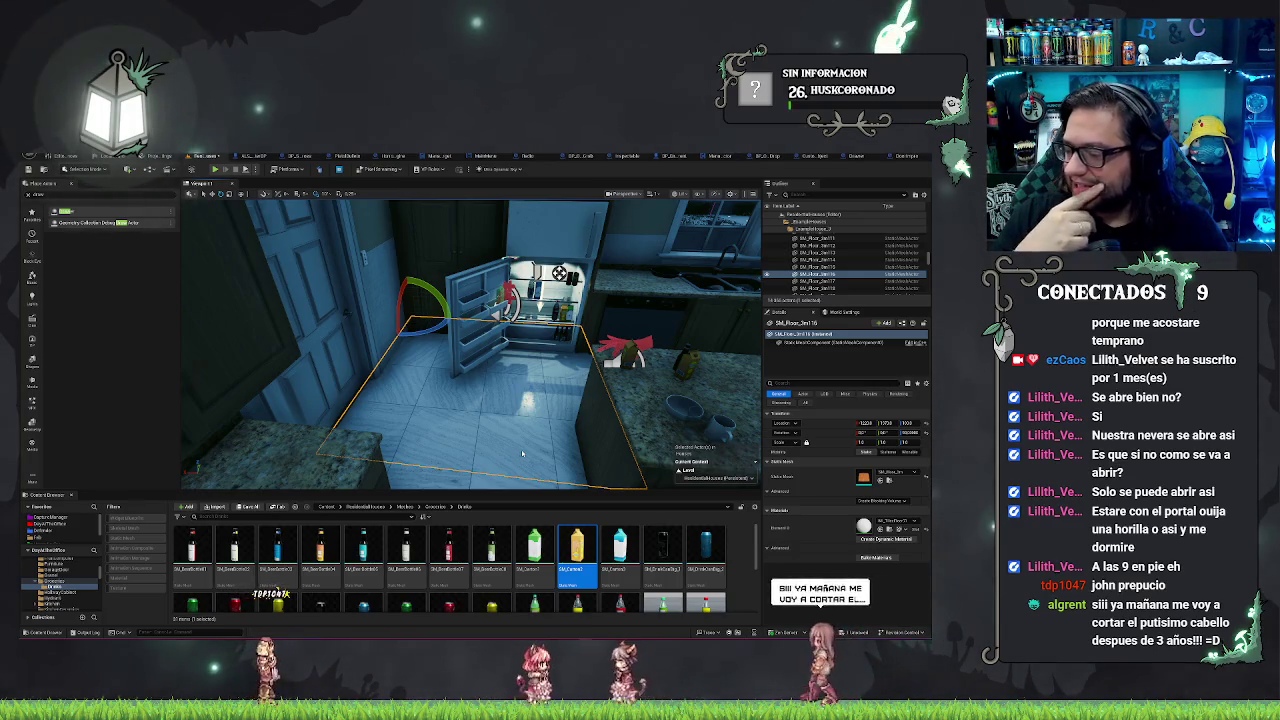
pyautogui.hotkey('alt', 'p')
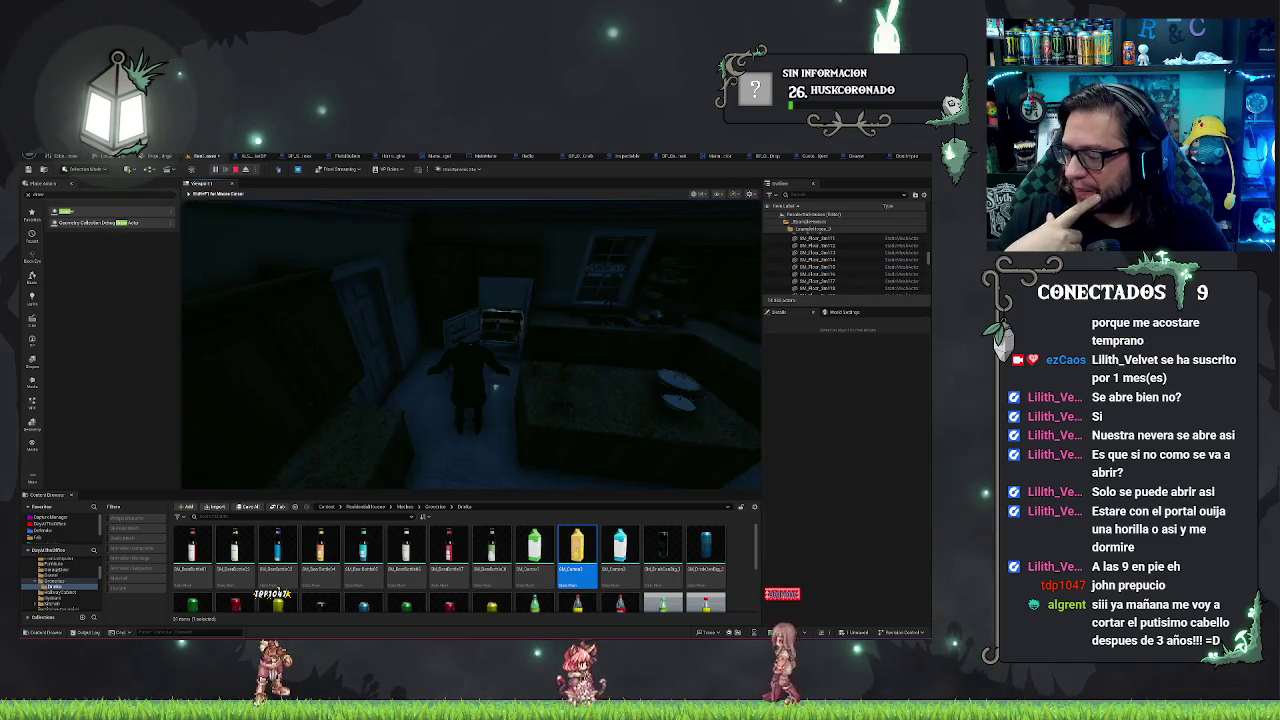
# Step: Walk up to the open fridge, shut its door, then end the play session
pyautogui.press('w')
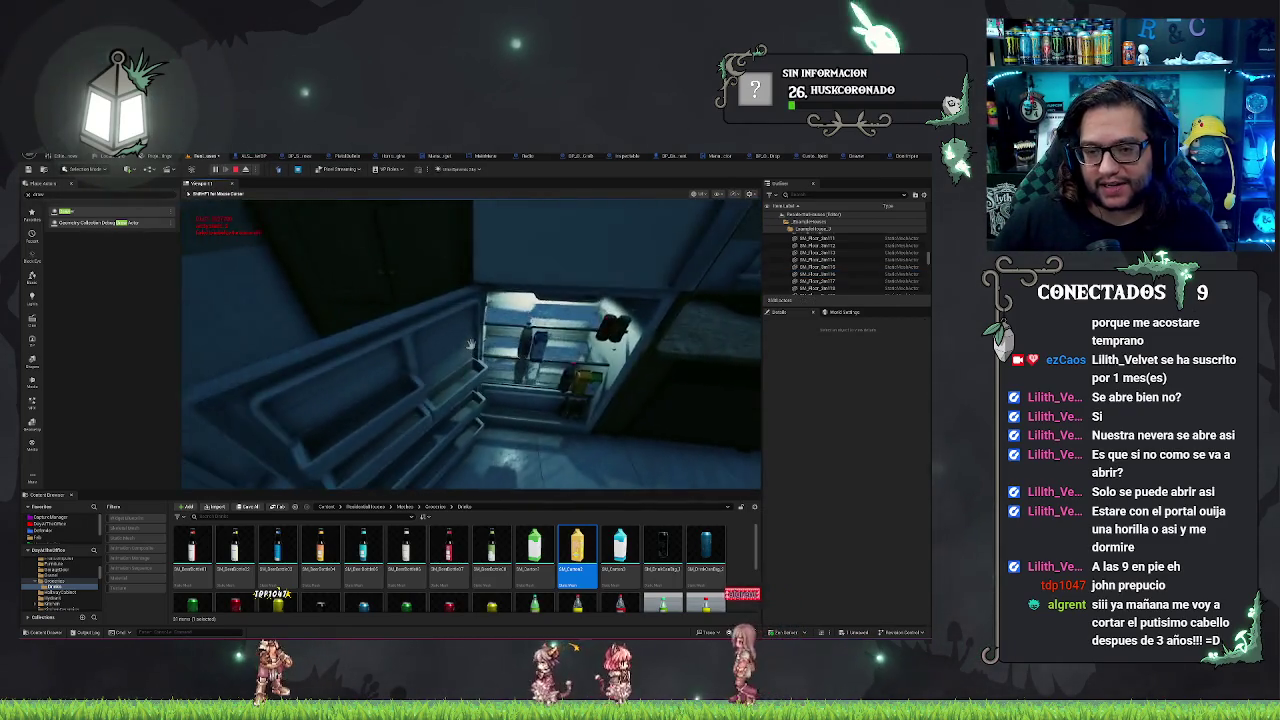
pyautogui.press('w')
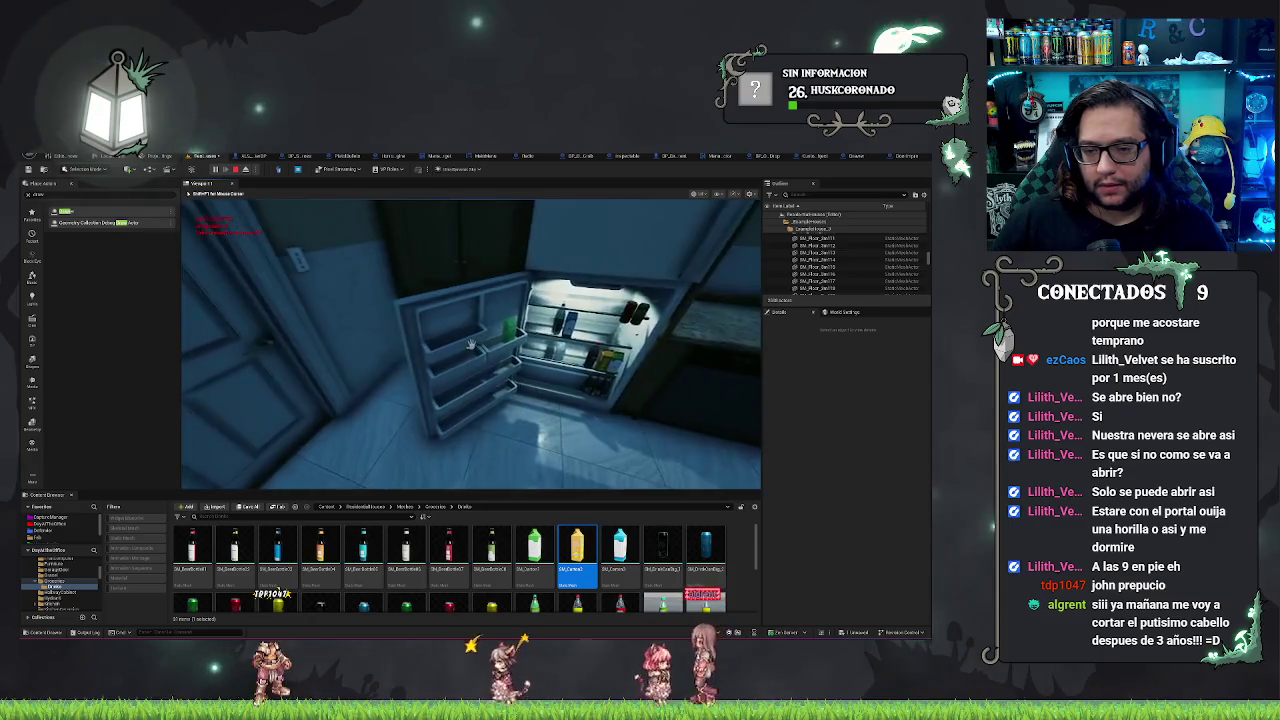
pyautogui.press('w')
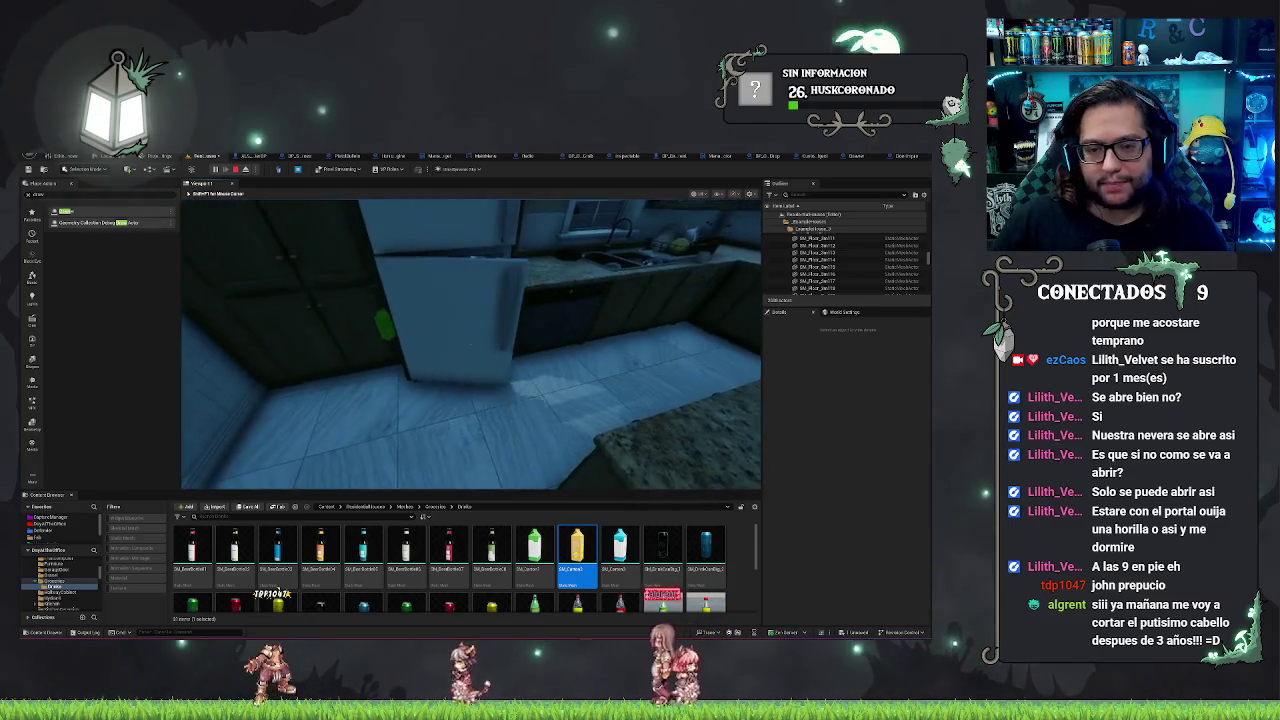
pyautogui.press('a')
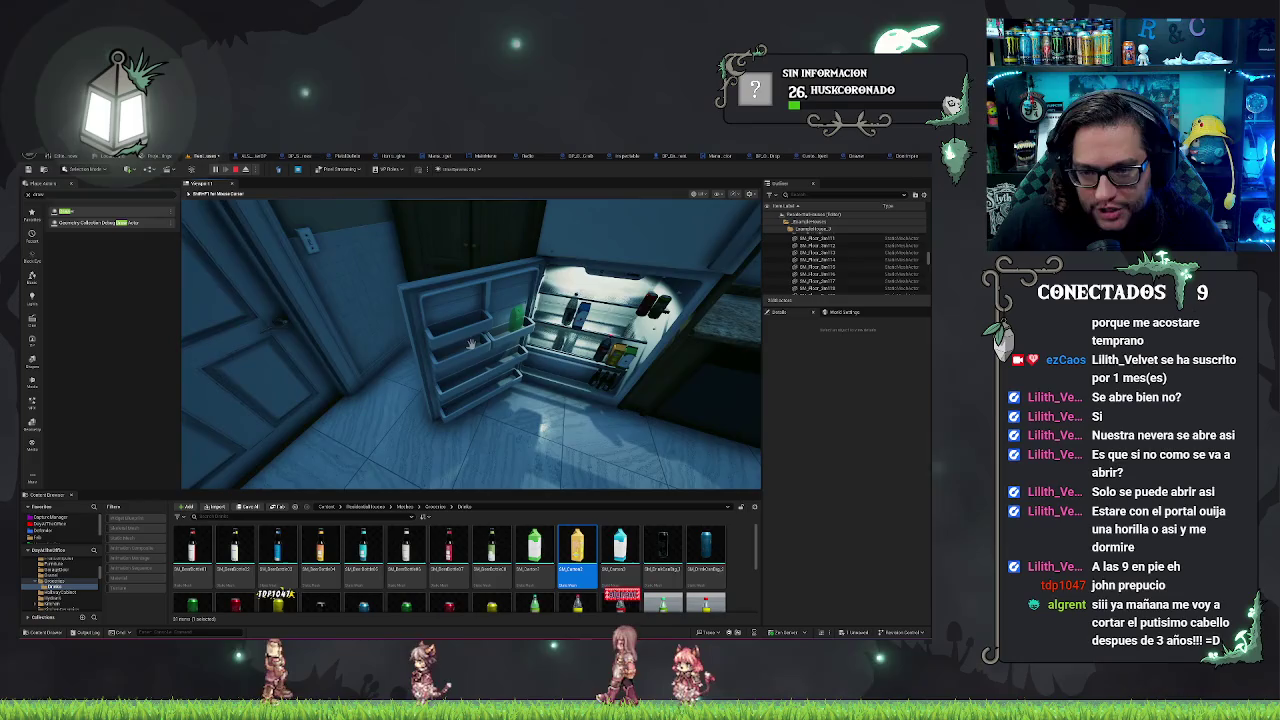
pyautogui.click(470, 344)
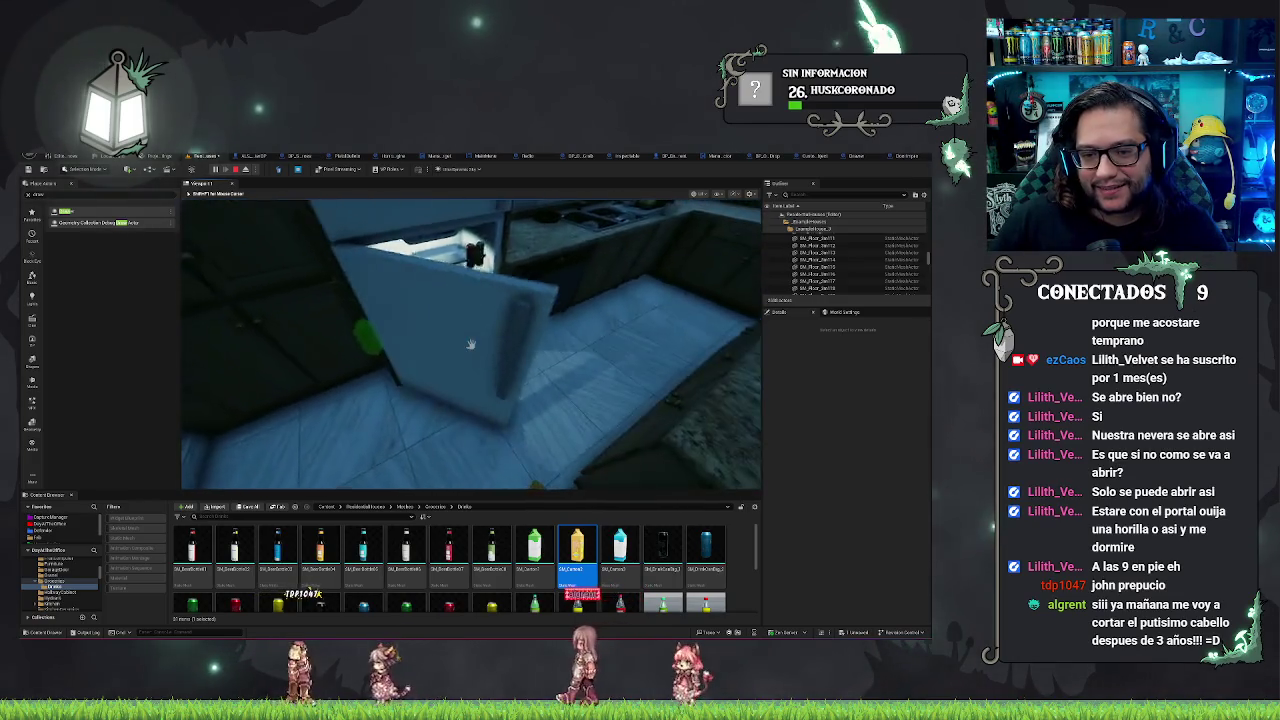
pyautogui.press('w')
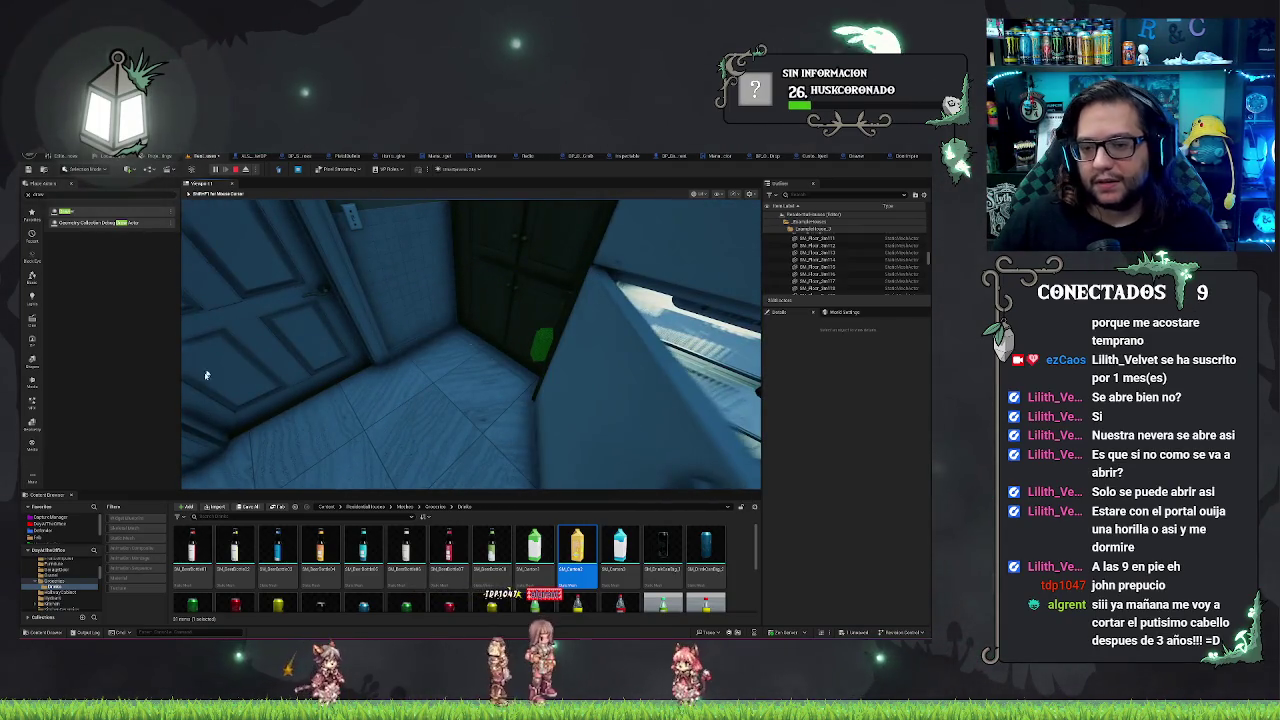
pyautogui.press('Escape')
pyautogui.press('f')
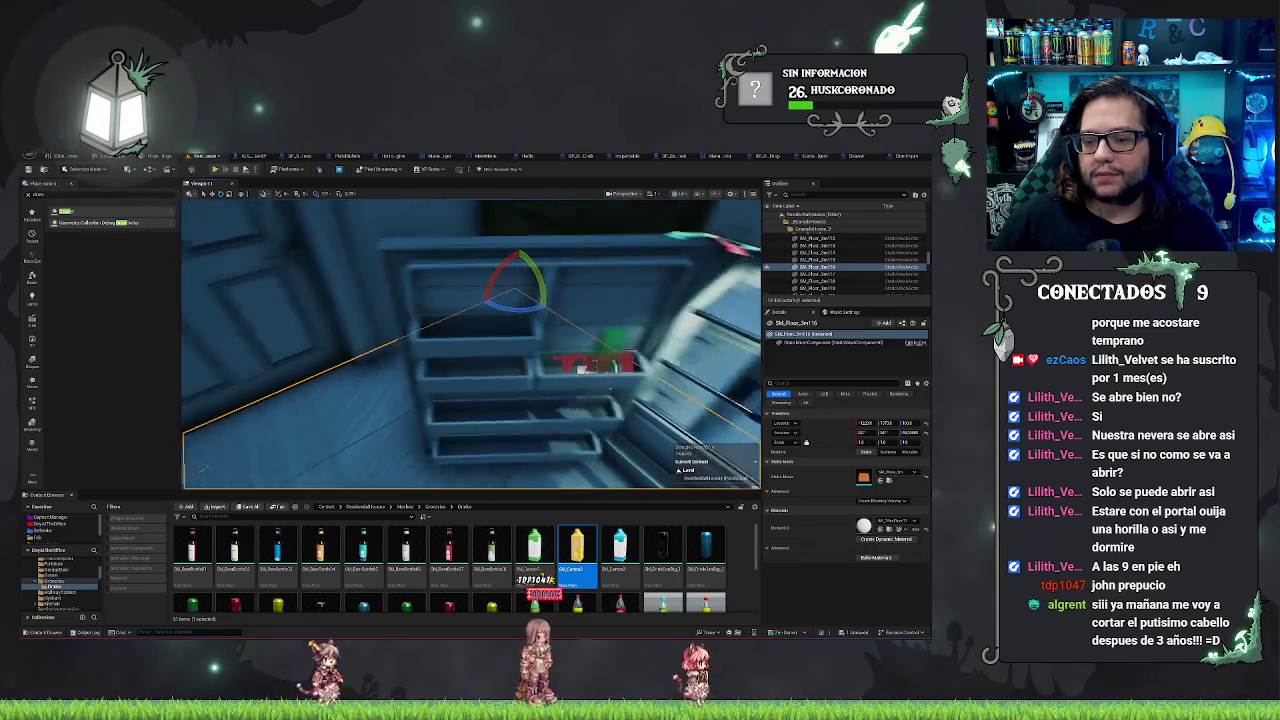
pyautogui.click(456, 370)
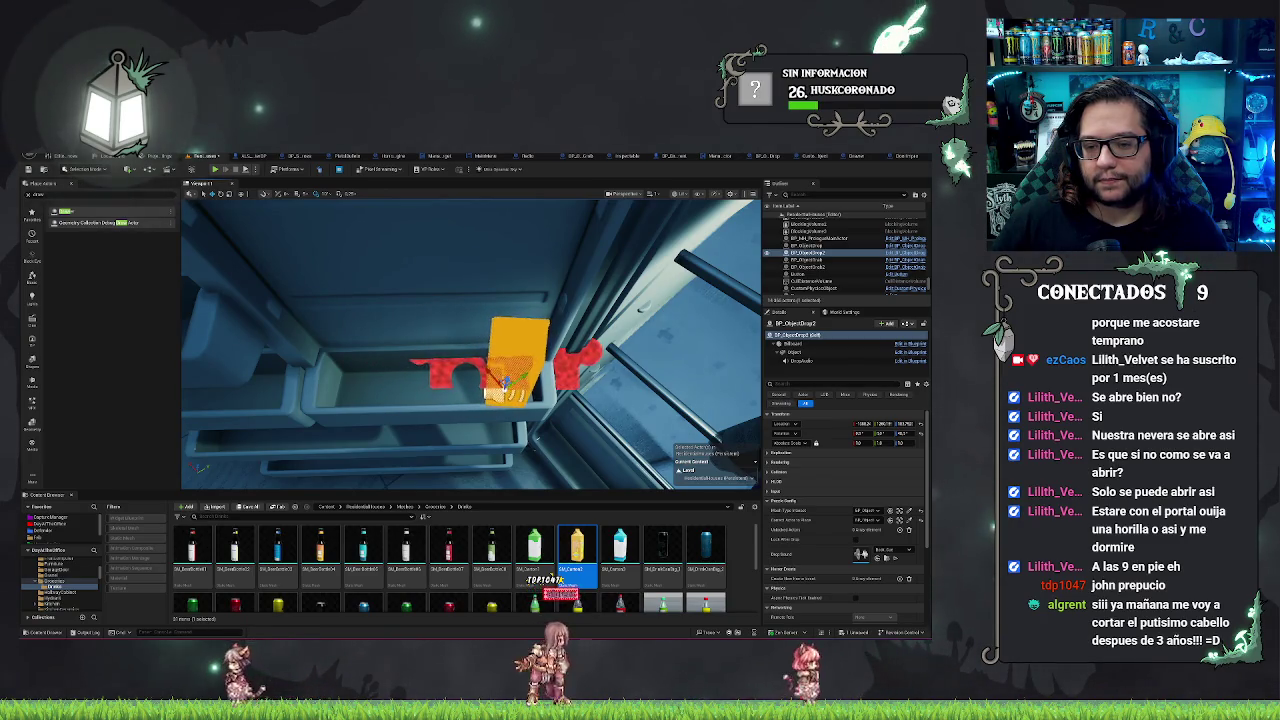
pyautogui.press('Escape')
pyautogui.scroll(-10, 470, 344)
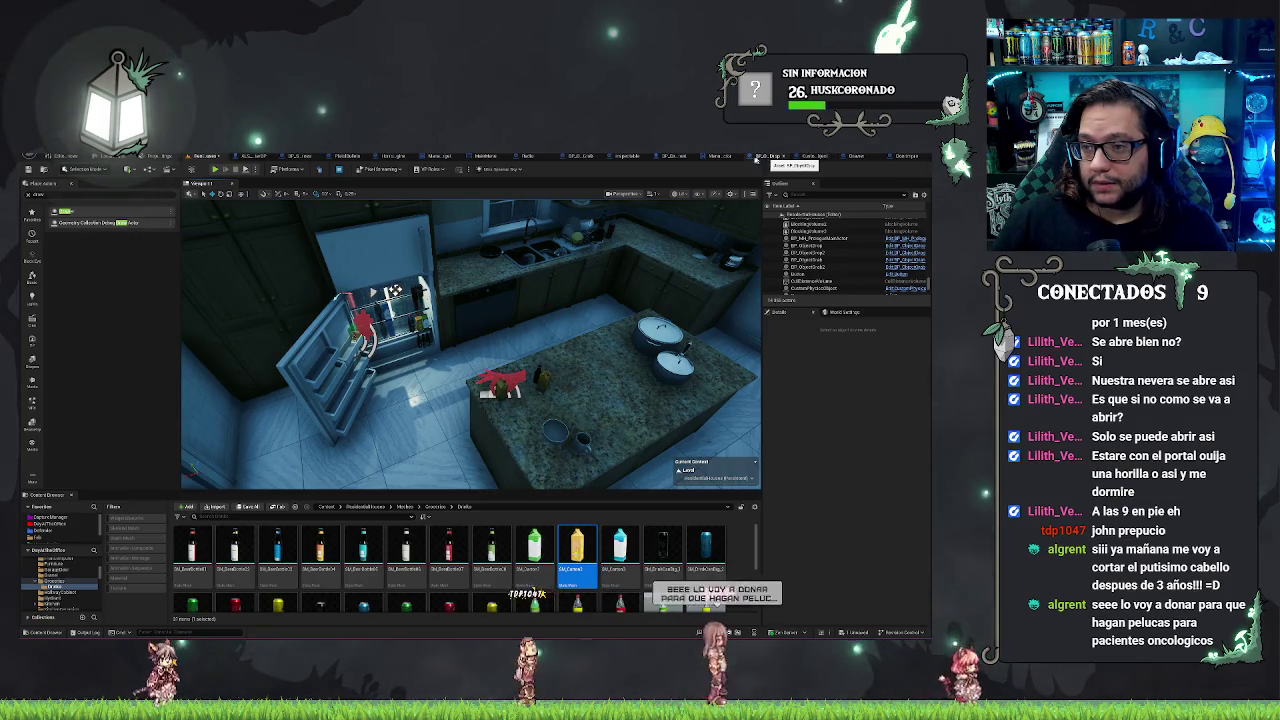
# Step: Wire Attached Actors into the For Each Loop's Array pin in the Construction Script and save
pyautogui.click(757, 157)
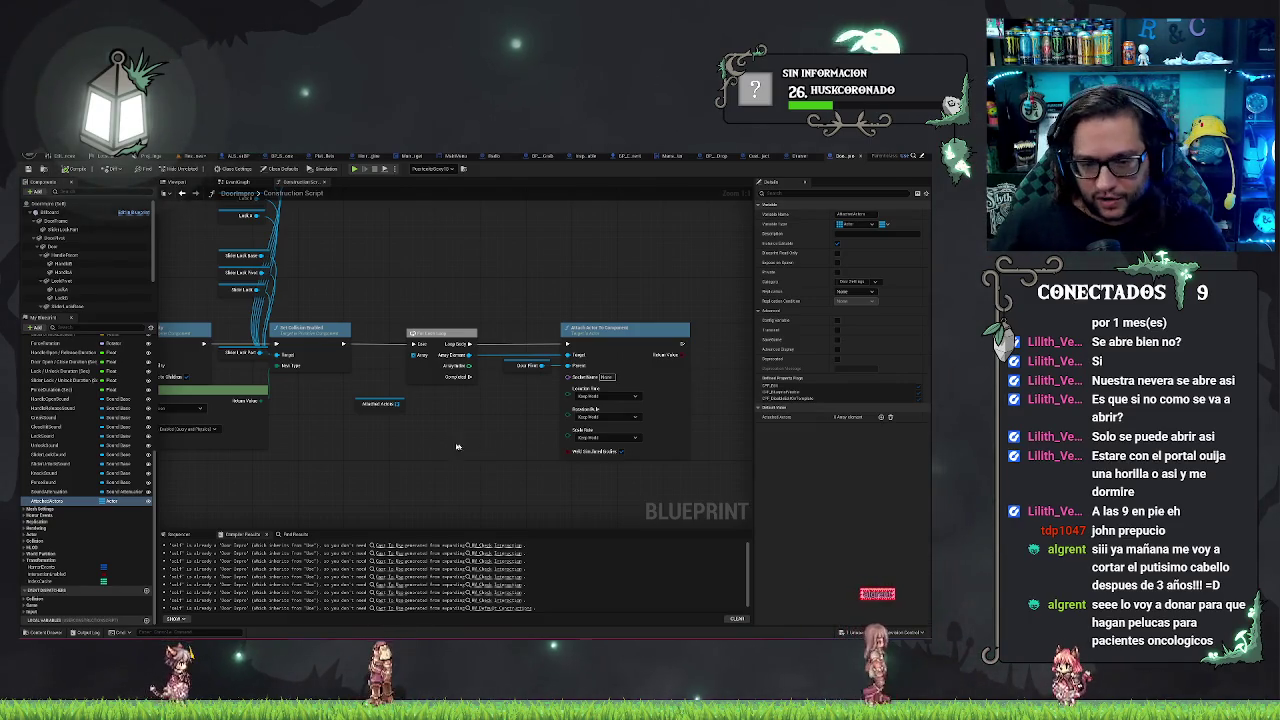
pyautogui.moveTo(398, 404); pyautogui.dragTo(414, 355)
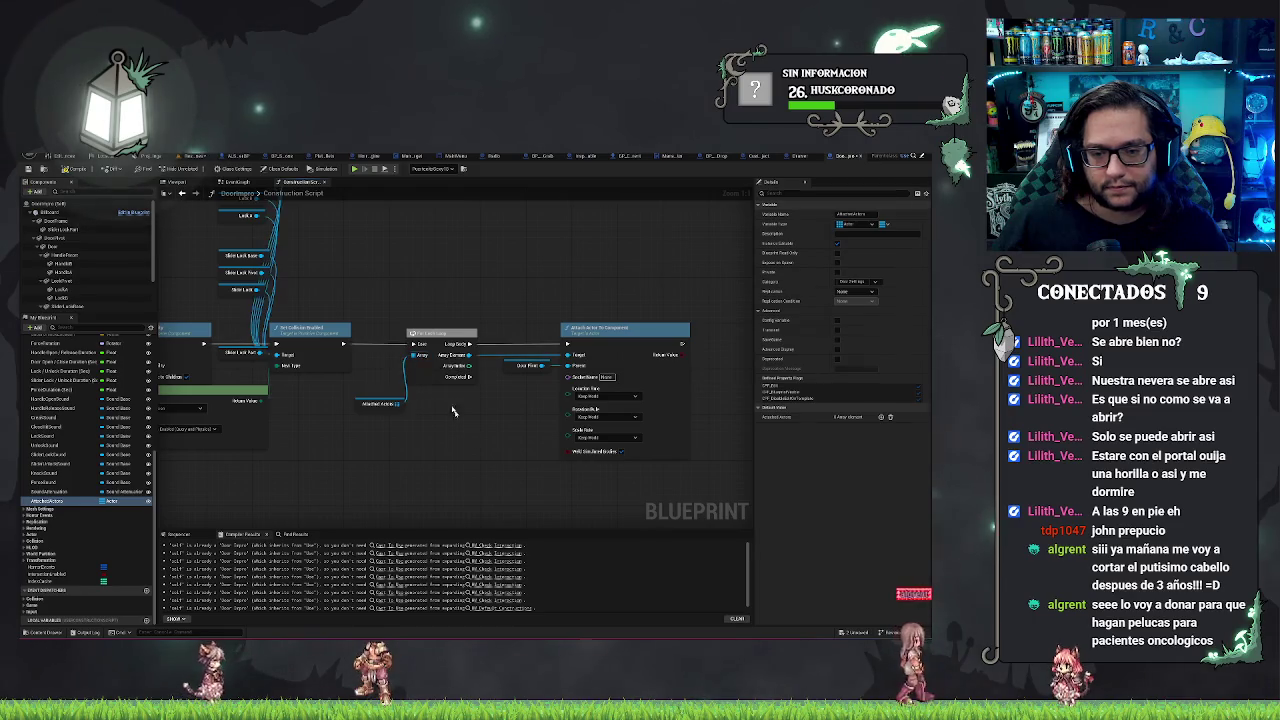
pyautogui.hotkey('ctrl', 's')
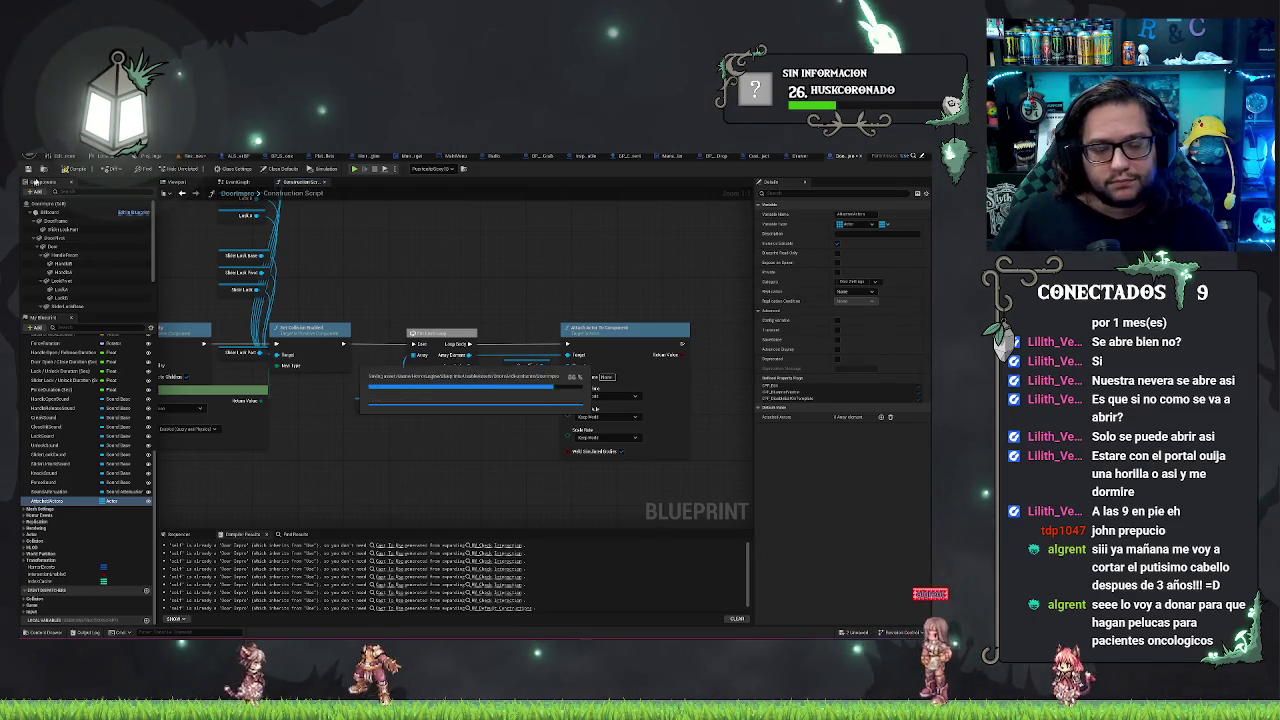
# Step: Go back to the kitchen level tab
pyautogui.click(69, 160)
pyautogui.click(855, 158)
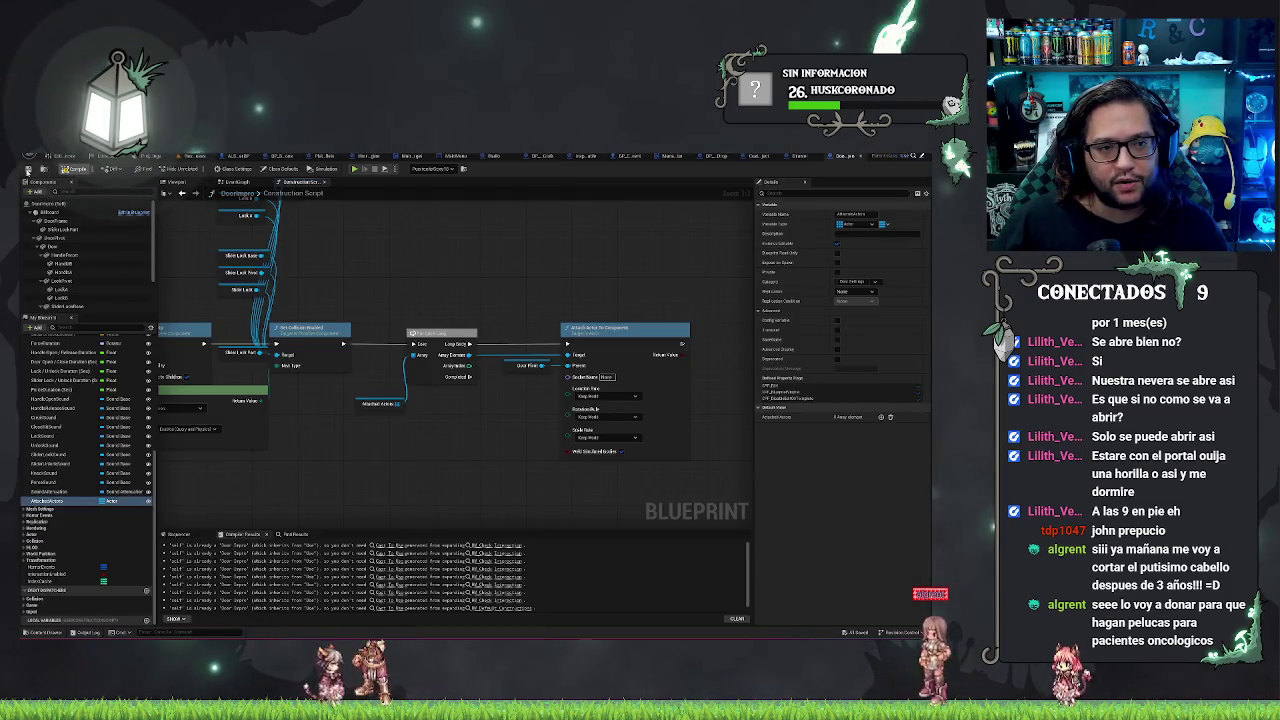
pyautogui.click(198, 157)
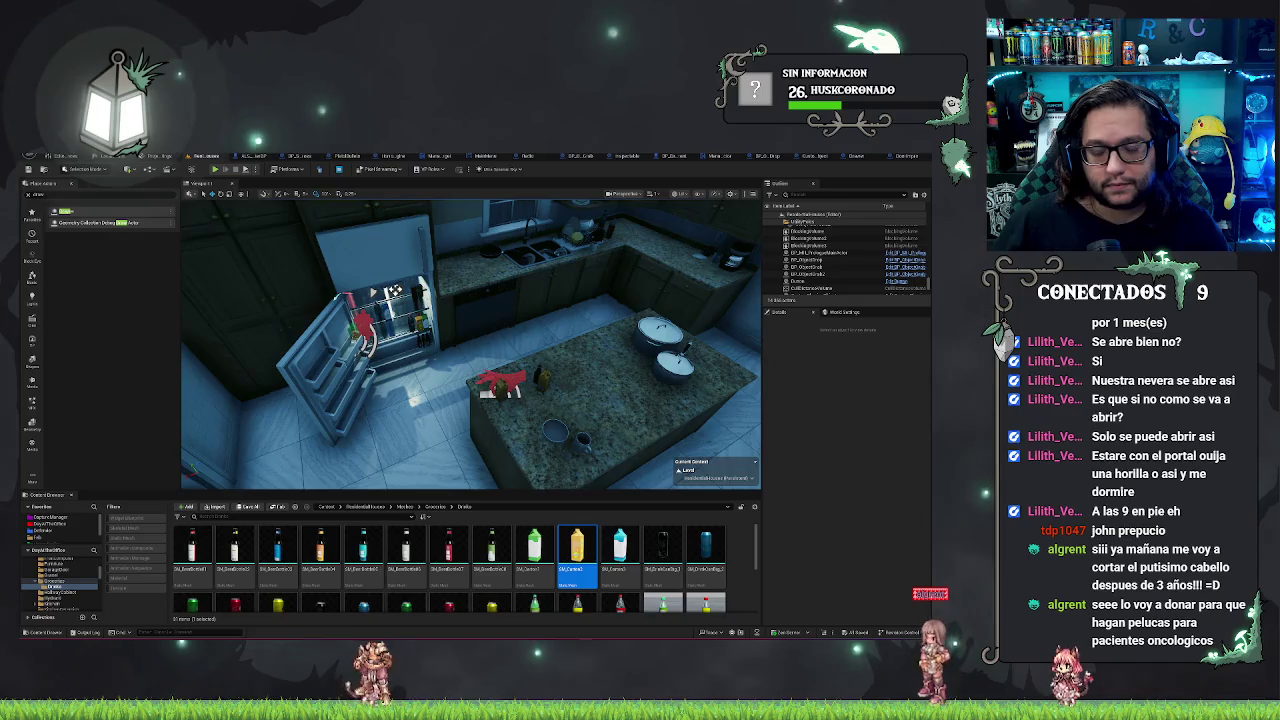
# Step: Select the fridge door and toggle its Open setting shut and open three times
pyautogui.click(400, 400)
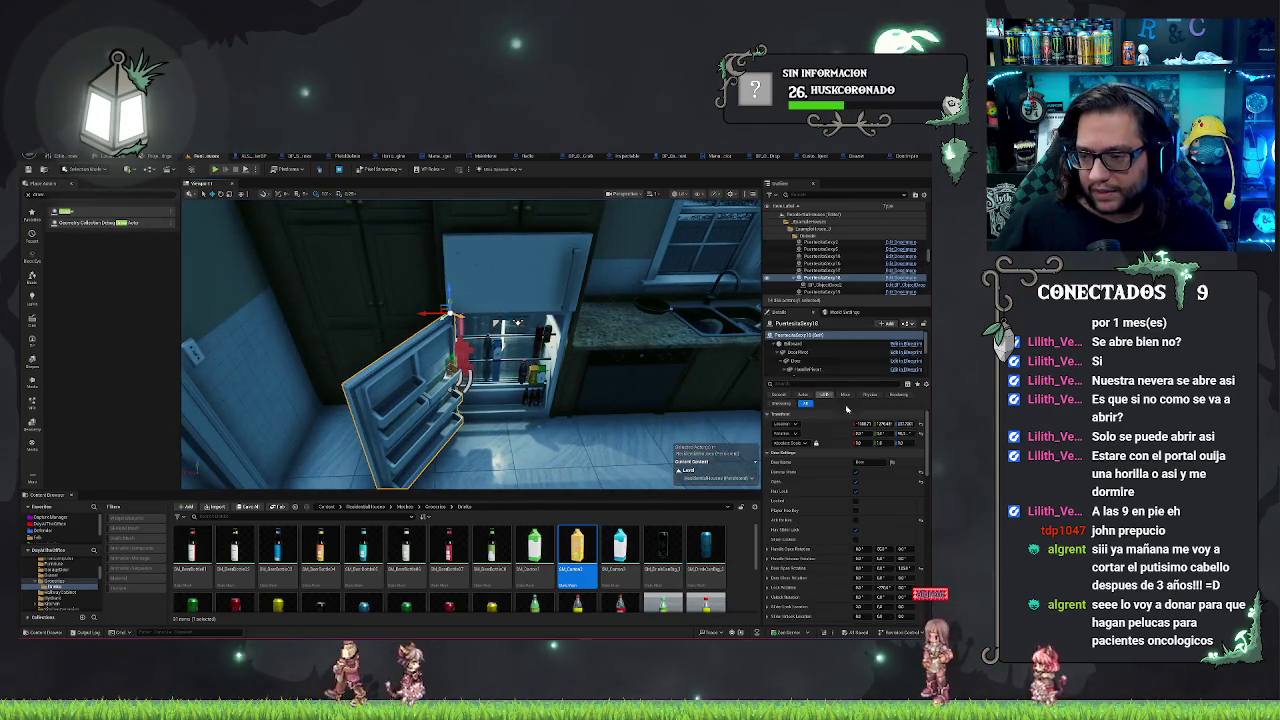
pyautogui.click(857, 482)
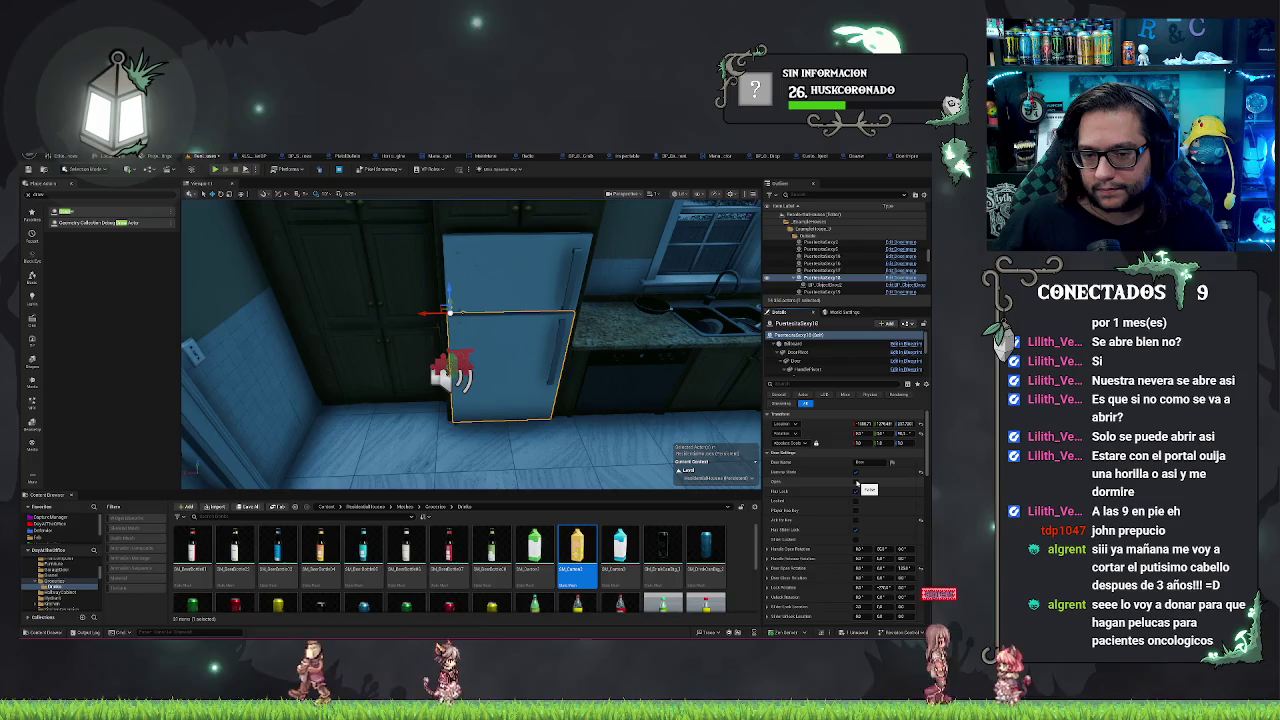
pyautogui.click(856, 483)
pyautogui.click(856, 483)
pyautogui.click(856, 483)
pyautogui.click(856, 483)
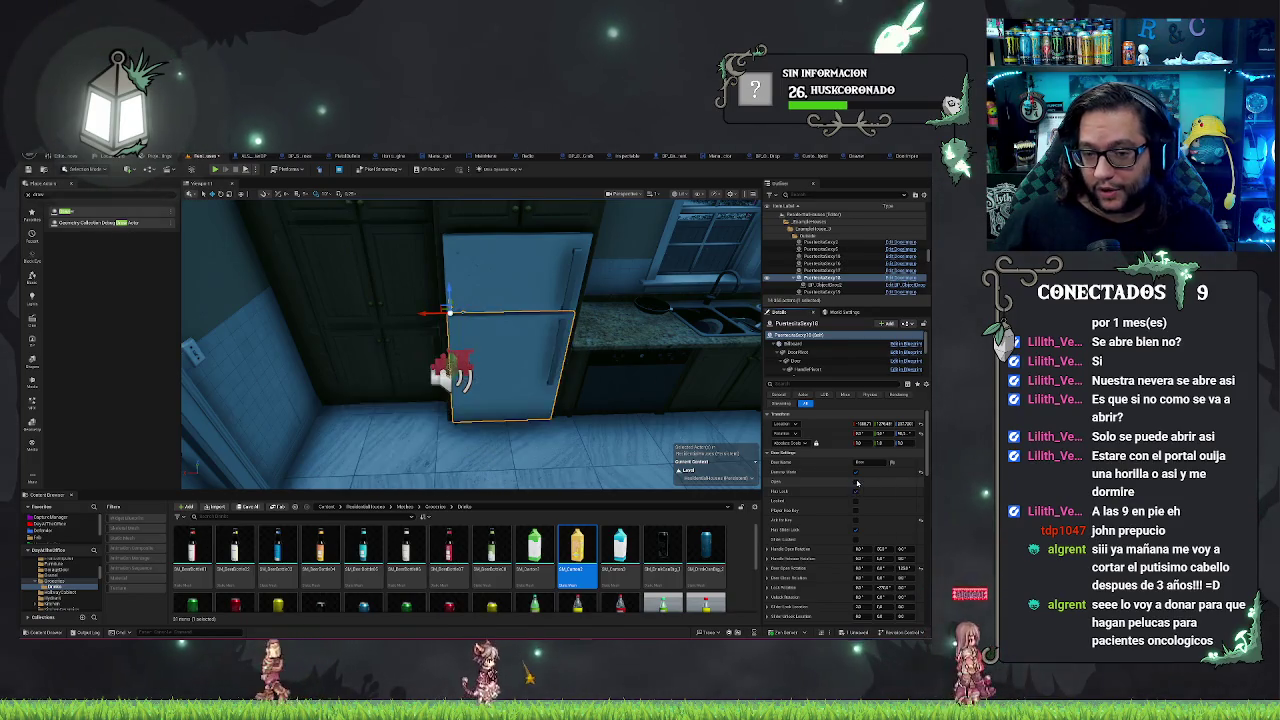
pyautogui.click(856, 483)
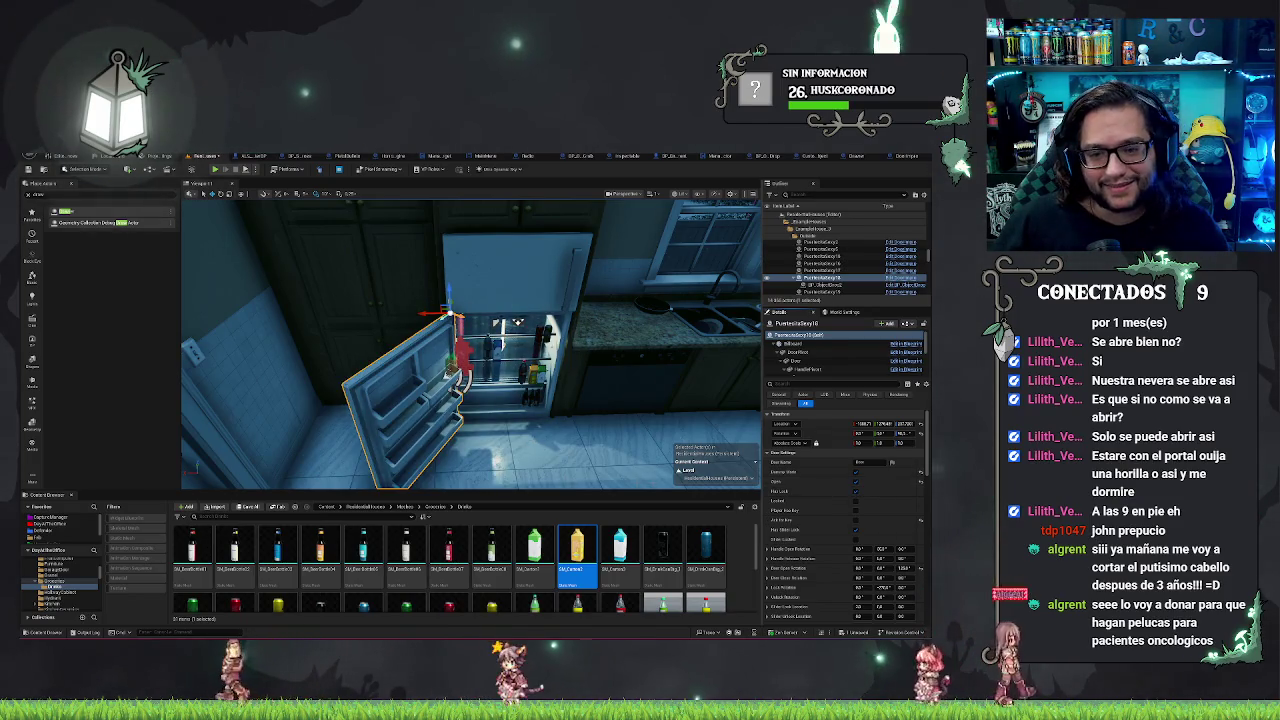
# Step: Undo the last move and return to the door's Construction Script graph
pyautogui.hotkey('ctrl', 'z')
pyautogui.hotkey('ctrl', 'z')
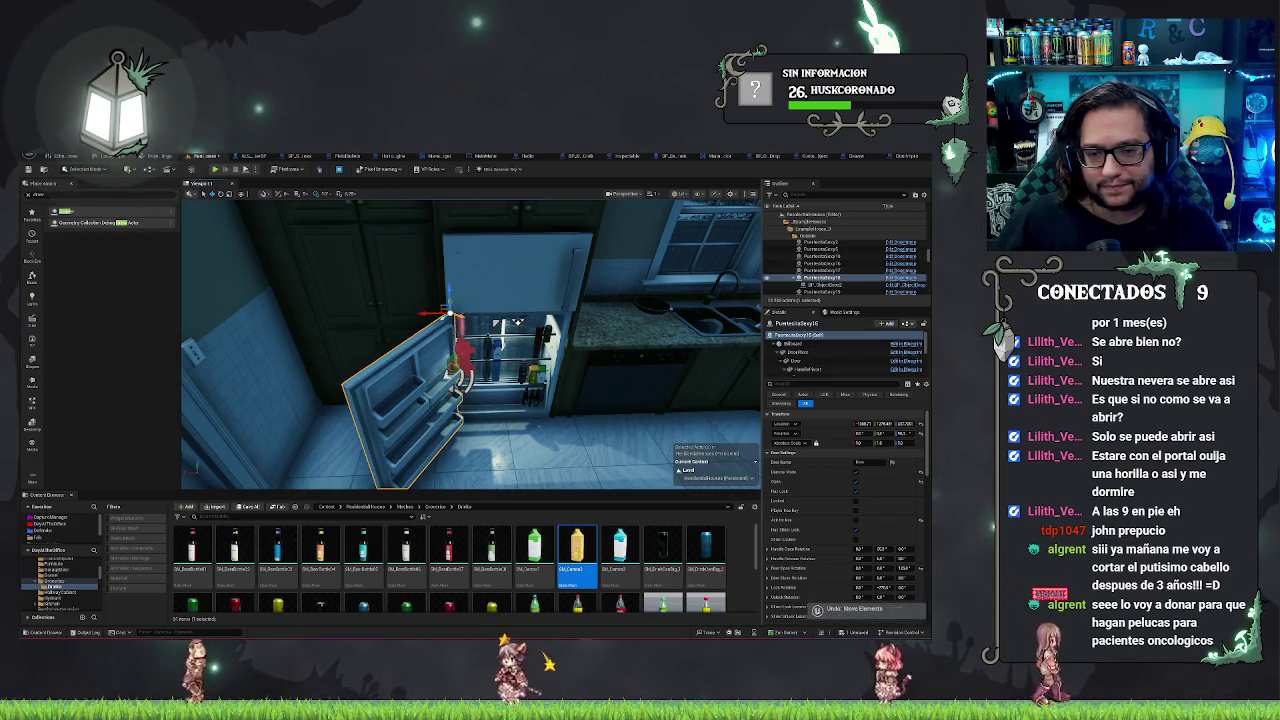
pyautogui.moveTo(470, 345)
pyautogui.mouseDown()
pyautogui.moveTo(450, 330)
pyautogui.moveTo(430, 360)
pyautogui.moveTo(480, 335)
pyautogui.mouseUp()
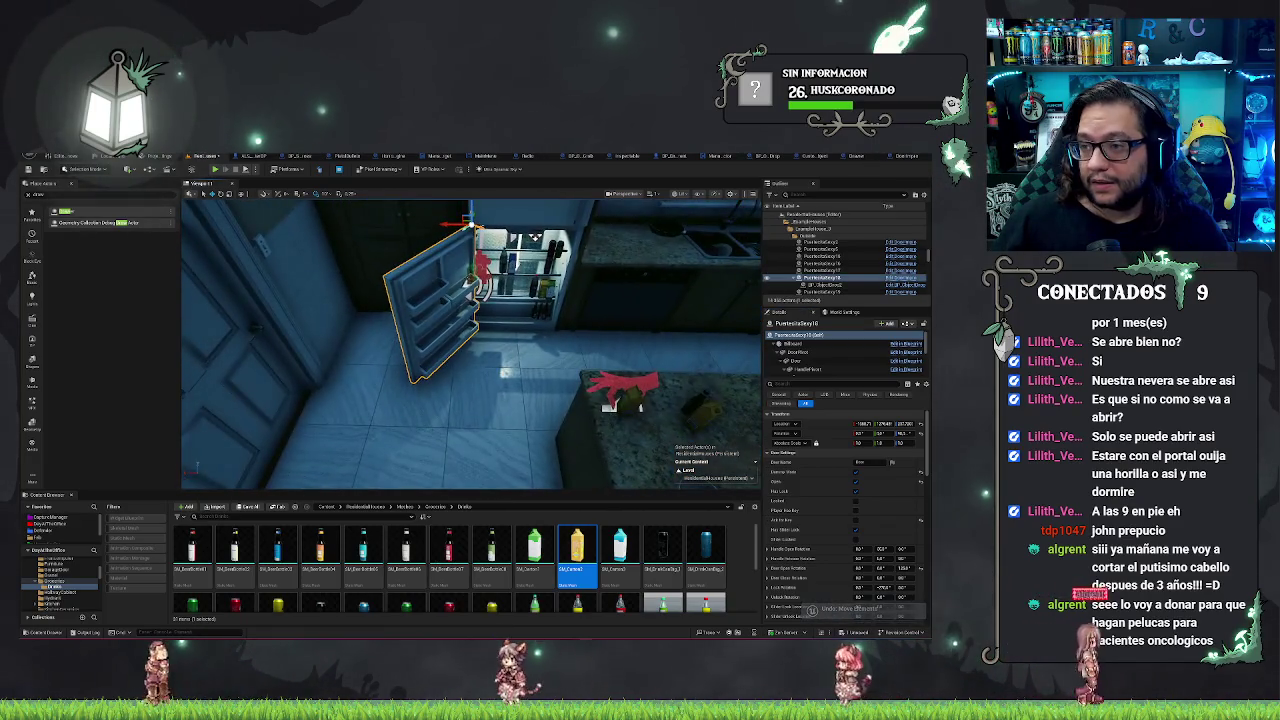
pyautogui.click(885, 156)
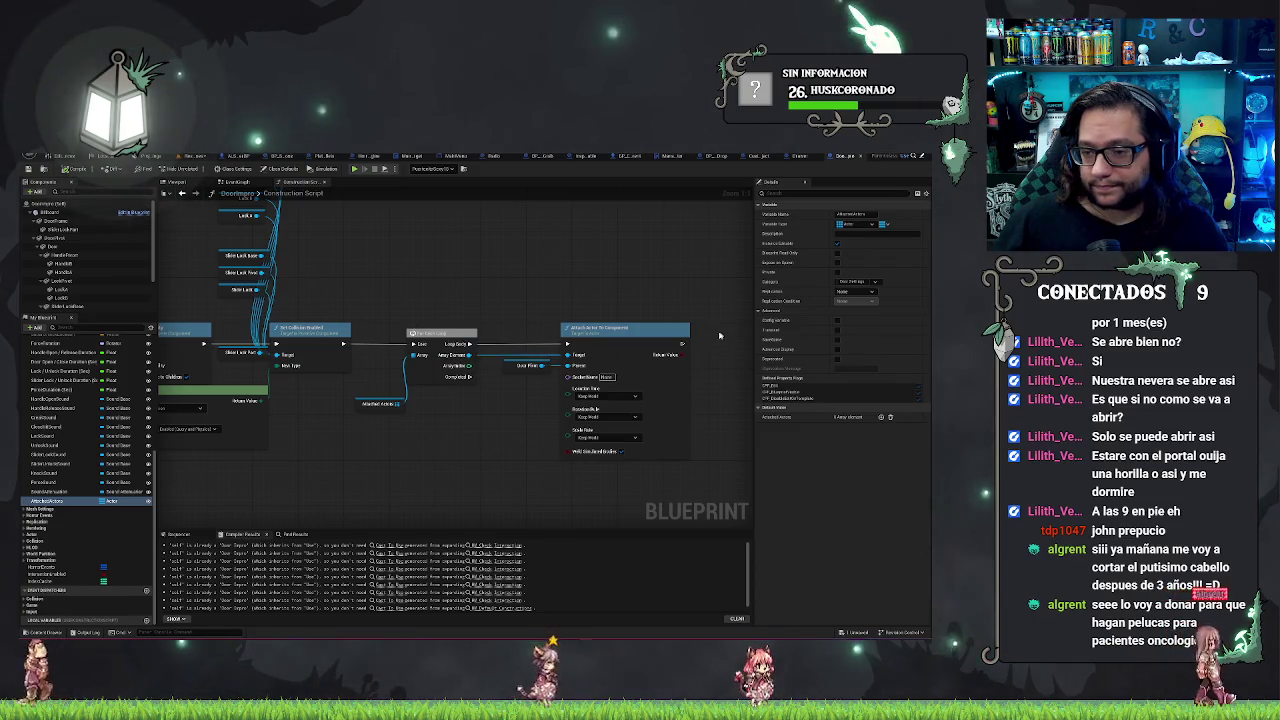
# Step: Add a Print String node after Attach Actor To Component's execution output
pyautogui.moveTo(681, 344); pyautogui.dragTo(714, 346)
pyautogui.write('attach')
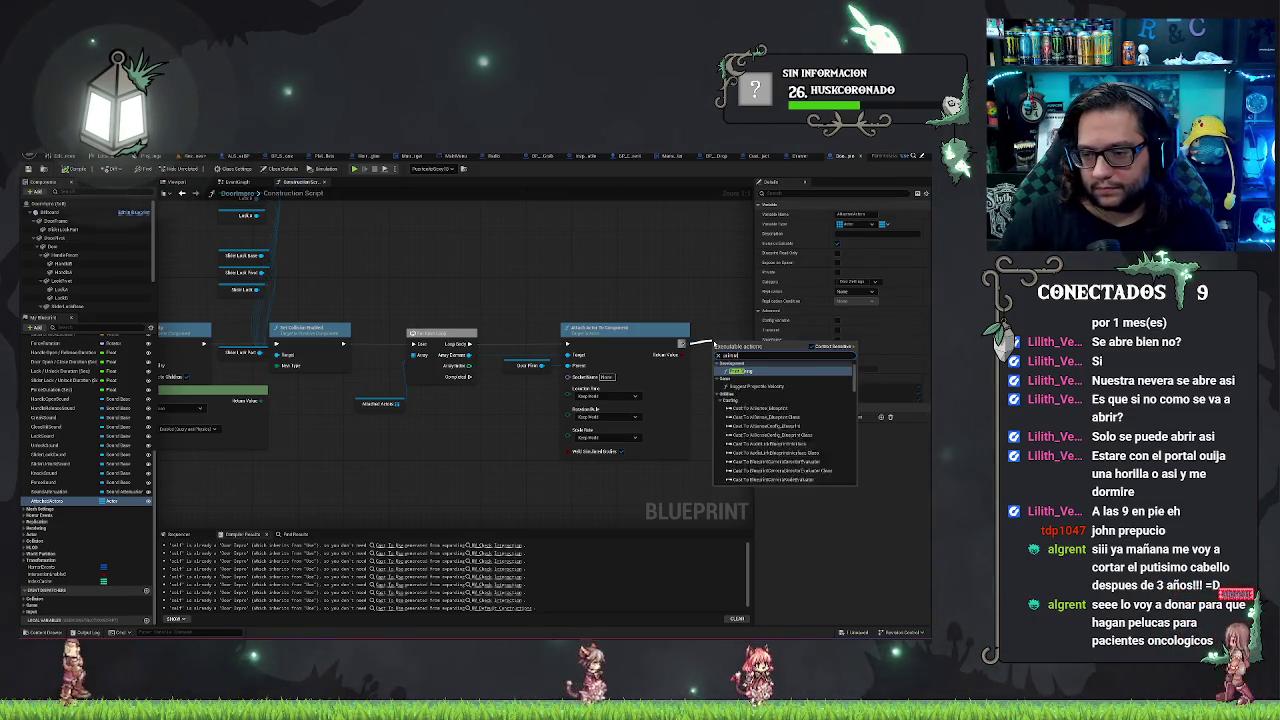
pyautogui.press('Return')
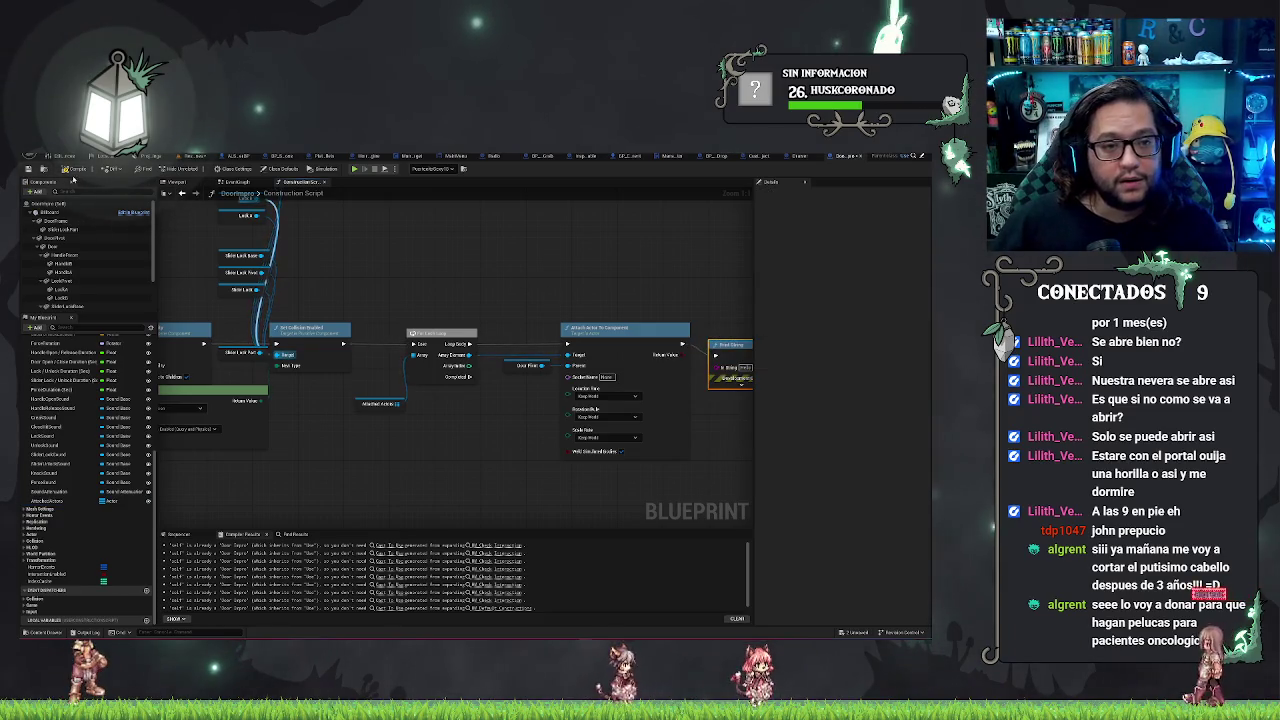
# Step: Save all changed files and view the kitchen level down toward the floor
pyautogui.click(135, 160)
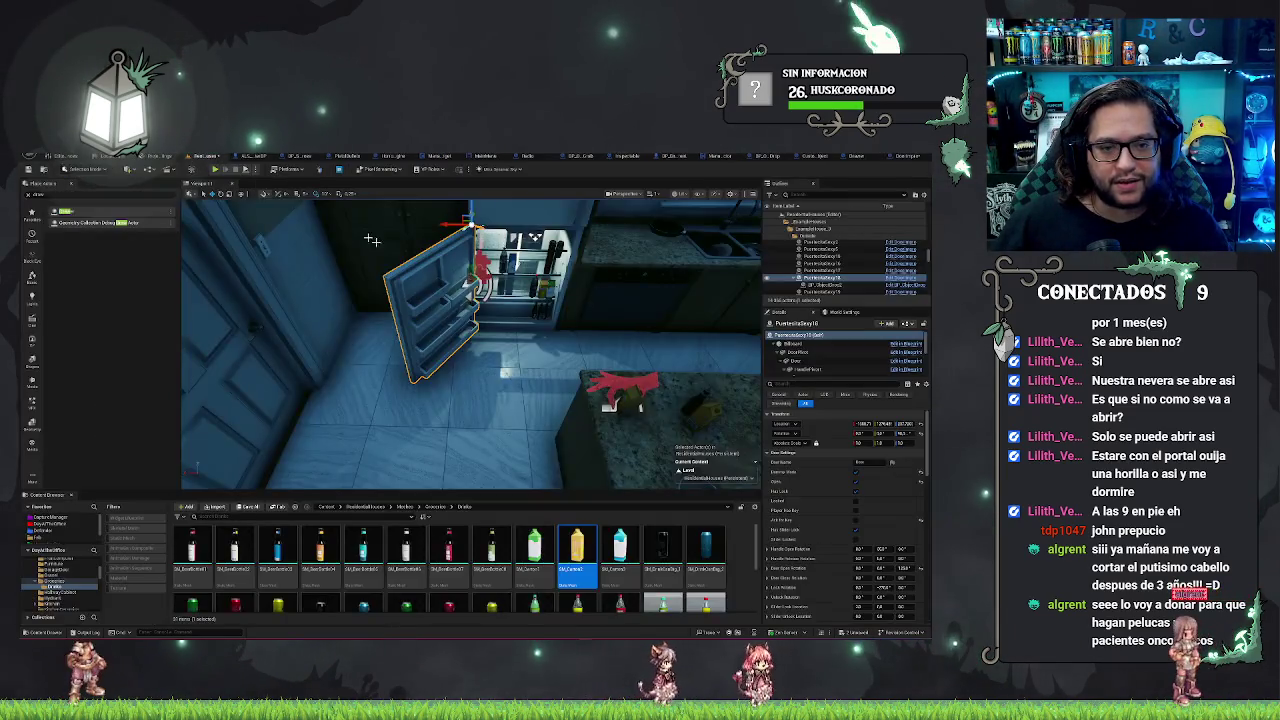
pyautogui.hotkey('ctrl', 's')
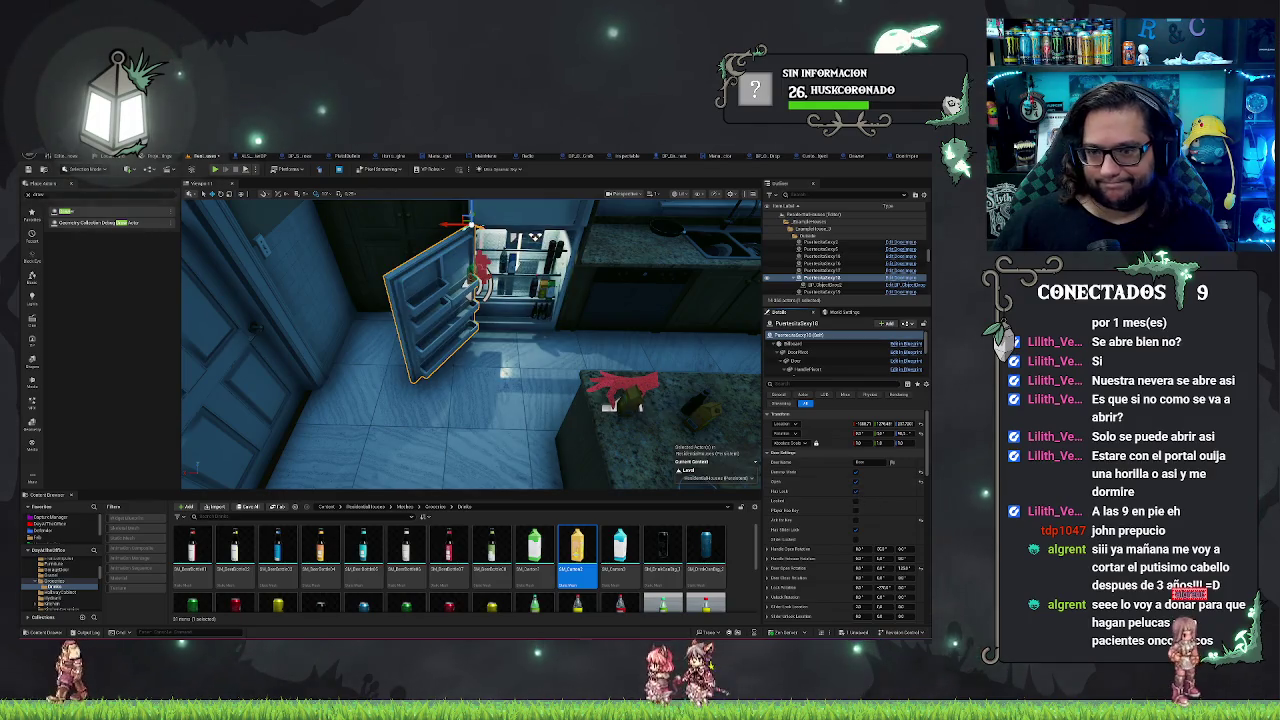
pyautogui.moveTo(530, 380); pyautogui.dragTo(530, 409)
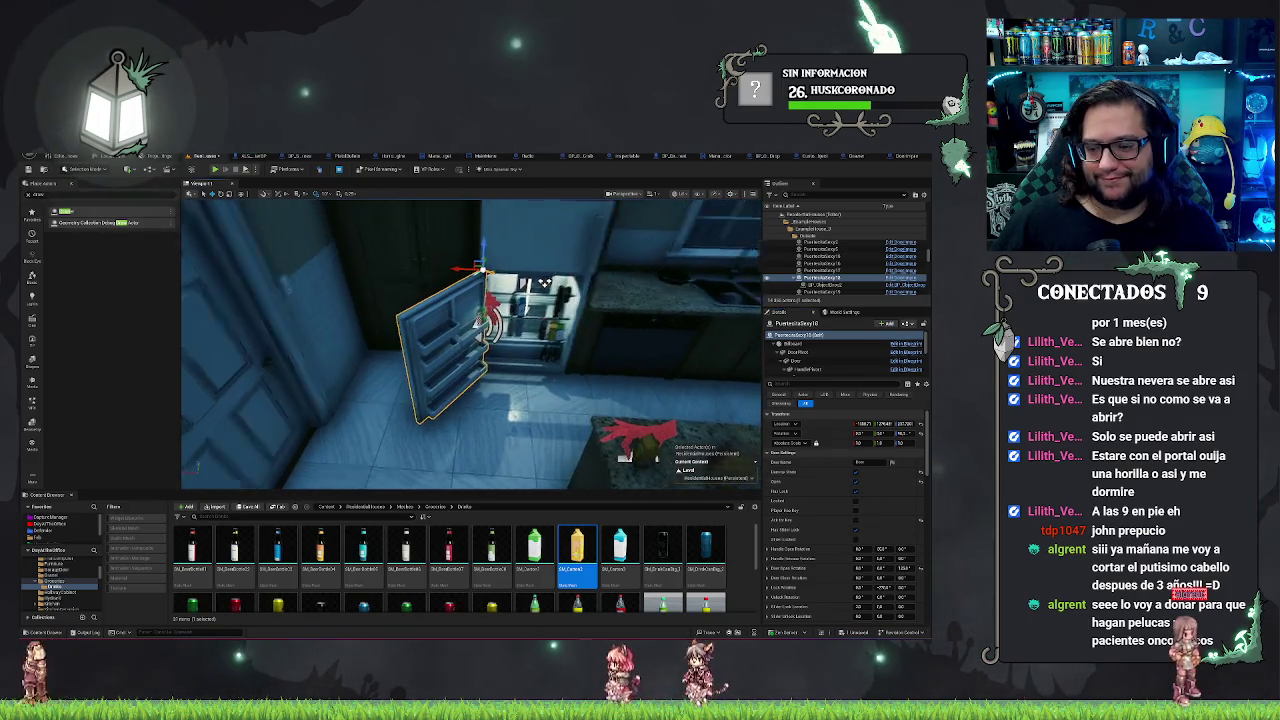
# Step: Start a Play-In-Editor session of the level with Alt+P
pyautogui.rightClick(530, 409)
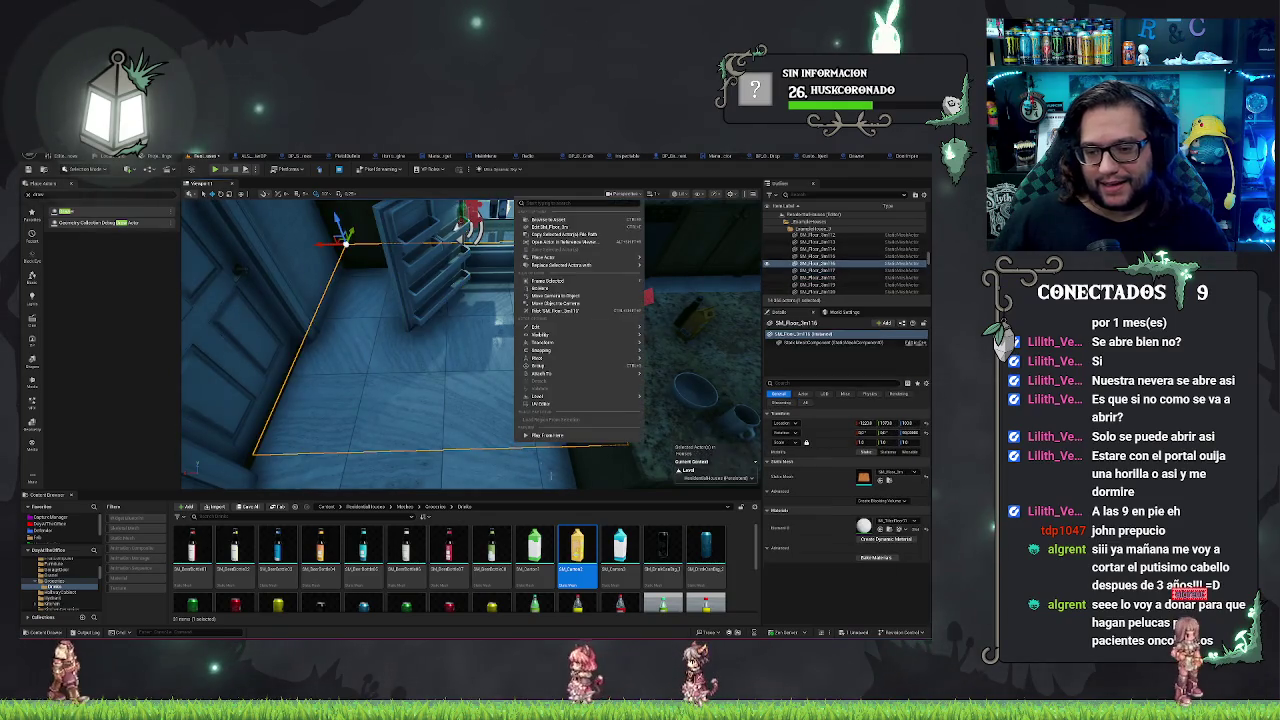
pyautogui.press('Escape')
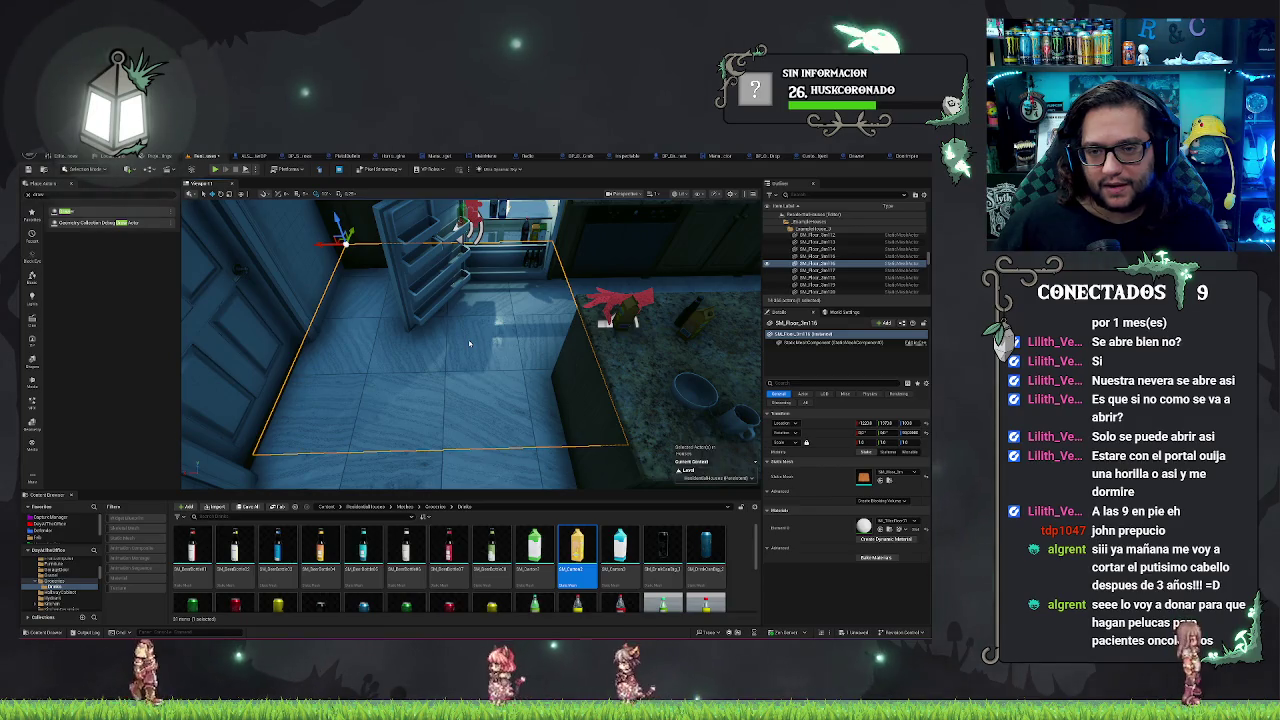
pyautogui.hotkey('alt', 'p')
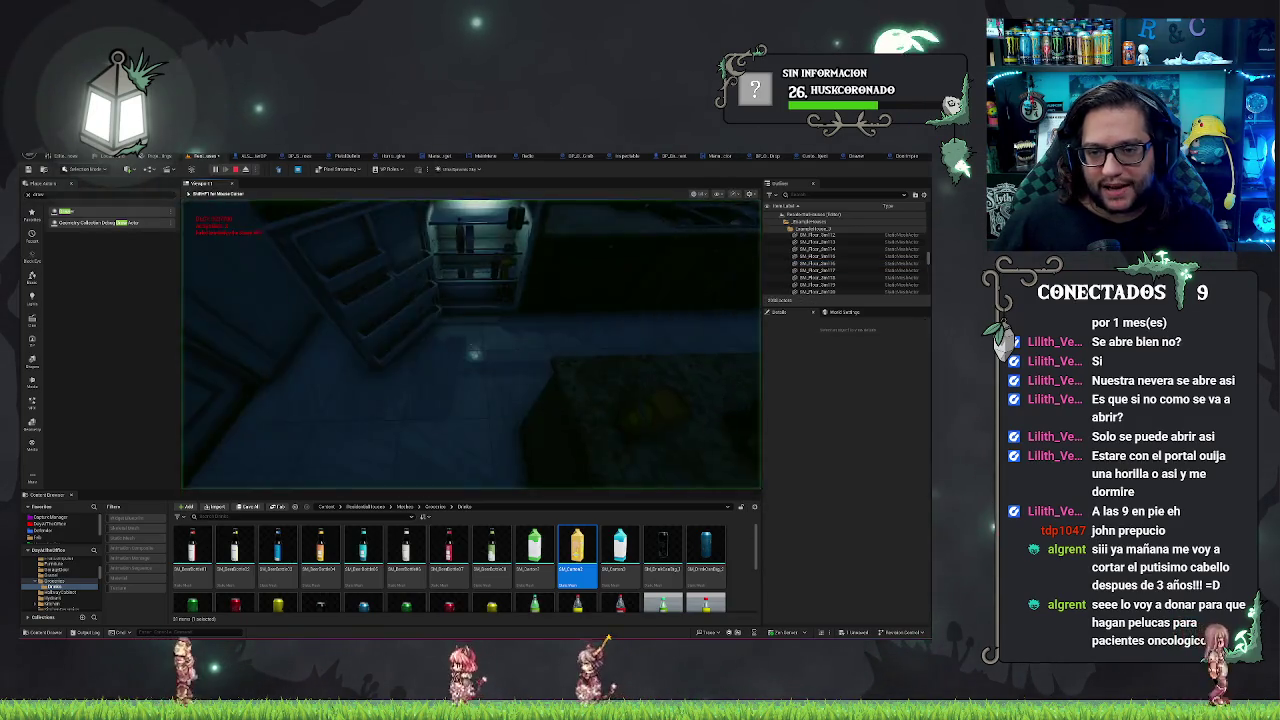
# Step: Walk up to the fridge and swing its door nearly shut, then wide open again
pyautogui.press('w')
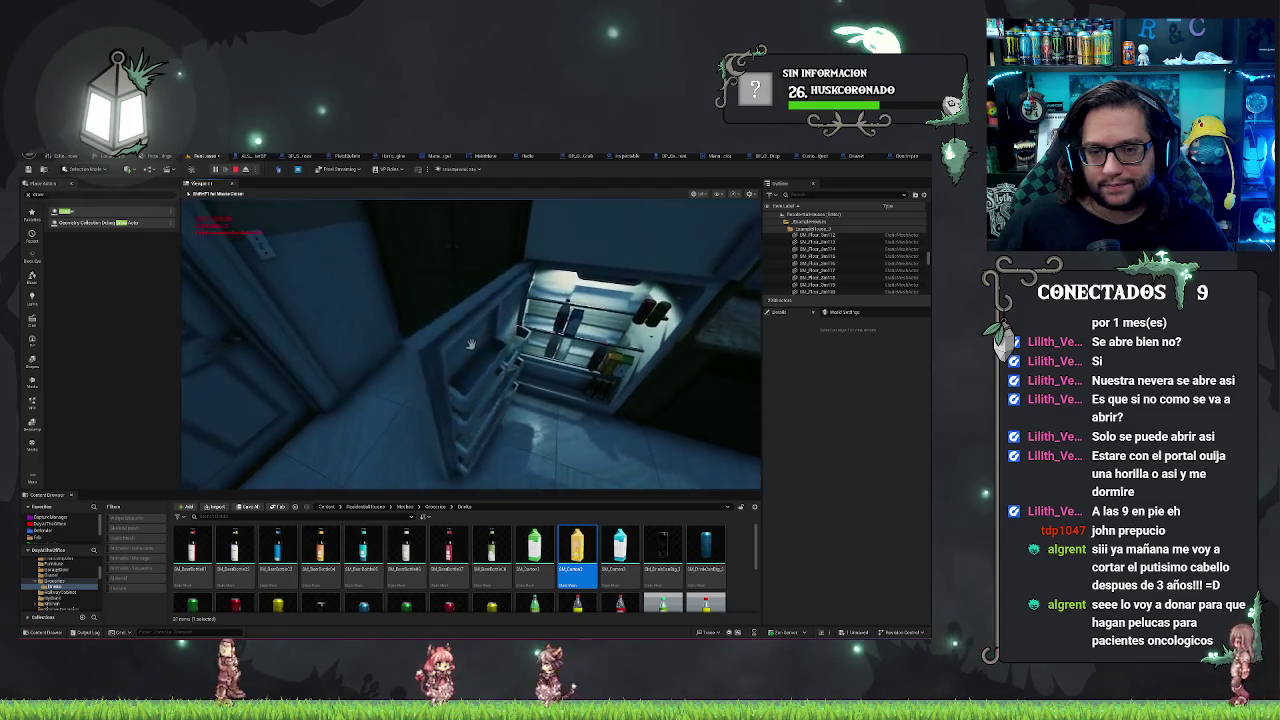
pyautogui.press('s')
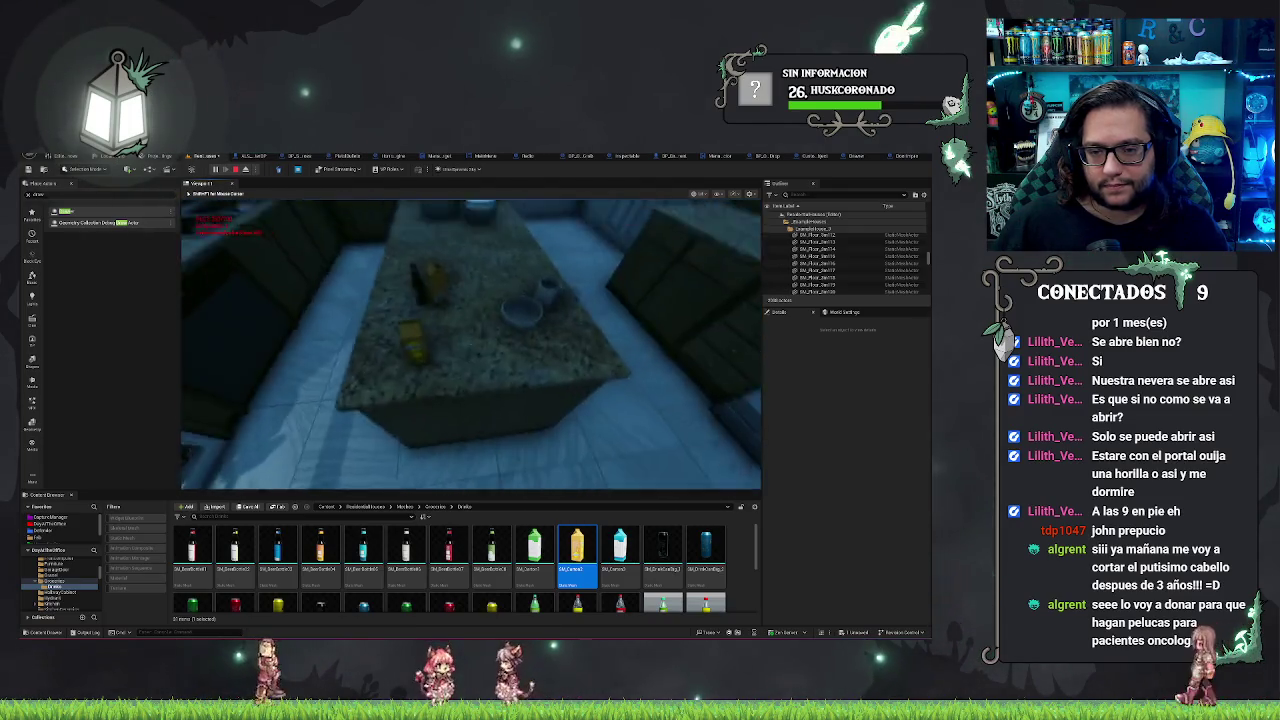
pyautogui.press('a')
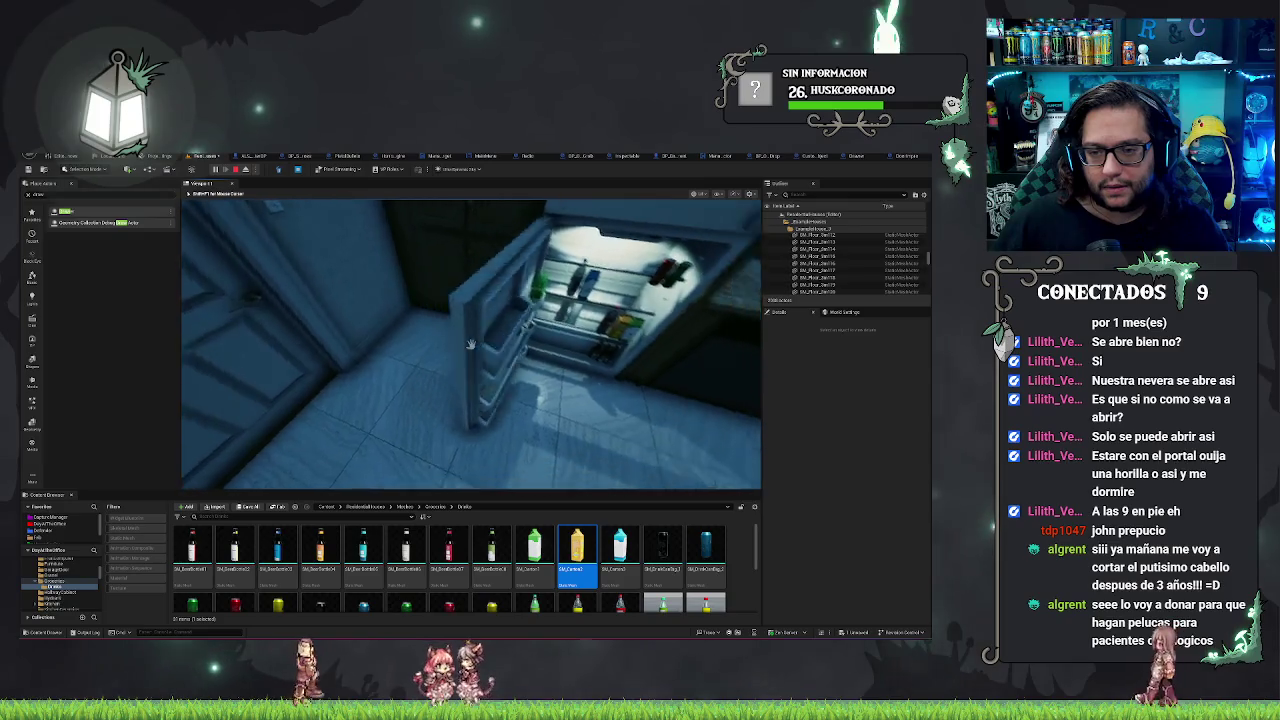
pyautogui.press('w')
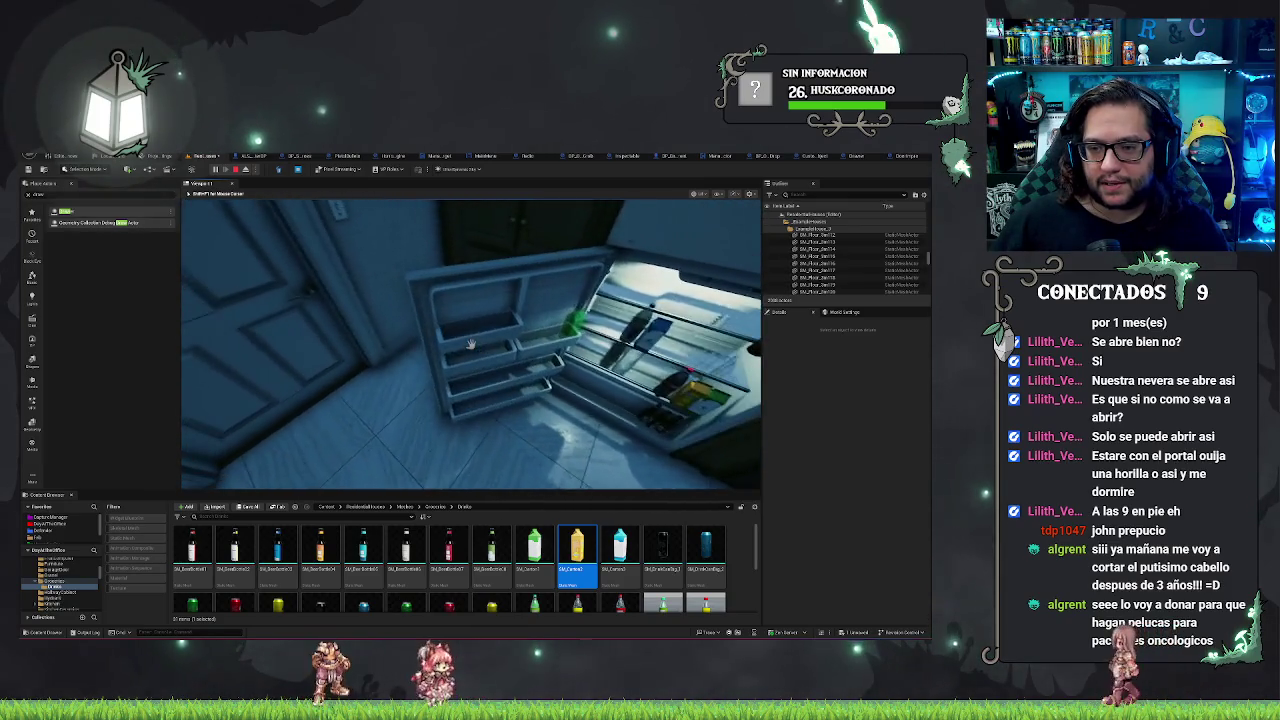
pyautogui.click(470, 344)
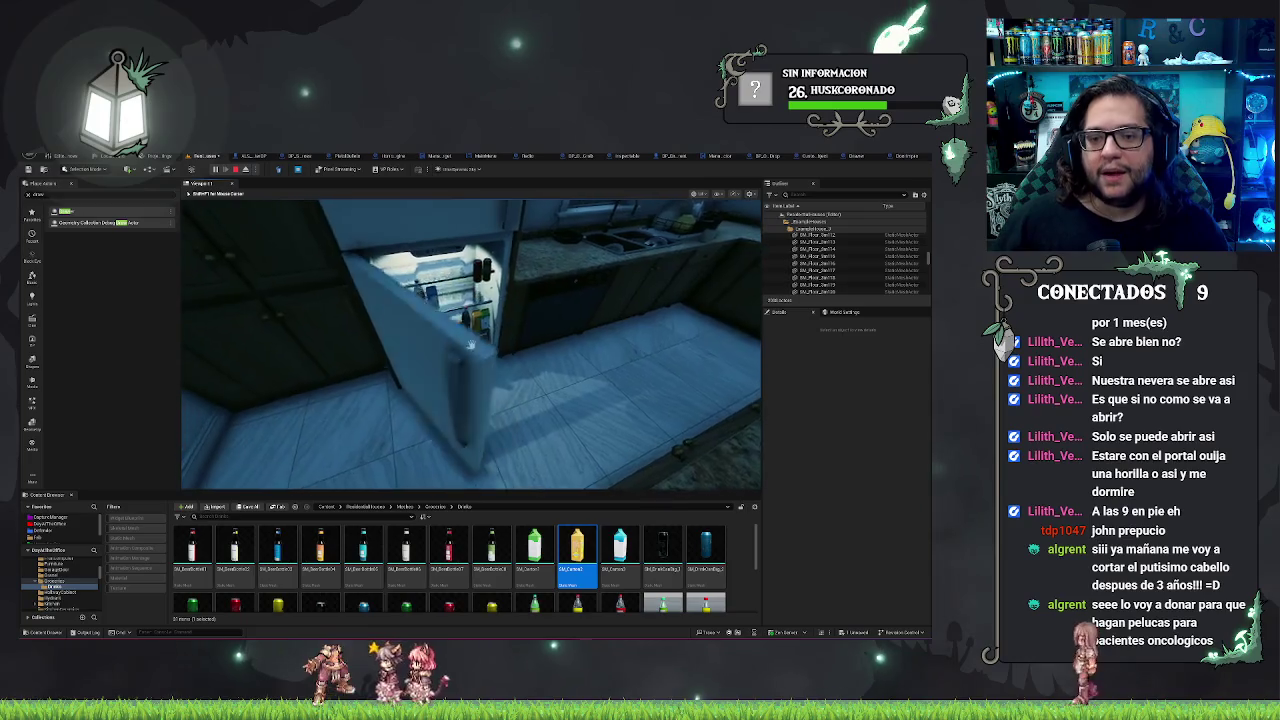
pyautogui.click(470, 344)
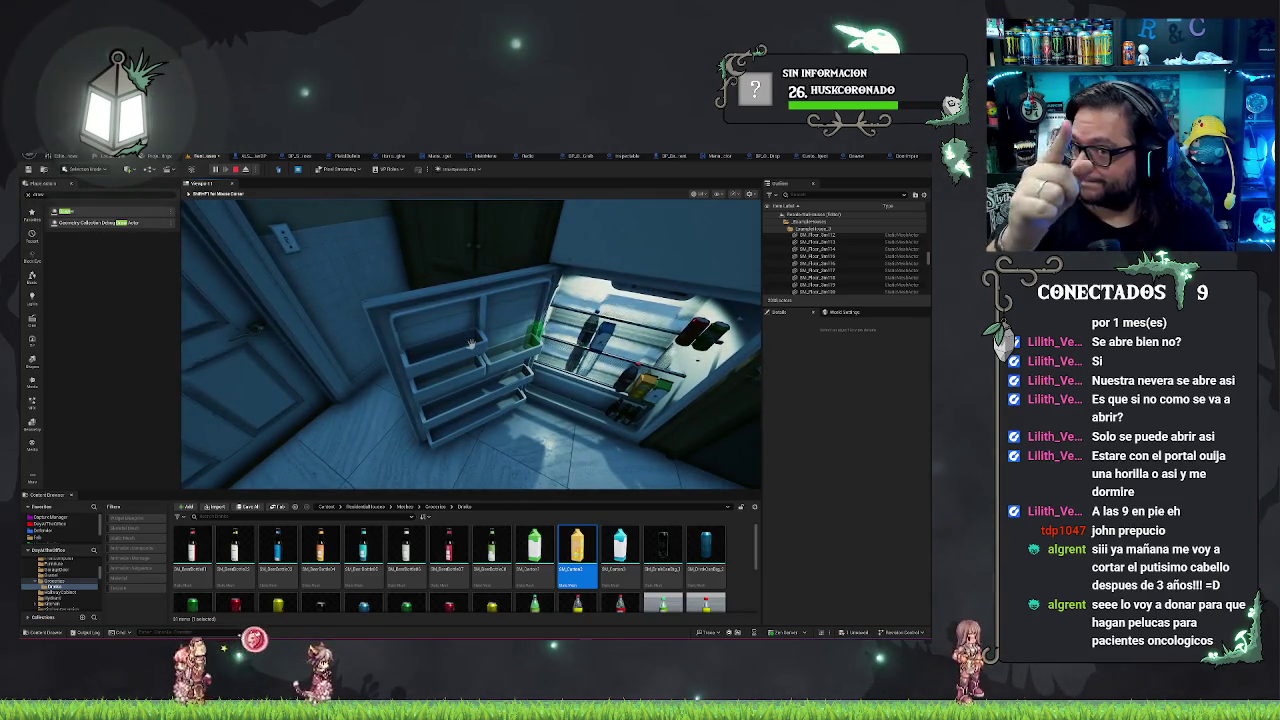
# Step: End the play test, orbit around the open fridge, then show BP_ObjectGrab's Event Graph
pyautogui.press('Escape')
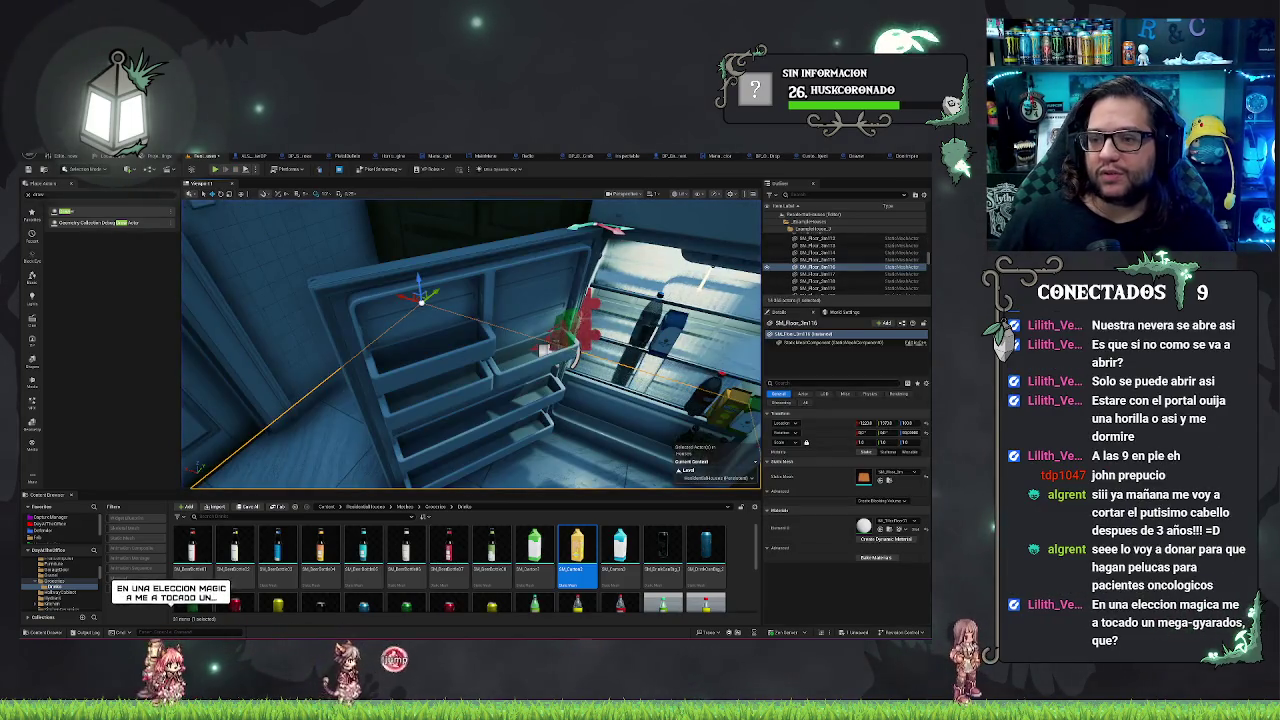
pyautogui.moveTo(470, 340)
pyautogui.mouseDown()
pyautogui.moveTo(500, 350)
pyautogui.moveTo(470, 365)
pyautogui.moveTo(485, 358)
pyautogui.mouseUp()
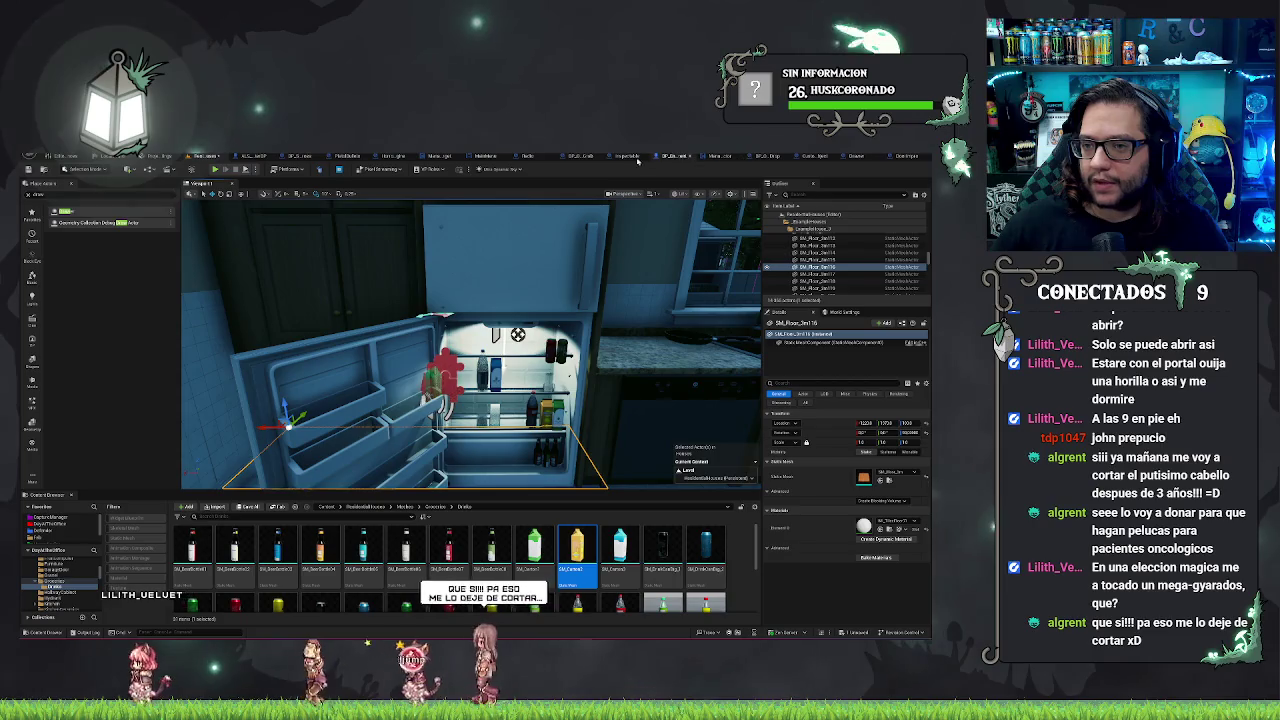
pyautogui.click(578, 156)
pyautogui.scroll(-5, 517, 212)
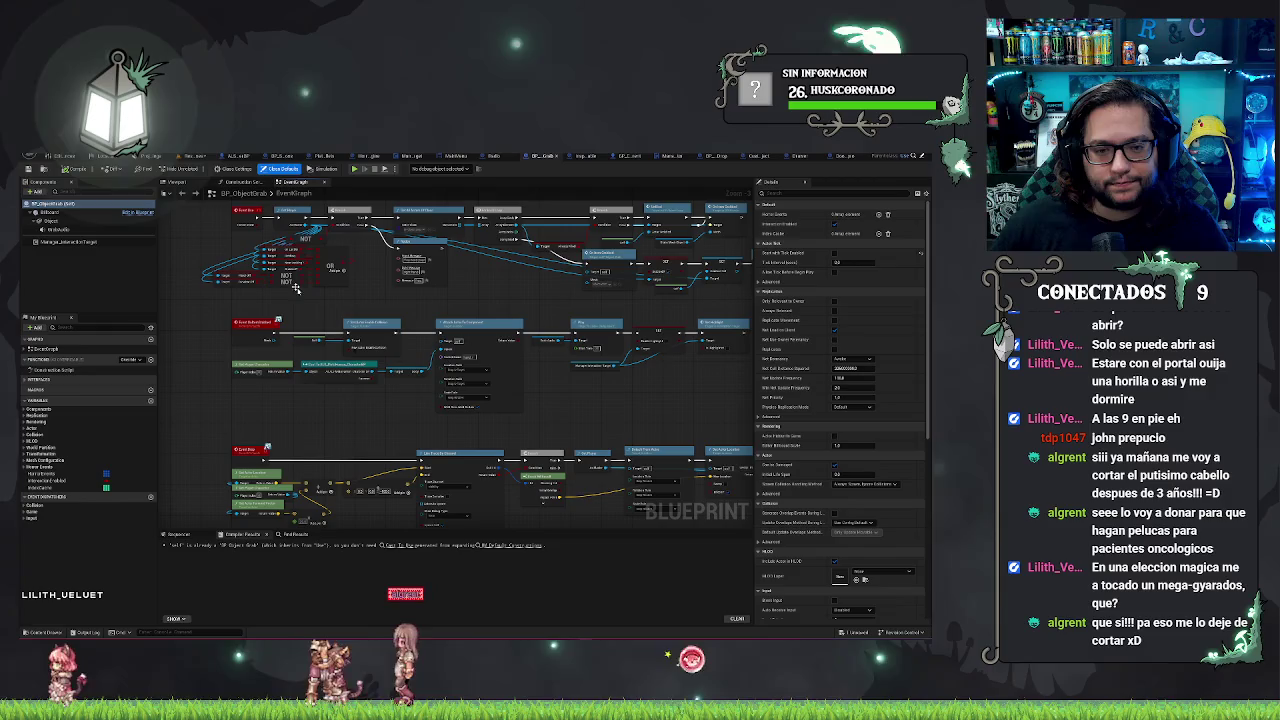
# Step: Pan through BP_ObjectGrab's node chains back to Event BeginPlay and the line trace, then switch to BP_ObjectDrop
pyautogui.moveTo(625, 398)
pyautogui.mouseDown()
pyautogui.moveTo(590, 305)
pyautogui.moveTo(573, 296)
pyautogui.mouseUp()
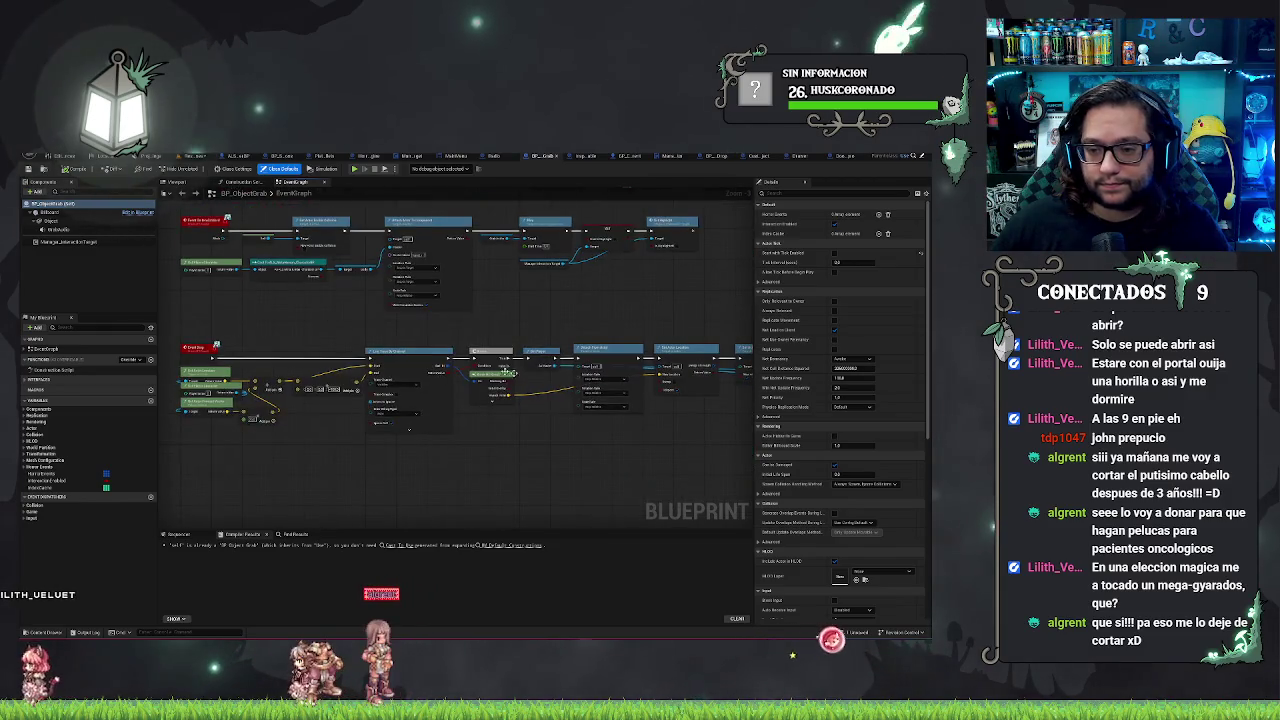
pyautogui.moveTo(443, 325); pyautogui.dragTo(553, 290)
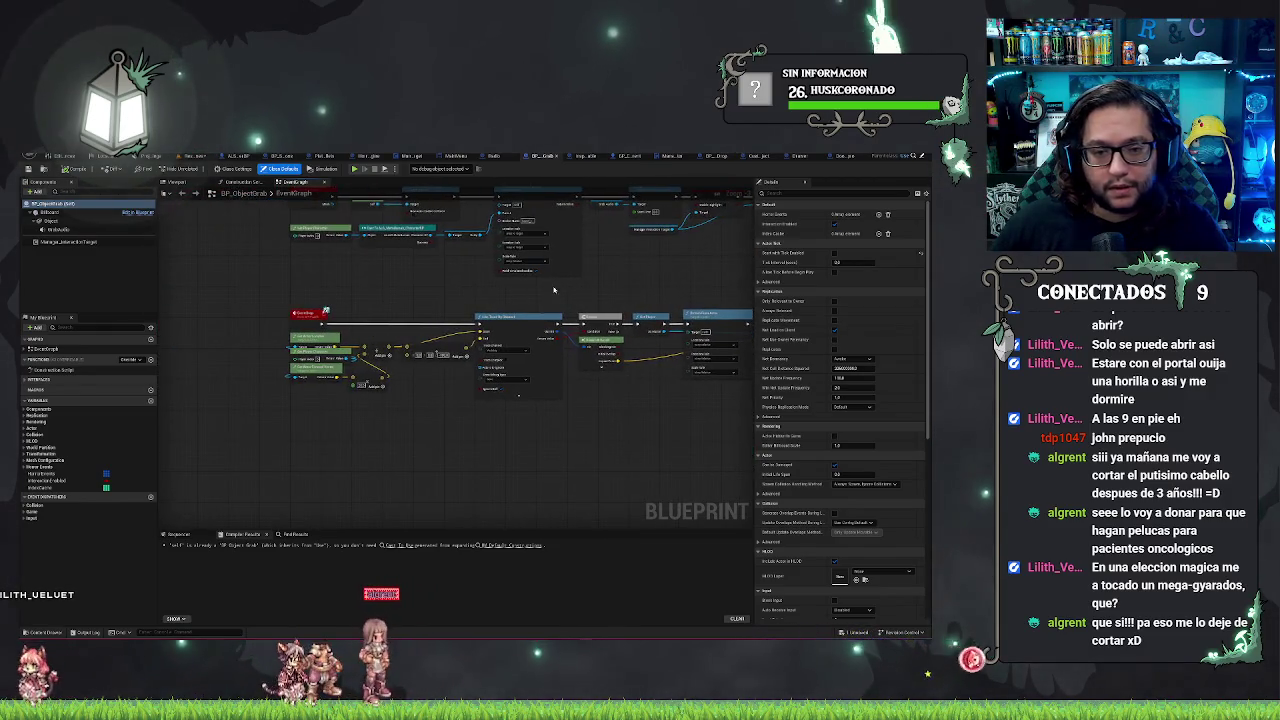
pyautogui.scroll(2, 704, 261)
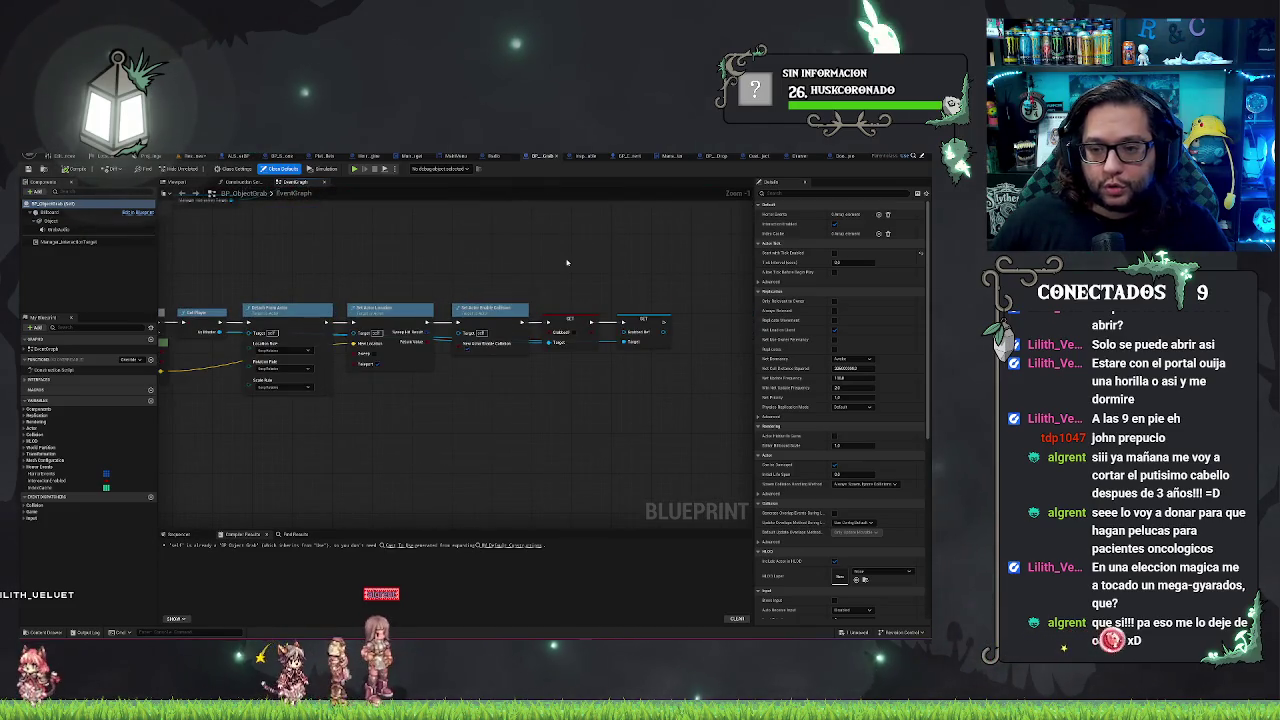
pyautogui.moveTo(549, 285); pyautogui.dragTo(586, 297)
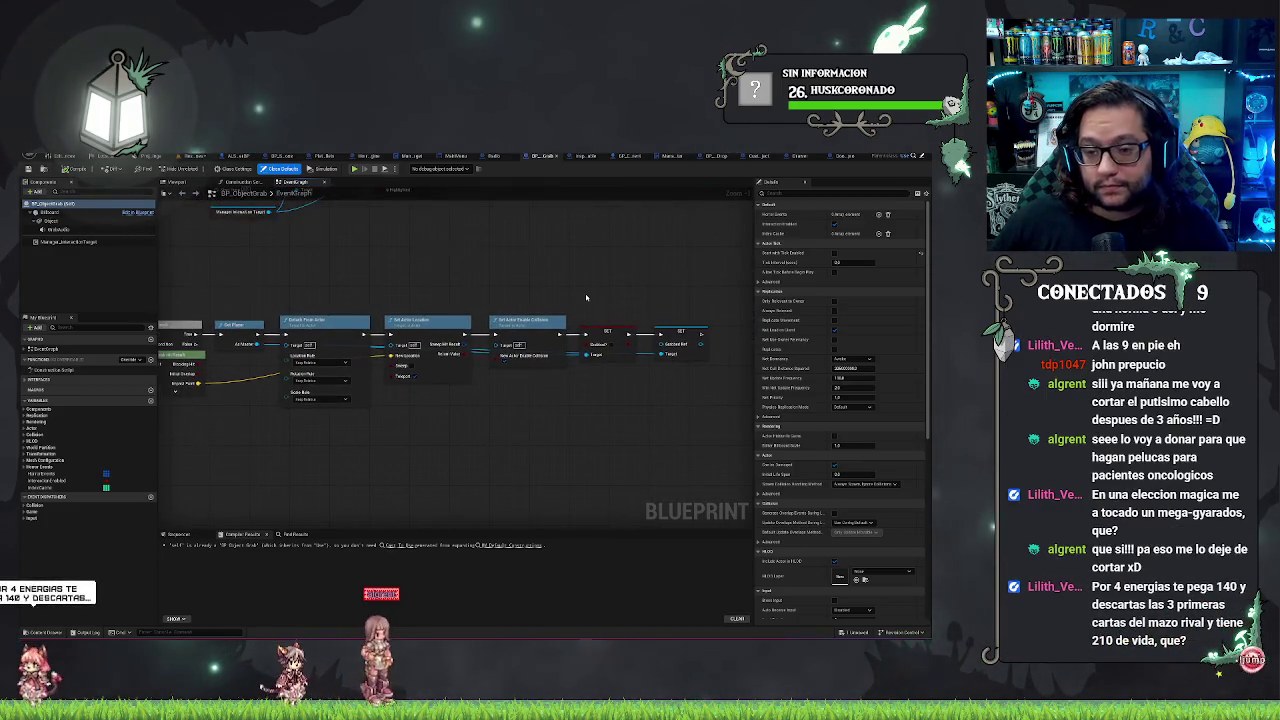
pyautogui.moveTo(586, 252); pyautogui.dragTo(616, 218)
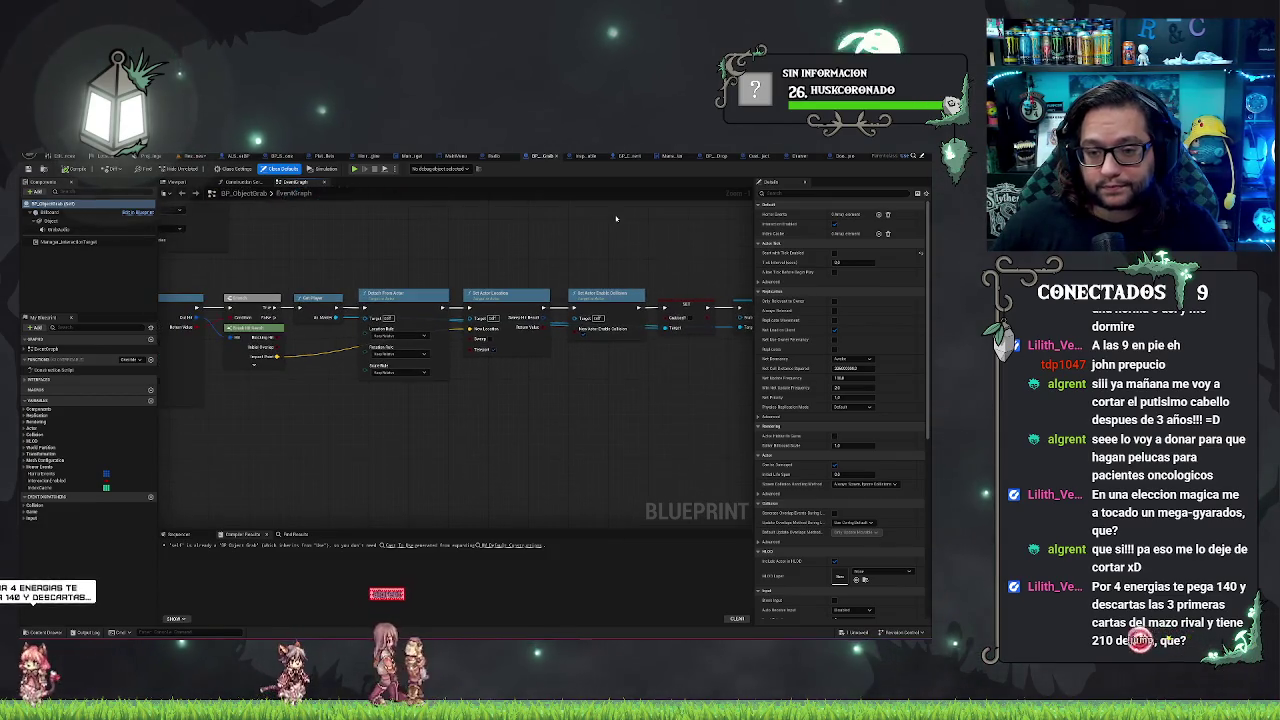
pyautogui.moveTo(403, 240)
pyautogui.mouseDown()
pyautogui.moveTo(475, 263)
pyautogui.moveTo(395, 237)
pyautogui.mouseUp()
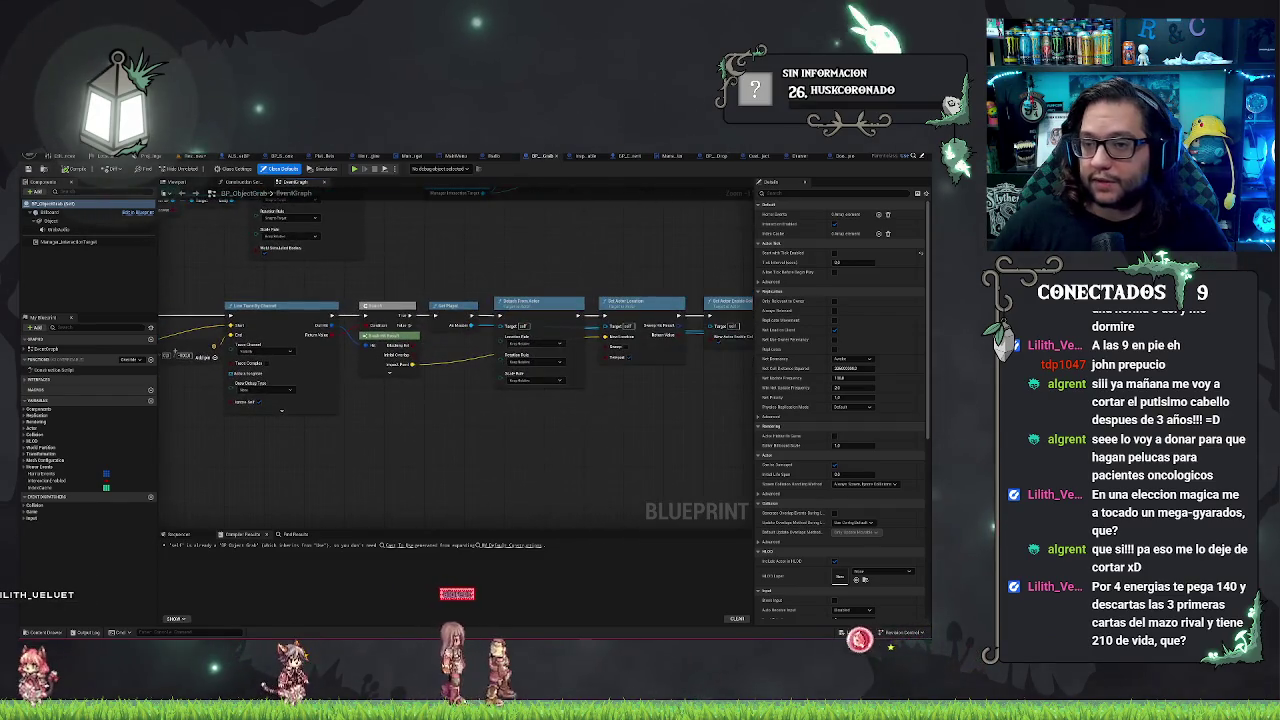
pyautogui.click(717, 156)
# Step: Pan BP_ObjectDrop's graph past the Cast and collision nodes to the Get All Actors Of Class loop, clearing space beside it
pyautogui.scroll(1, 496, 400)
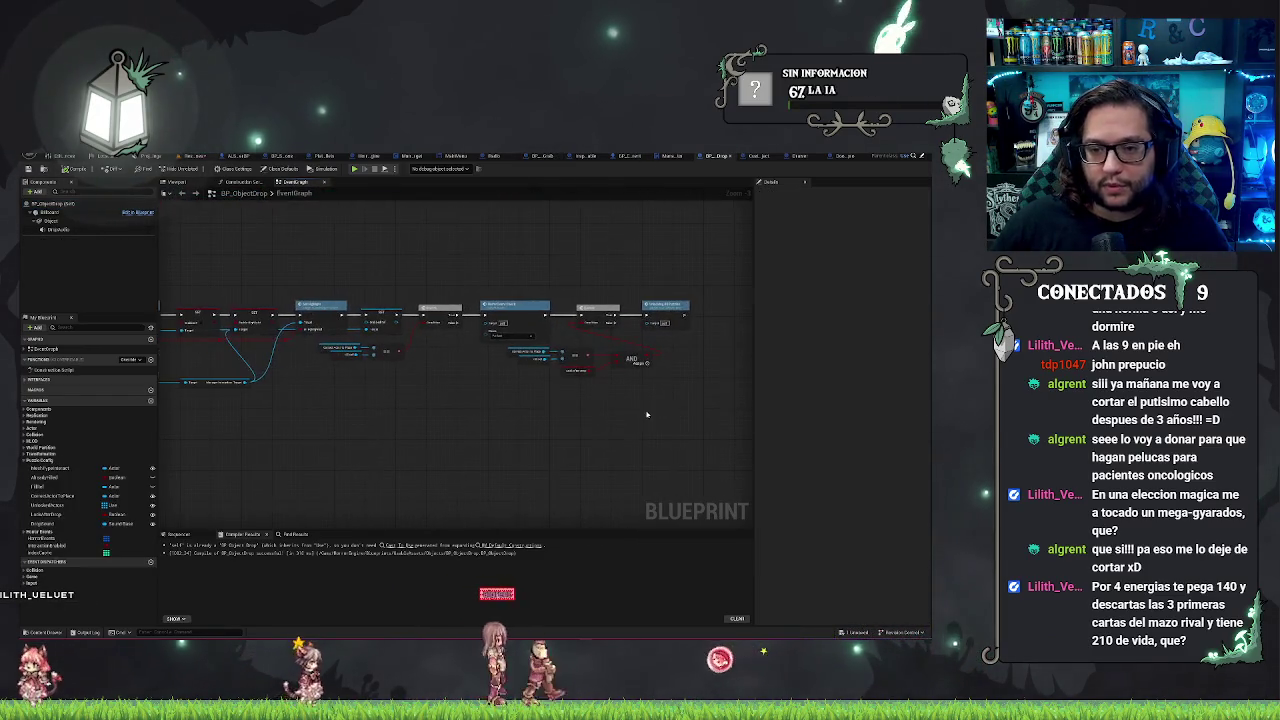
pyautogui.scroll(1, 517, 392)
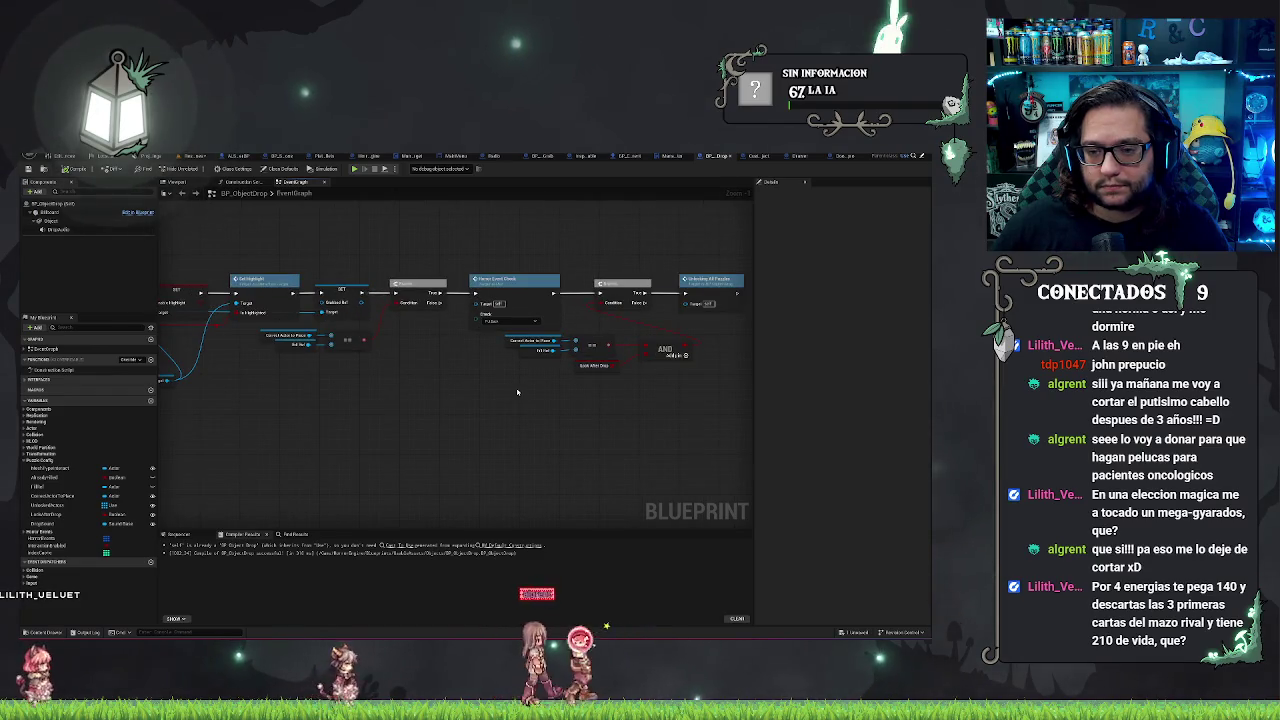
pyautogui.moveTo(434, 354); pyautogui.dragTo(540, 363)
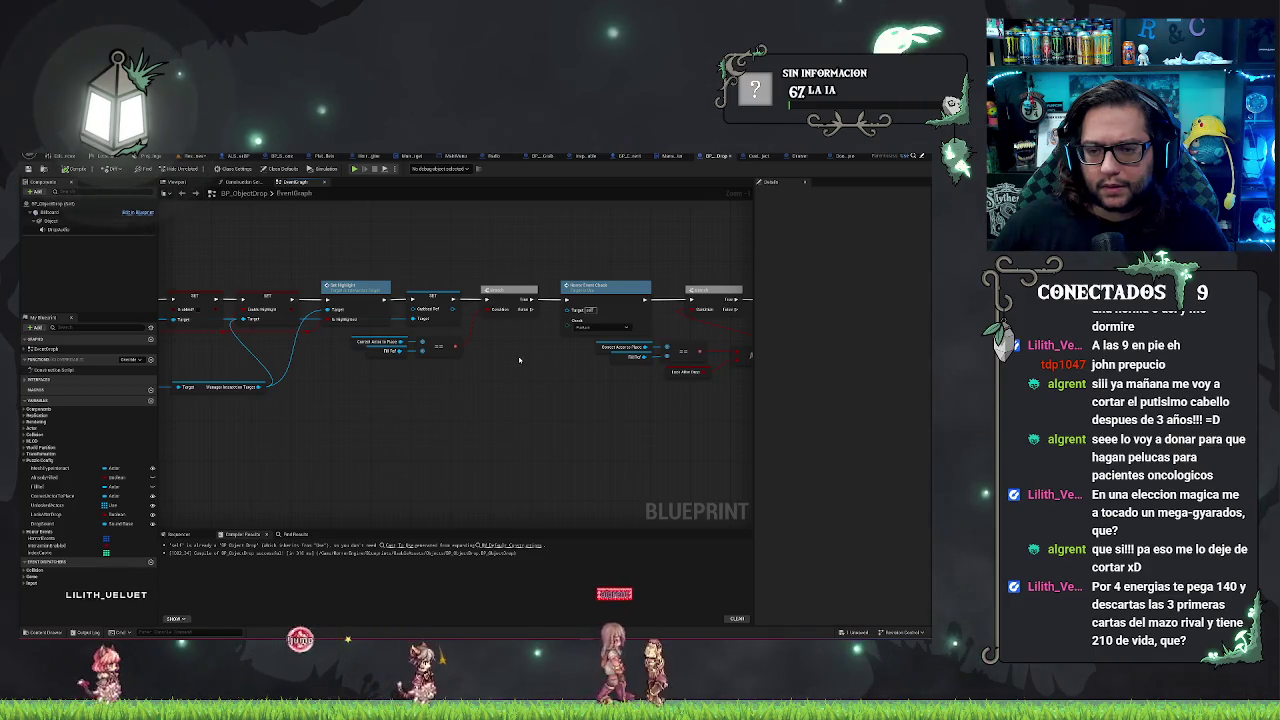
pyautogui.moveTo(519, 360); pyautogui.dragTo(667, 352)
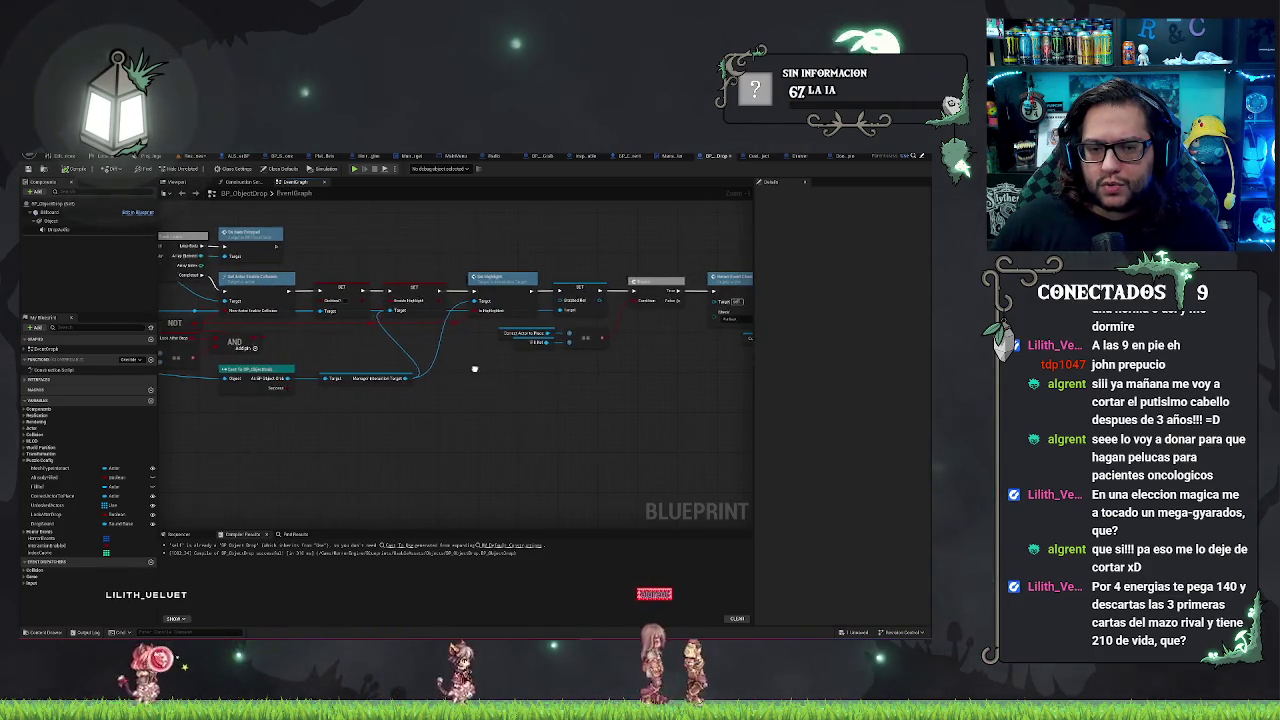
pyautogui.moveTo(474, 369); pyautogui.dragTo(687, 383)
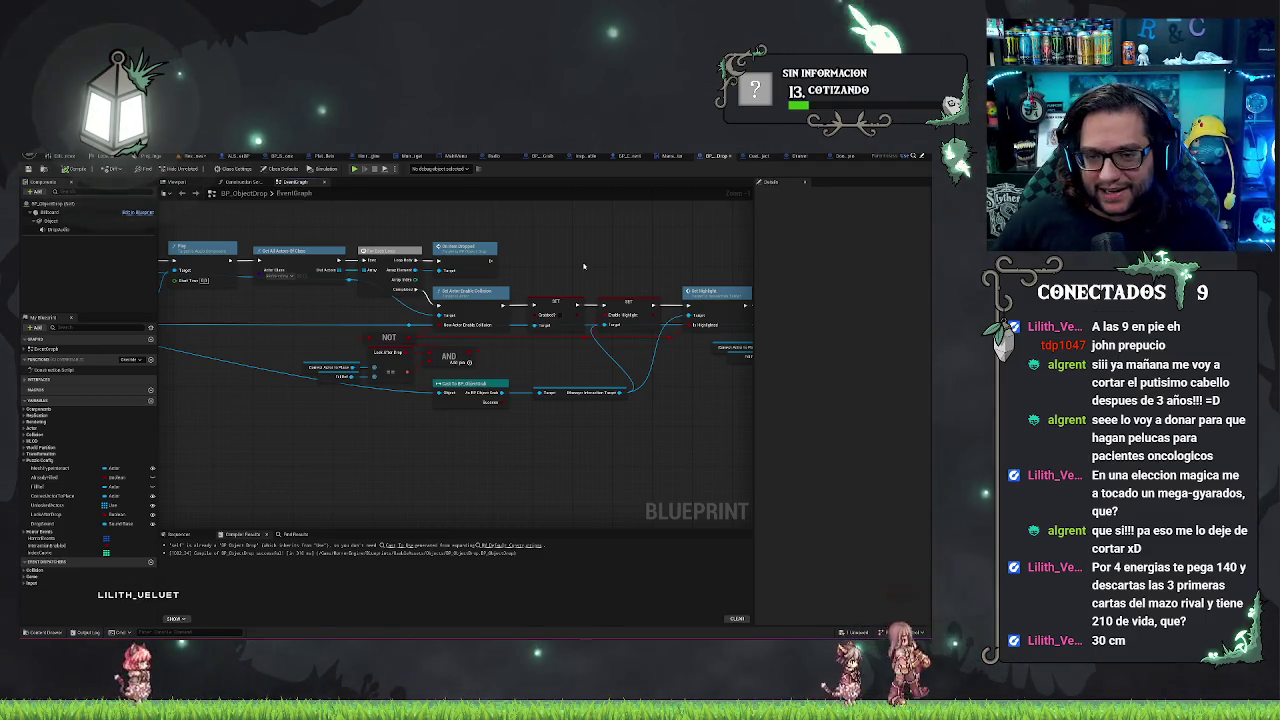
pyautogui.moveTo(542, 261); pyautogui.dragTo(584, 294)
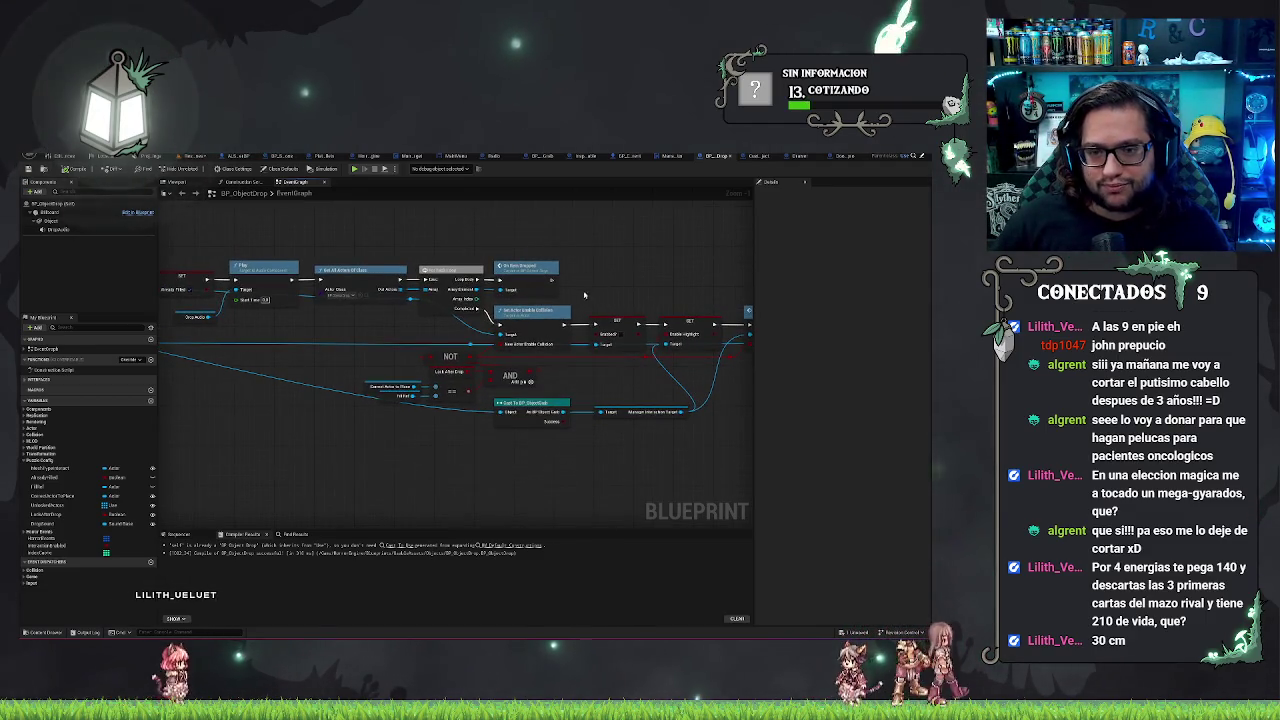
pyautogui.moveTo(337, 342); pyautogui.dragTo(214, 328)
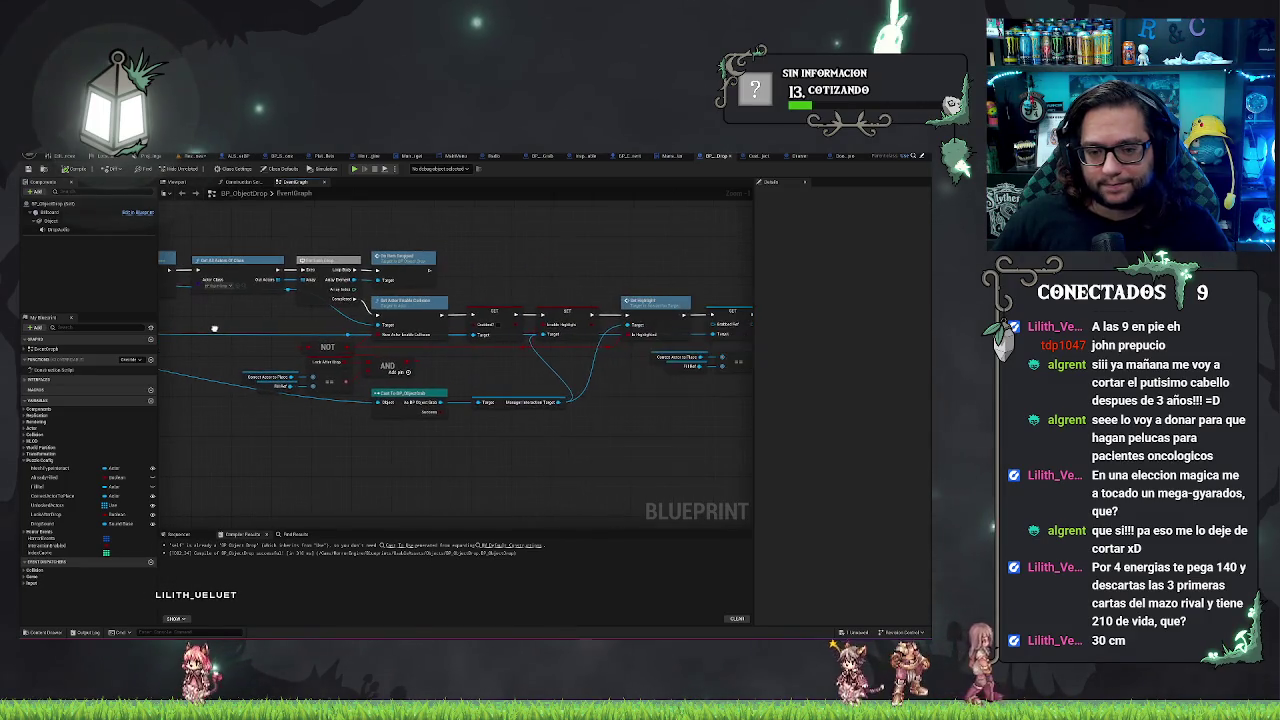
pyautogui.moveTo(558, 426); pyautogui.dragTo(345, 434)
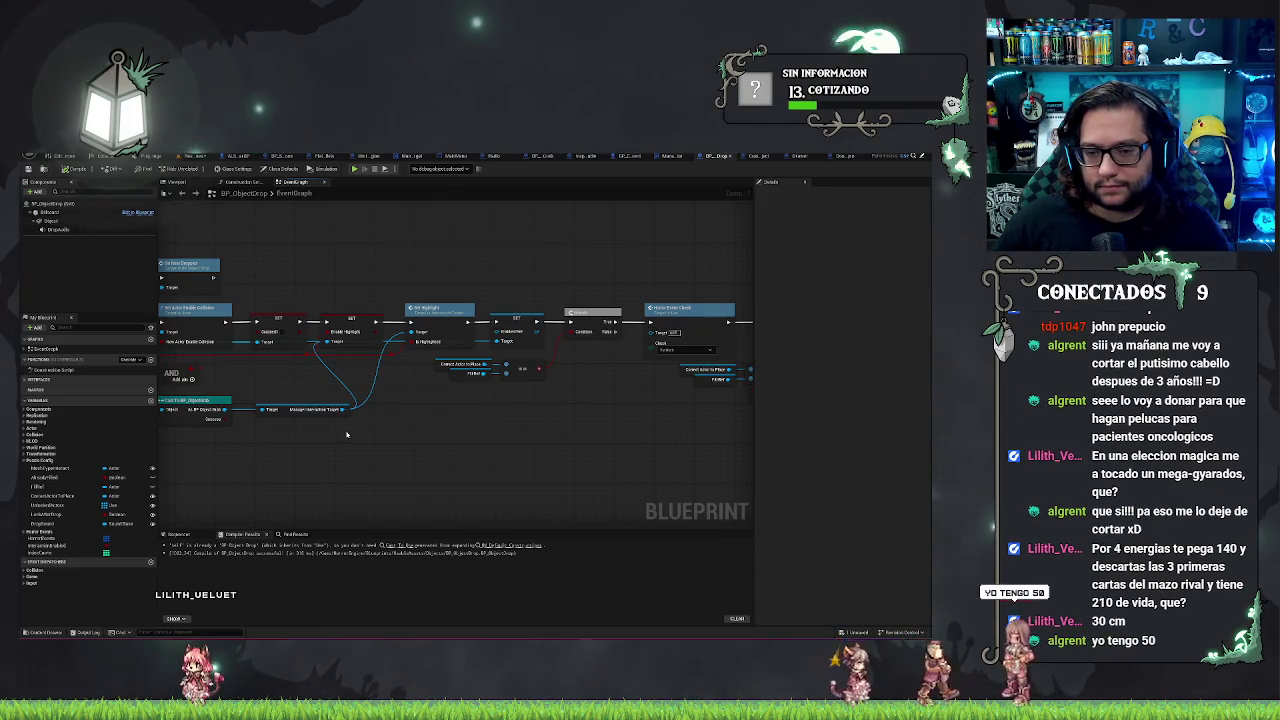
pyautogui.moveTo(348, 262); pyautogui.dragTo(502, 266)
# Step: Search the action list for a grab event, cancel, and bring the loop and collision nodes back into view
pyautogui.rightClick(434, 255)
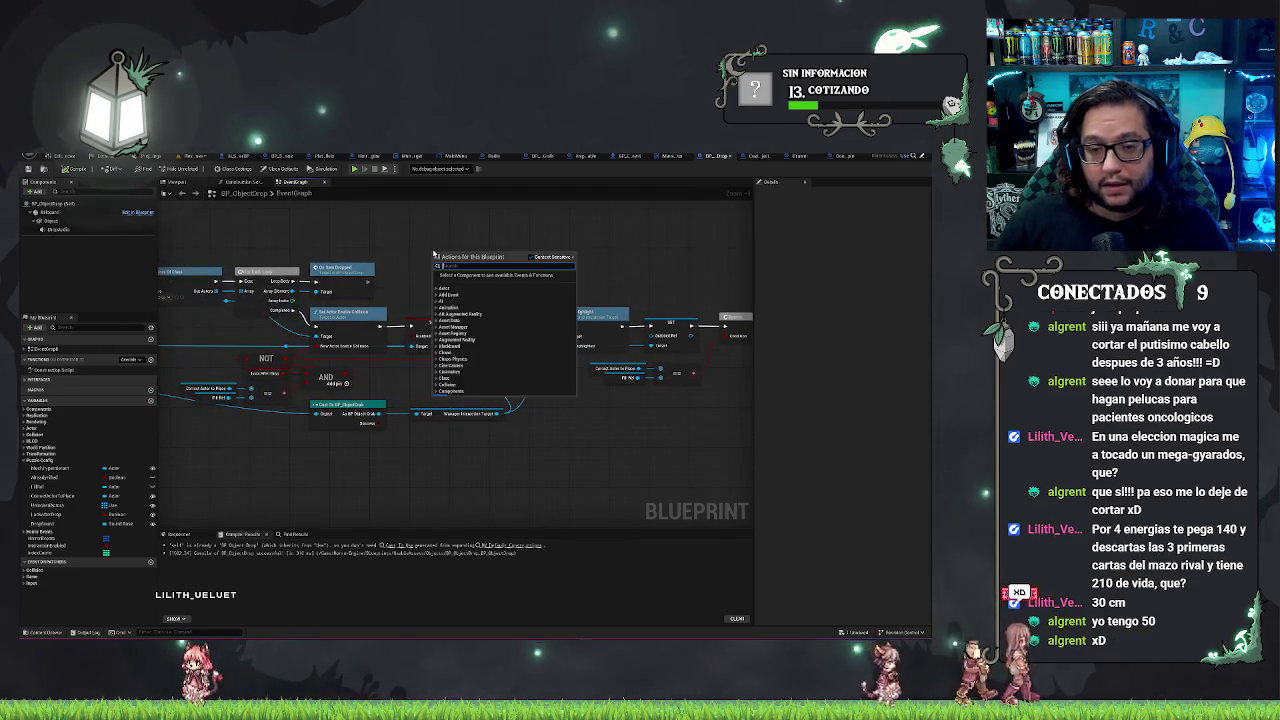
pyautogui.write('grabbe')
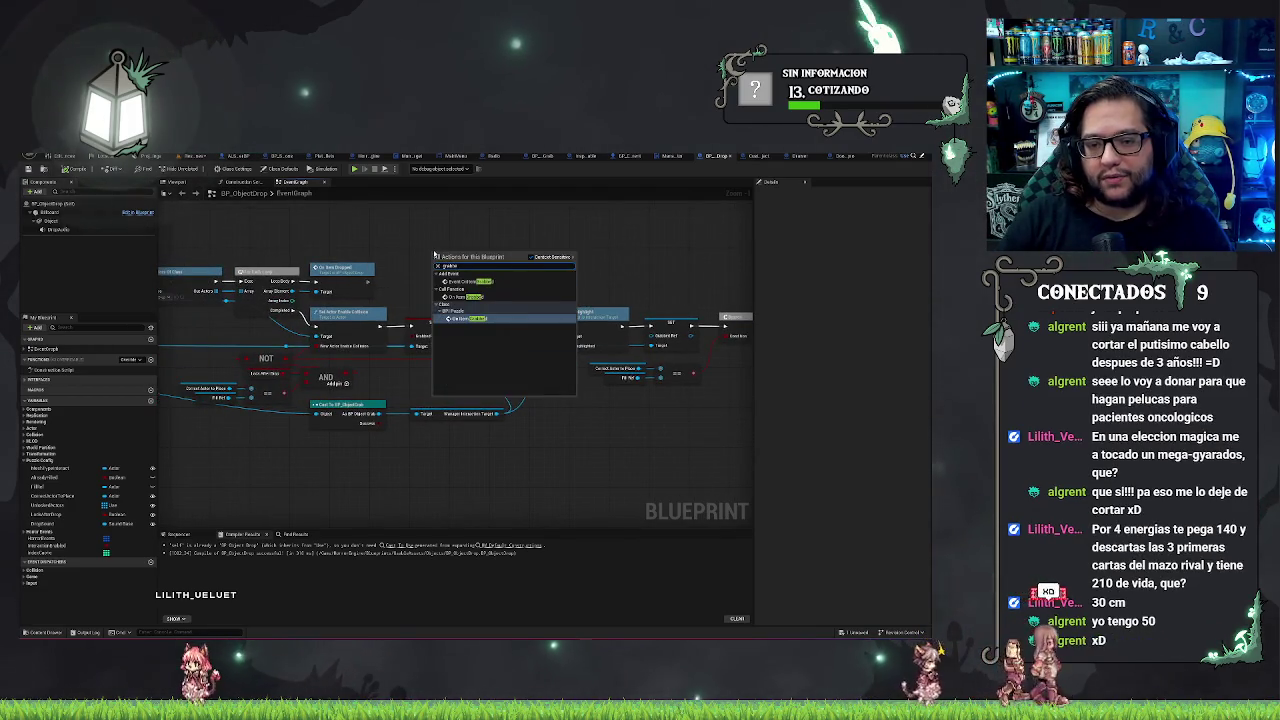
pyautogui.write('v')
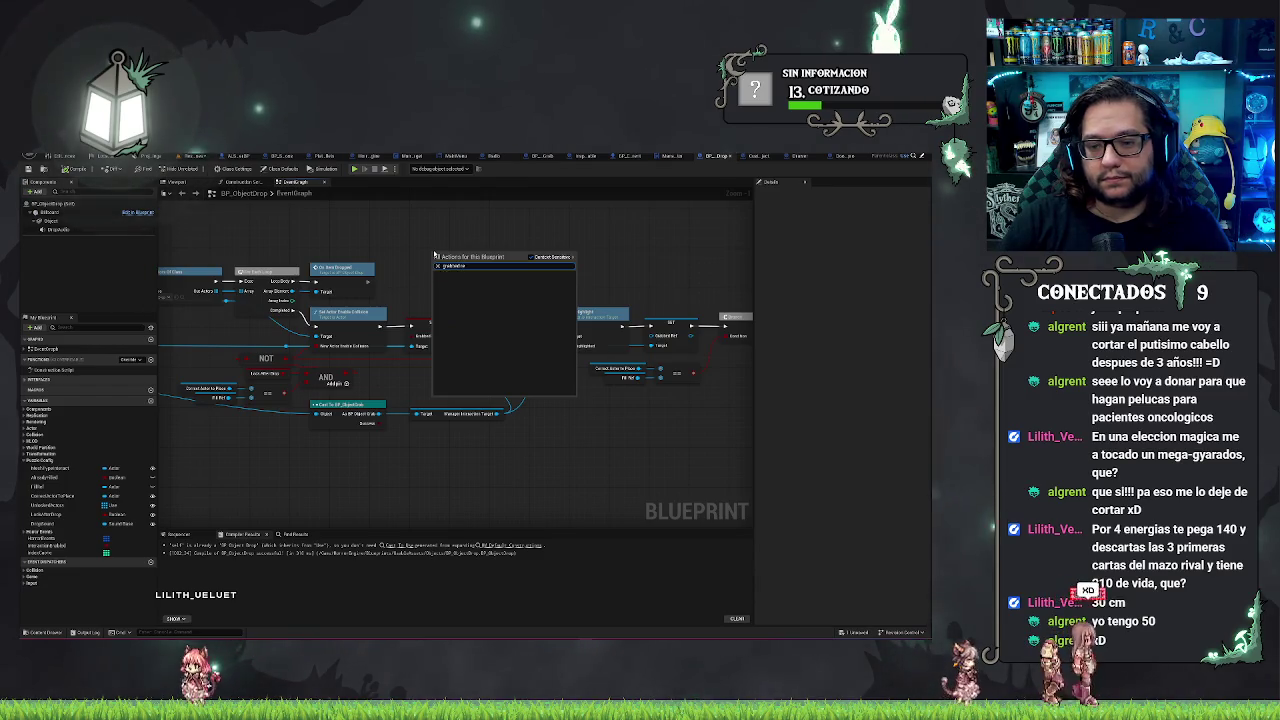
pyautogui.press('BackSpace')
pyautogui.press('BackSpace')
pyautogui.write('bed')
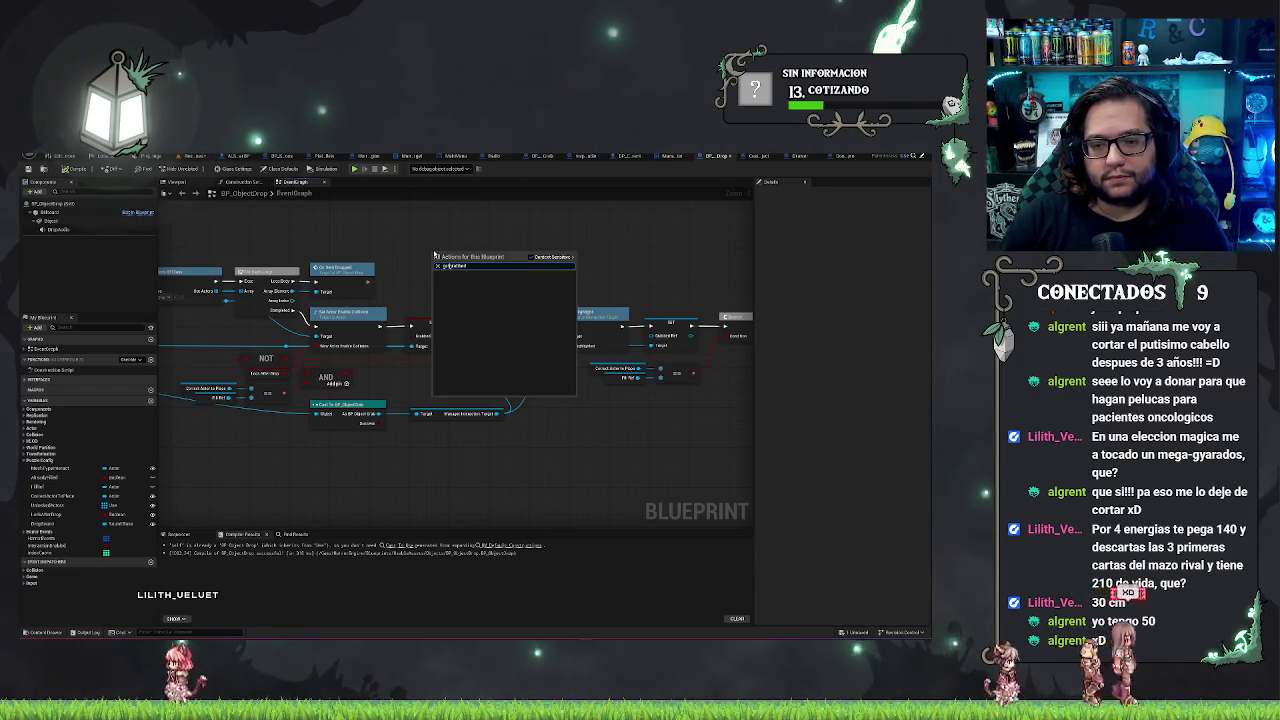
pyautogui.press('Escape')
pyautogui.scroll(1, 608, 240)
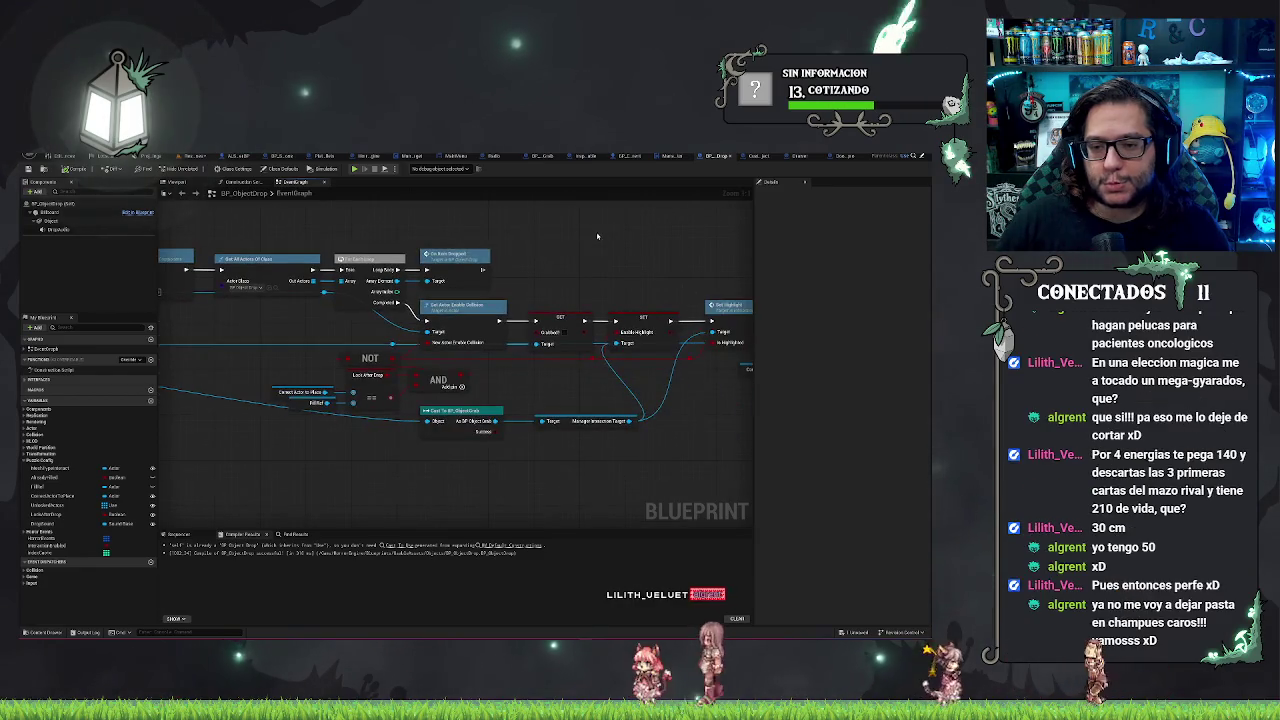
pyautogui.moveTo(626, 249)
pyautogui.mouseDown()
pyautogui.moveTo(386, 253)
pyautogui.moveTo(480, 330)
pyautogui.moveTo(560, 440)
pyautogui.moveTo(441, 476)
pyautogui.moveTo(823, 442)
pyautogui.mouseUp()
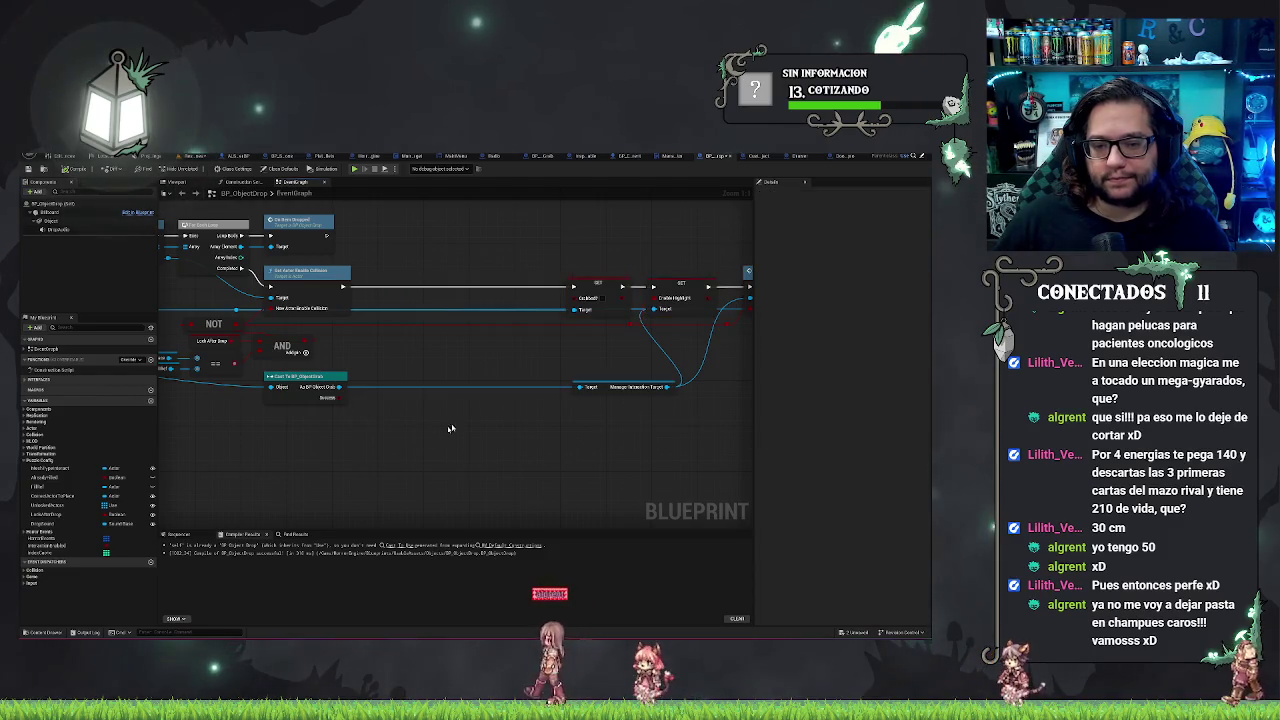
# Step: Paste an Attach Actor To Component node and place it beside the SET nodes
pyautogui.hotkey('ctrl', 'v')
pyautogui.moveTo(464, 441); pyautogui.dragTo(458, 275)
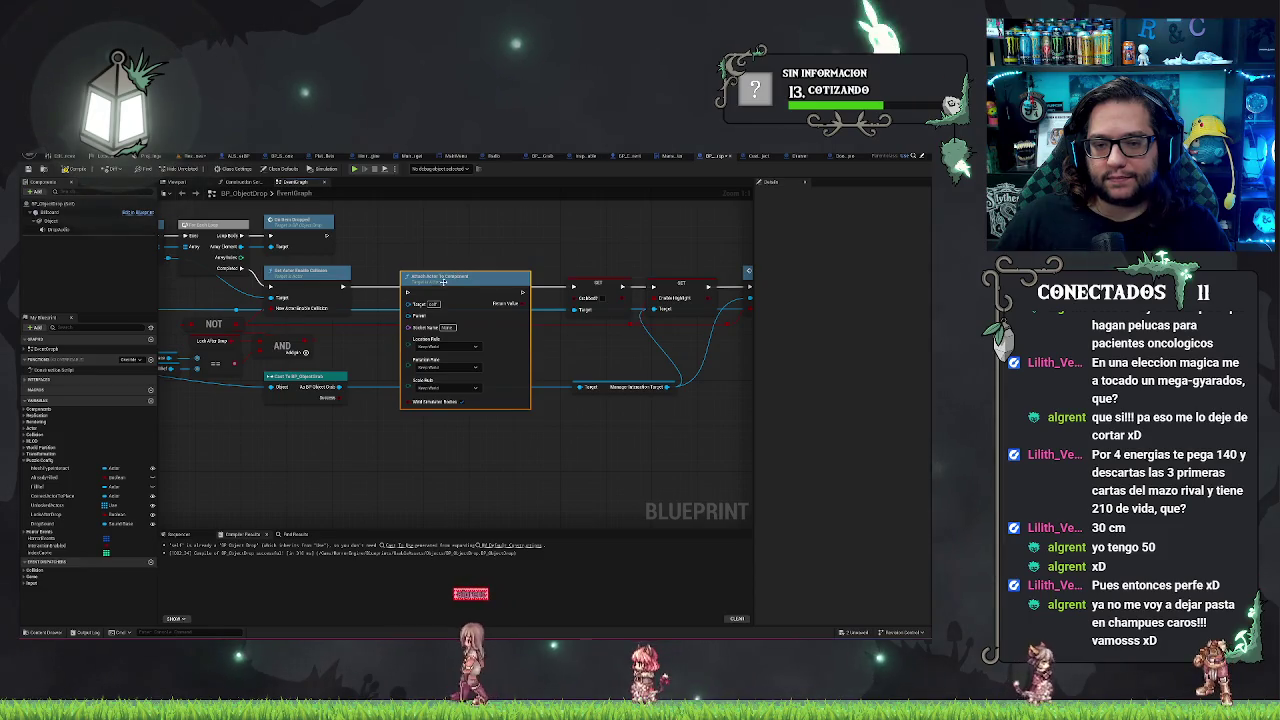
pyautogui.moveTo(460, 307); pyautogui.dragTo(563, 309)
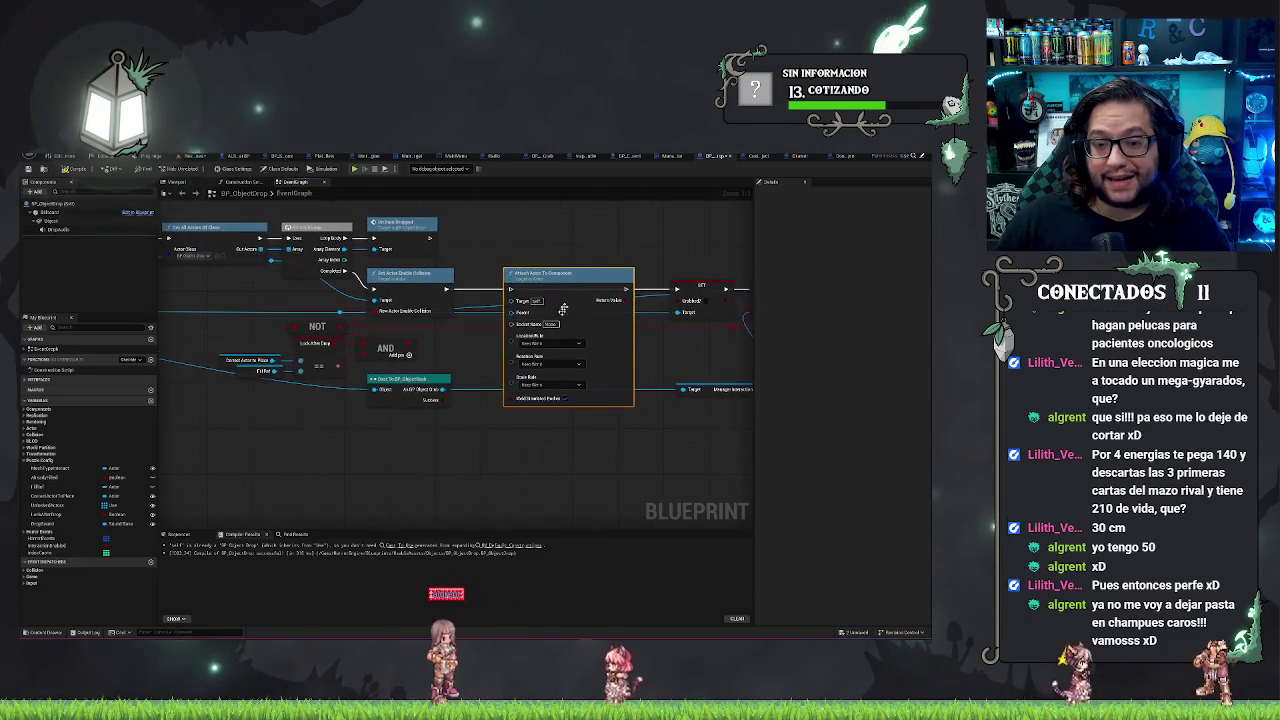
pyautogui.rightClick(466, 349)
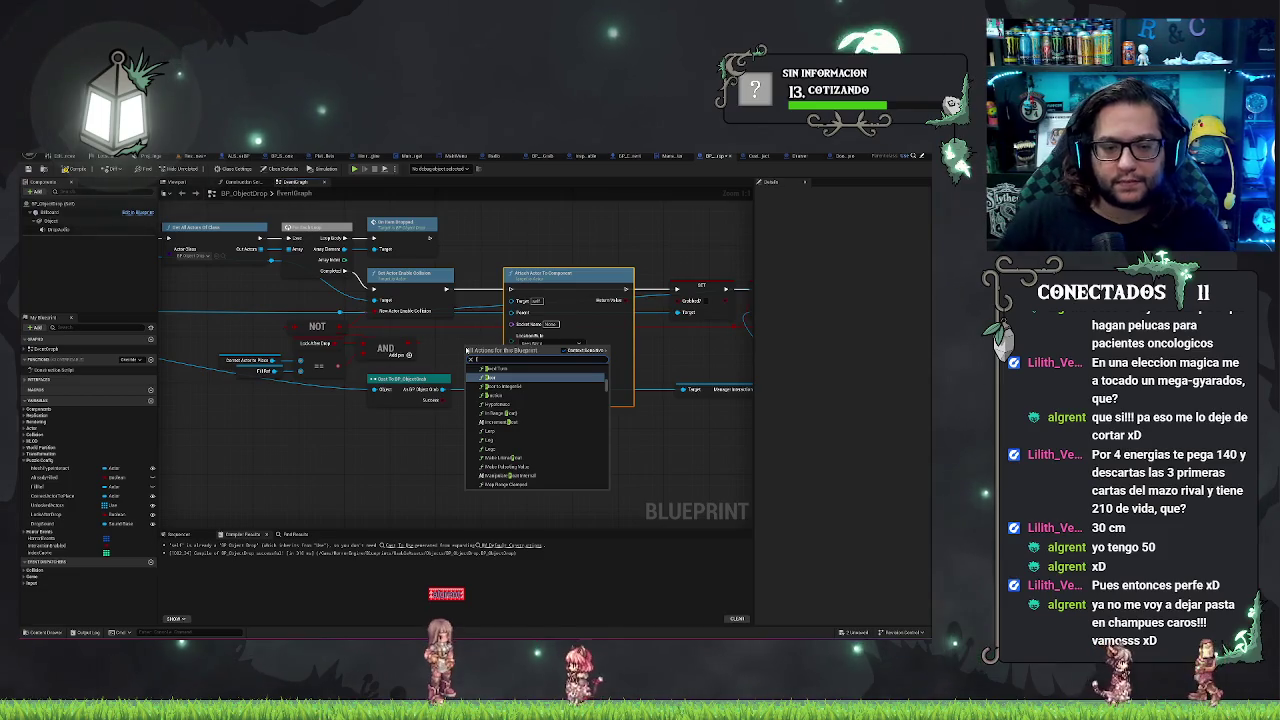
pyautogui.press('Escape')
# Step: Duplicate the F Ref node and try searching for Get Parent Component from its output
pyautogui.click(263, 371)
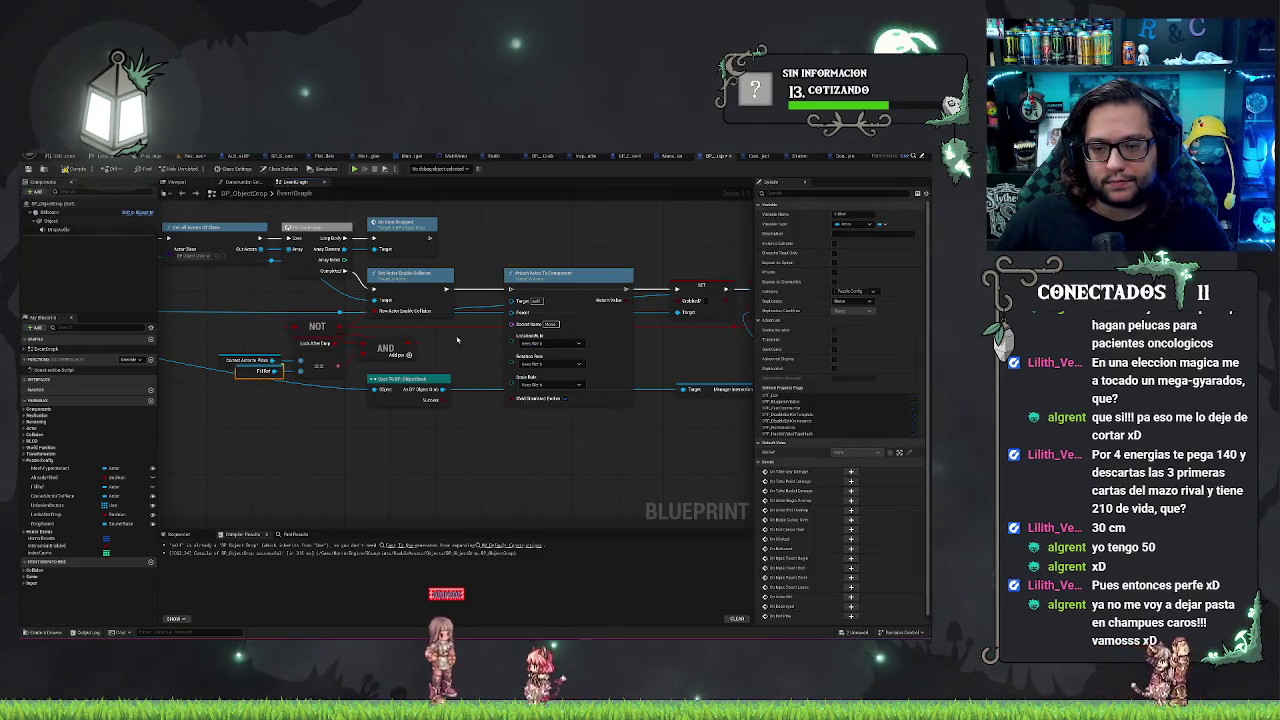
pyautogui.hotkey('ctrl', 'c')
pyautogui.hotkey('ctrl', 'v')
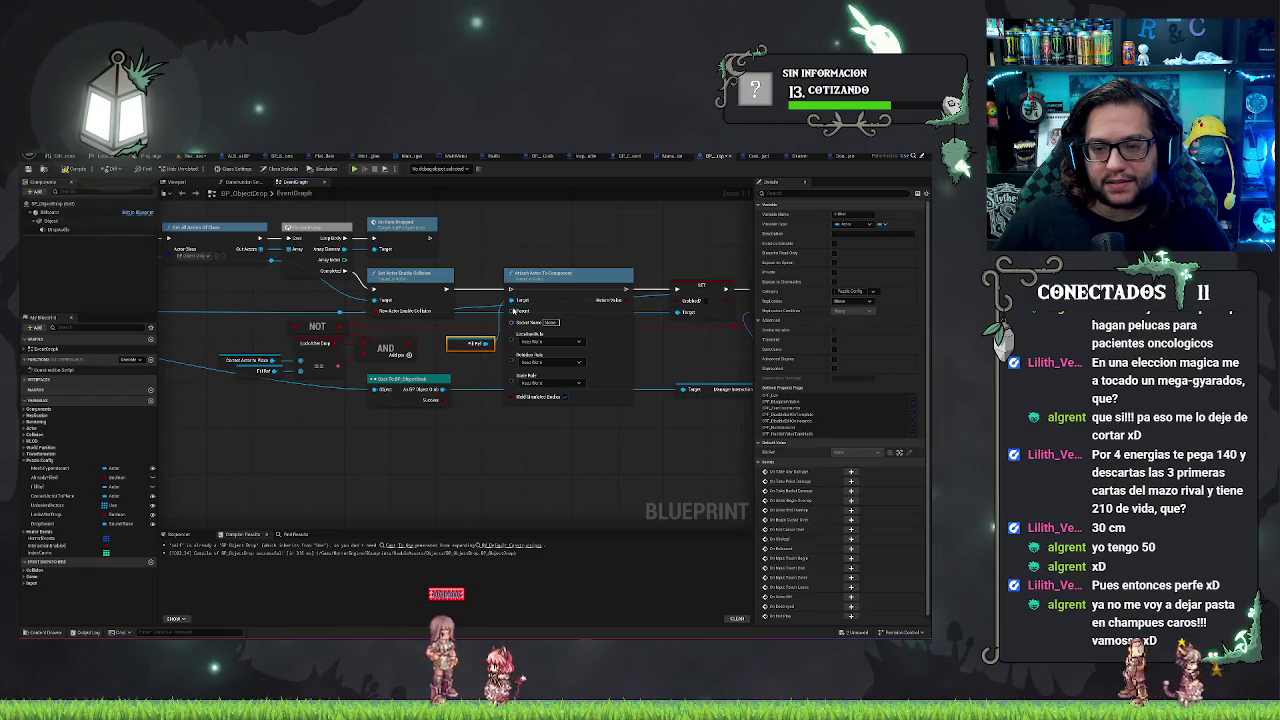
pyautogui.moveTo(487, 343); pyautogui.dragTo(490, 325)
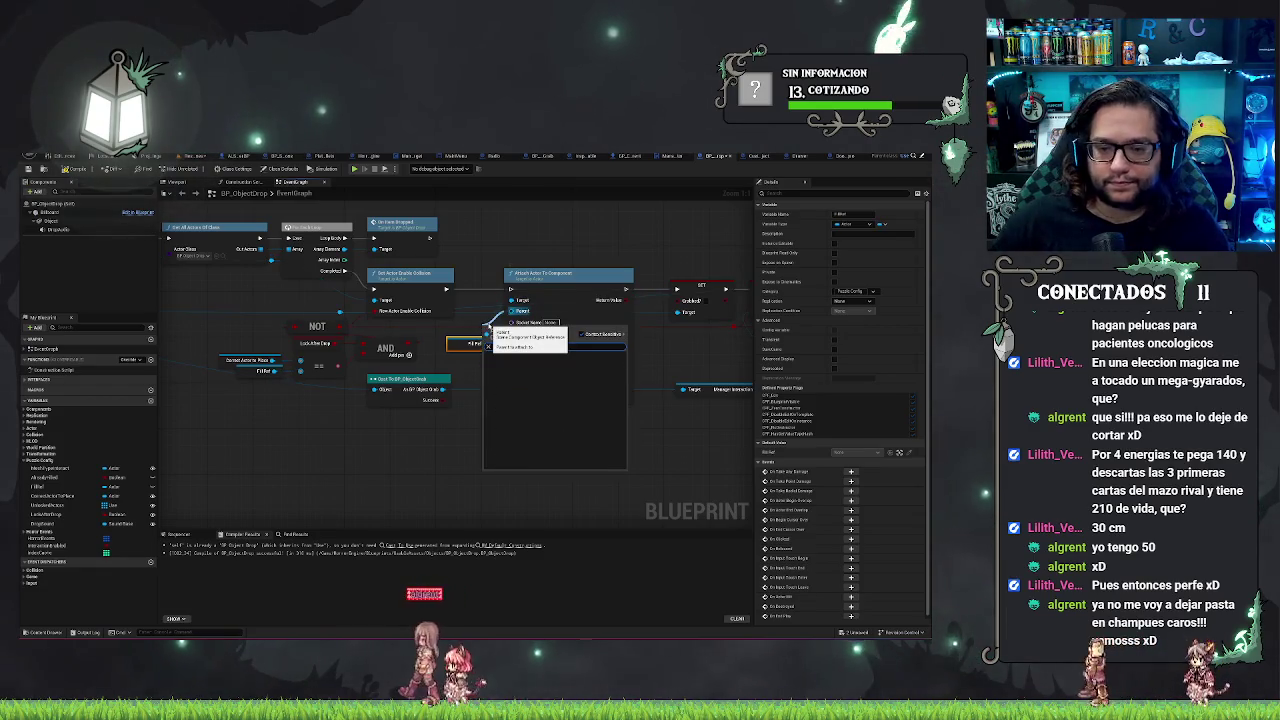
pyautogui.write('get parent')
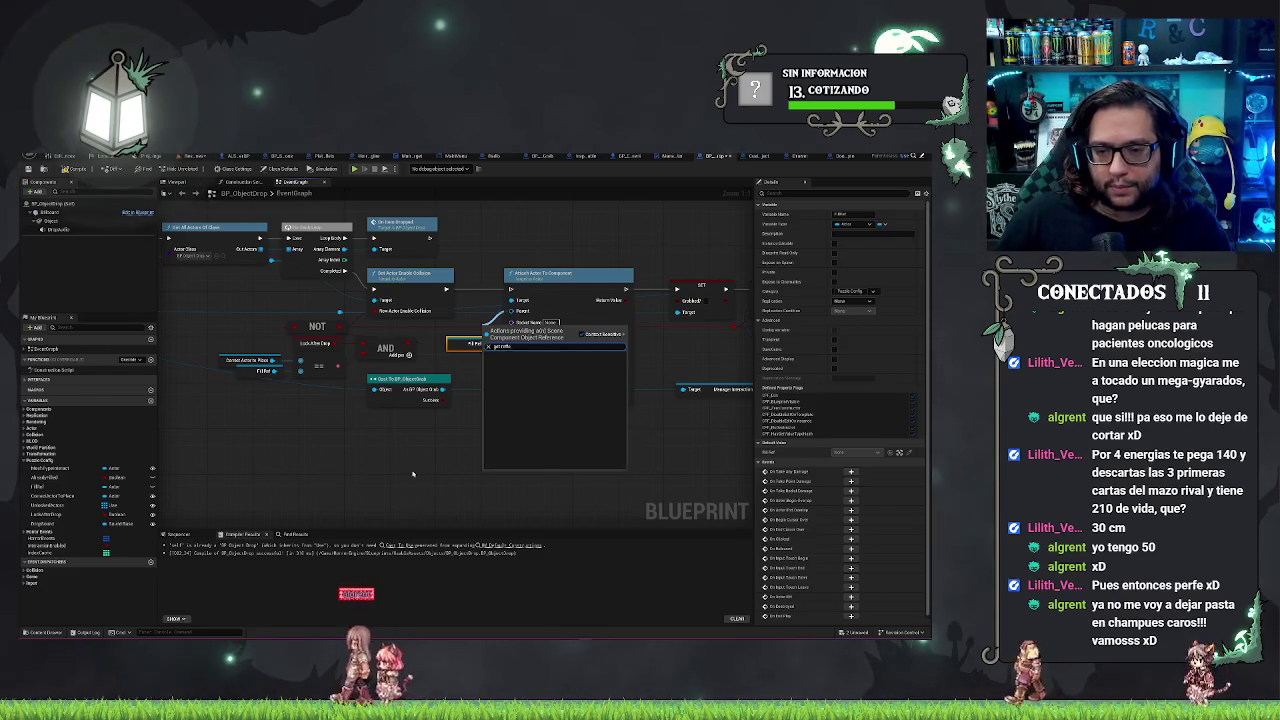
pyautogui.click(413, 476)
# Step: Add a Self reference, then drag the Billboard component into the graph as Attach's parent
pyautogui.rightClick(413, 476)
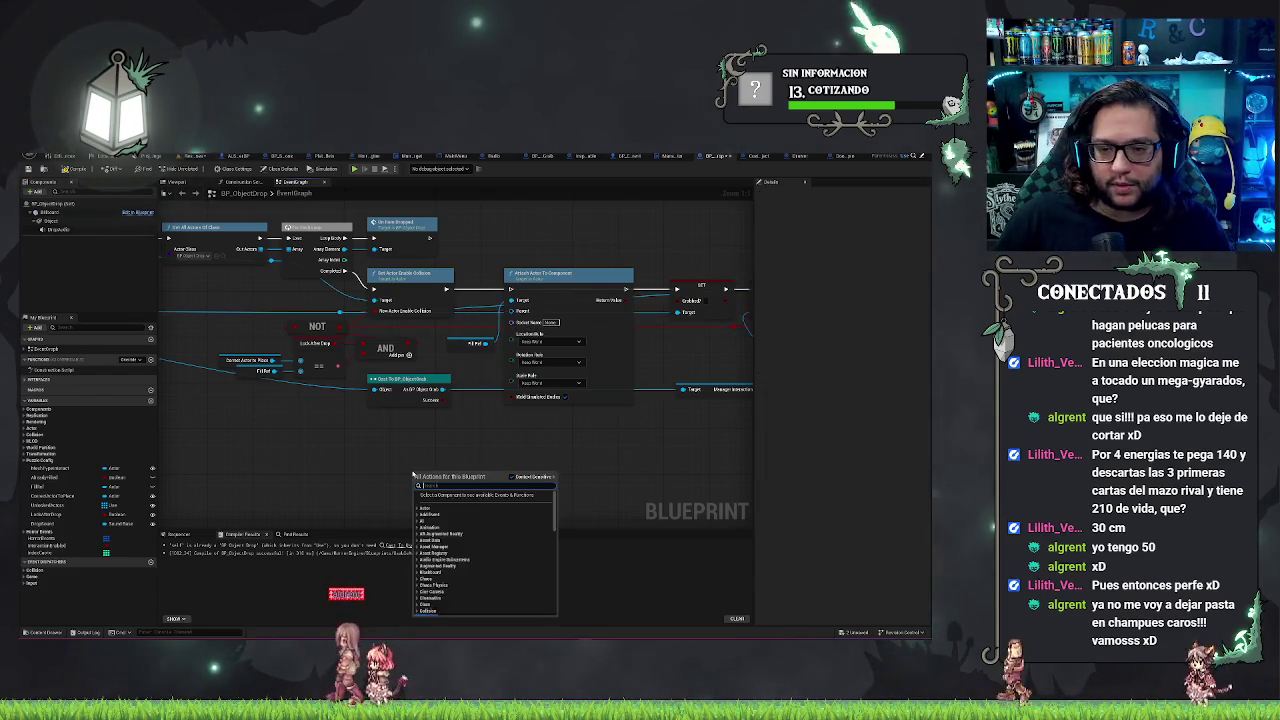
pyautogui.write('at')
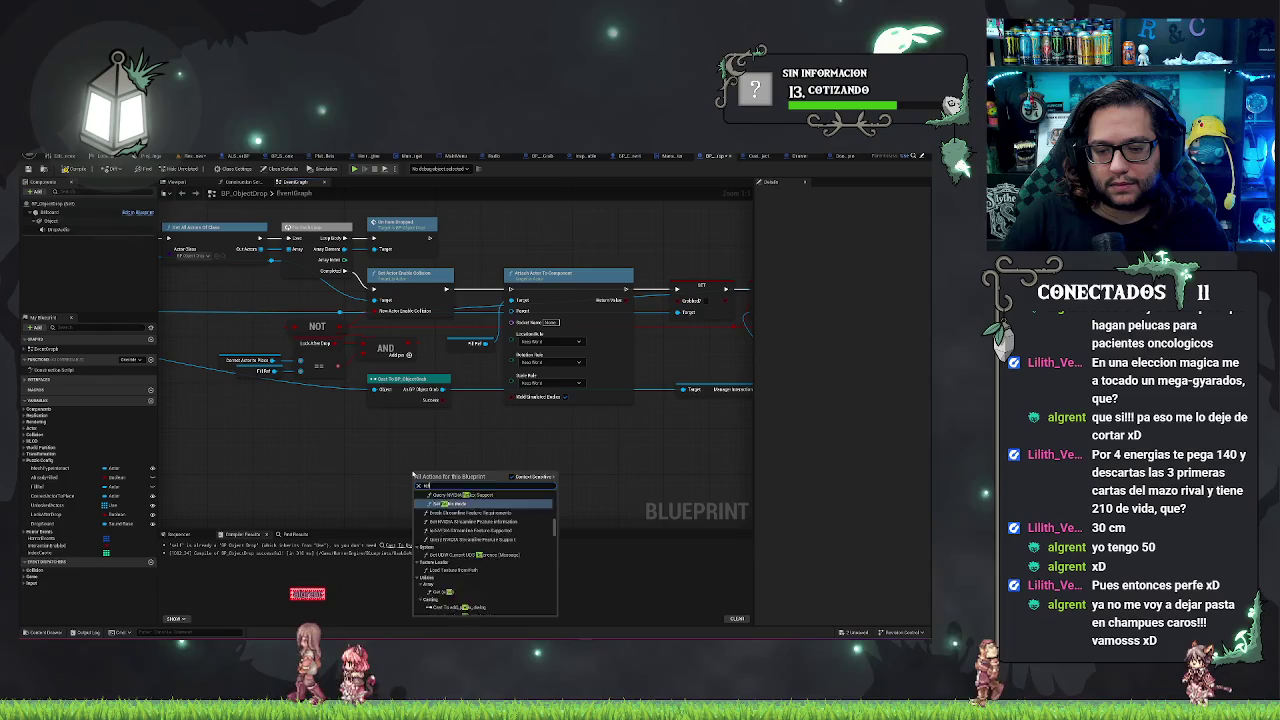
pyautogui.write('lf')
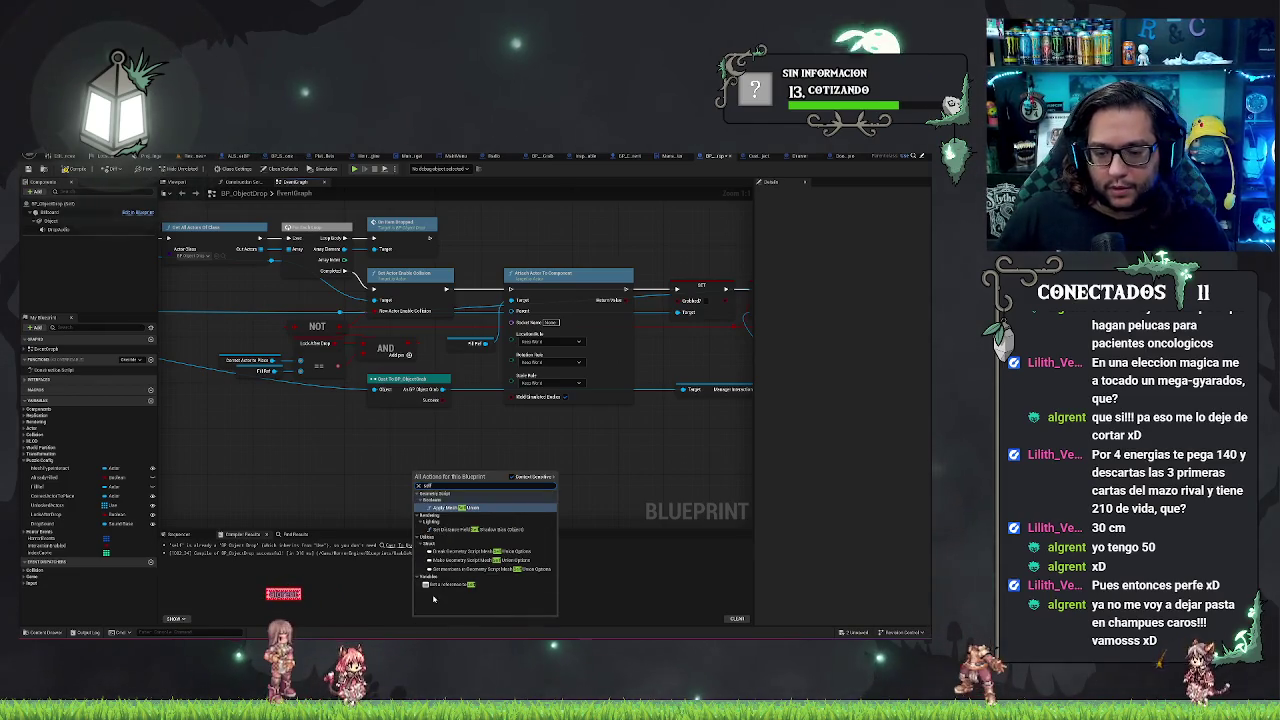
pyautogui.press('Escape')
pyautogui.moveTo(456, 481)
pyautogui.mouseDown()
pyautogui.moveTo(500, 390)
pyautogui.moveTo(505, 318)
pyautogui.mouseUp()
pyautogui.press('Escape')
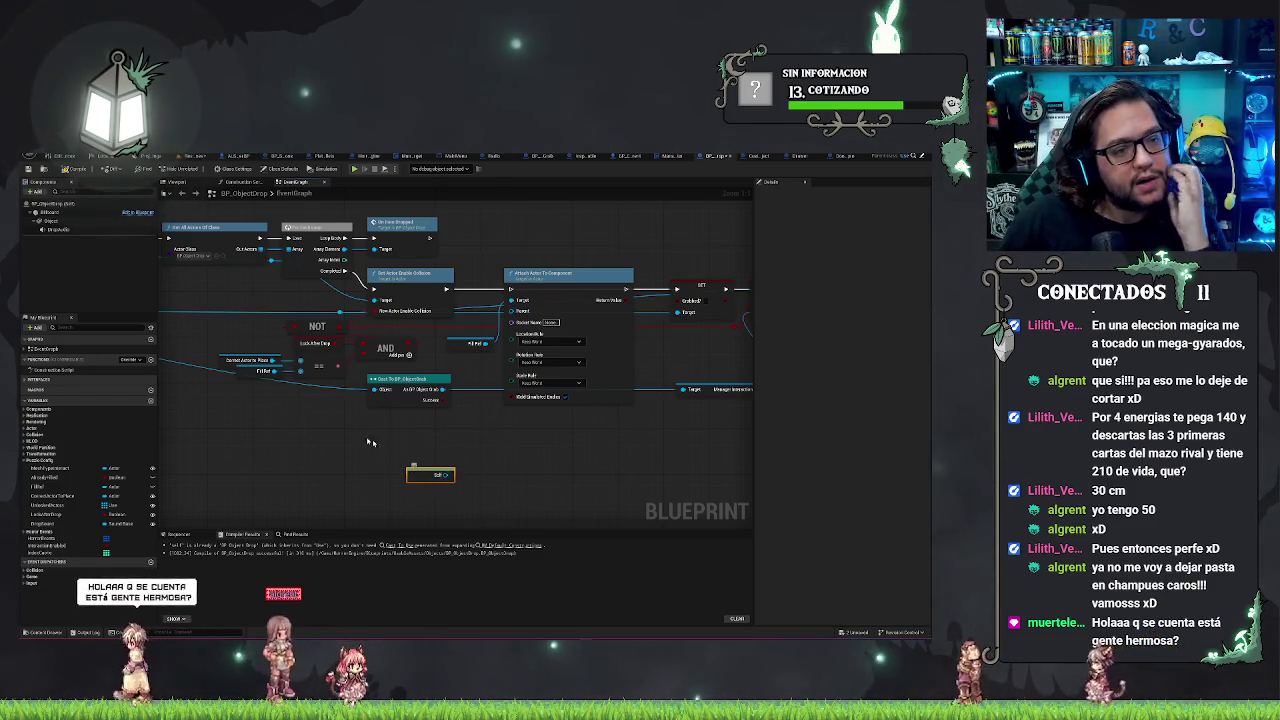
pyautogui.moveTo(56, 213)
pyautogui.mouseDown()
pyautogui.moveTo(414, 391)
pyautogui.moveTo(429, 429)
pyautogui.moveTo(511, 312)
pyautogui.mouseUp()
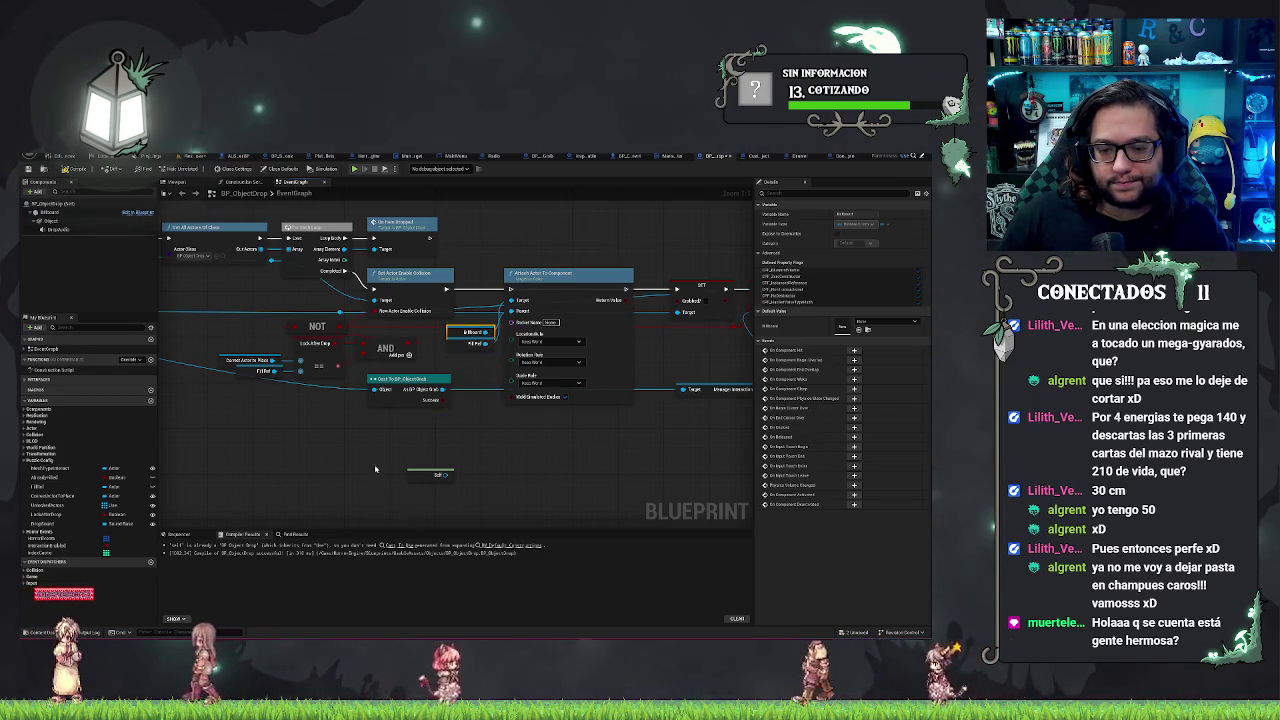
pyautogui.moveTo(614, 441); pyautogui.dragTo(548, 437)
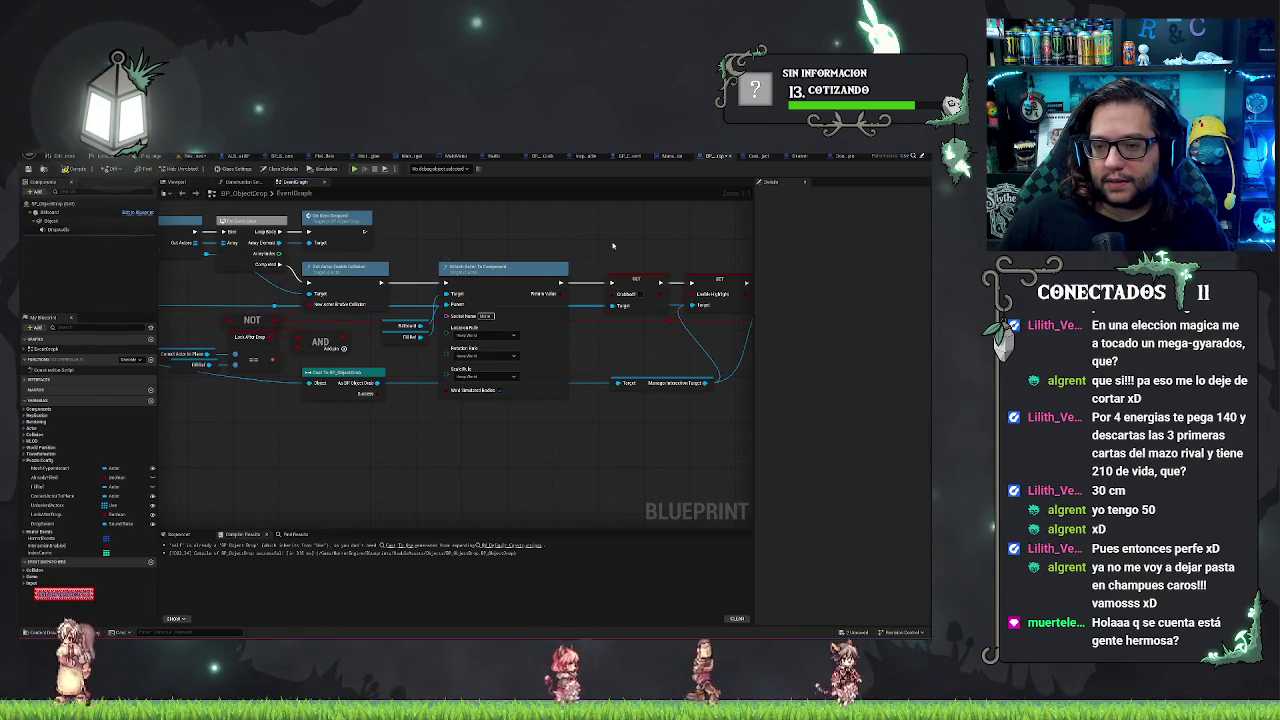
# Step: Save everything with Ctrl+S, including the ResidentialHouses map and the BP_ObjectDrop blueprint edits
pyautogui.hotkey('ctrl', 's')
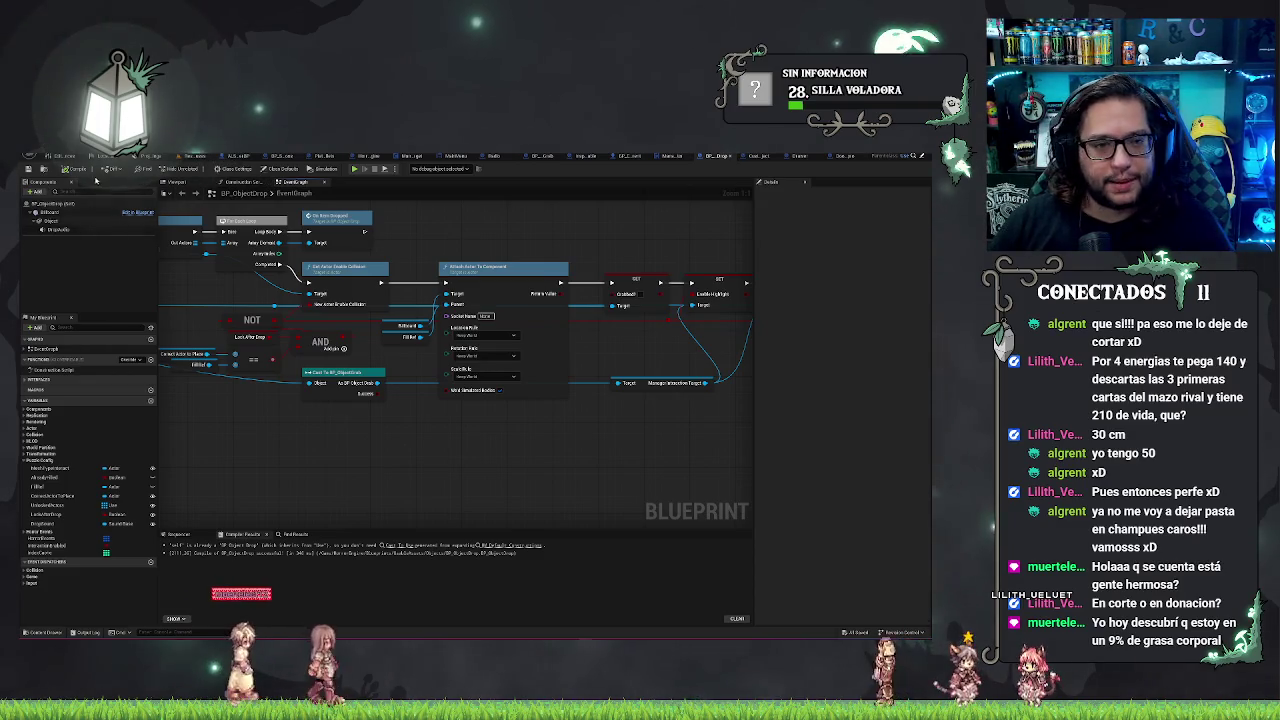
# Step: Return to the level viewport, start Play In Editor, and open the fridge door
pyautogui.click(205, 156)
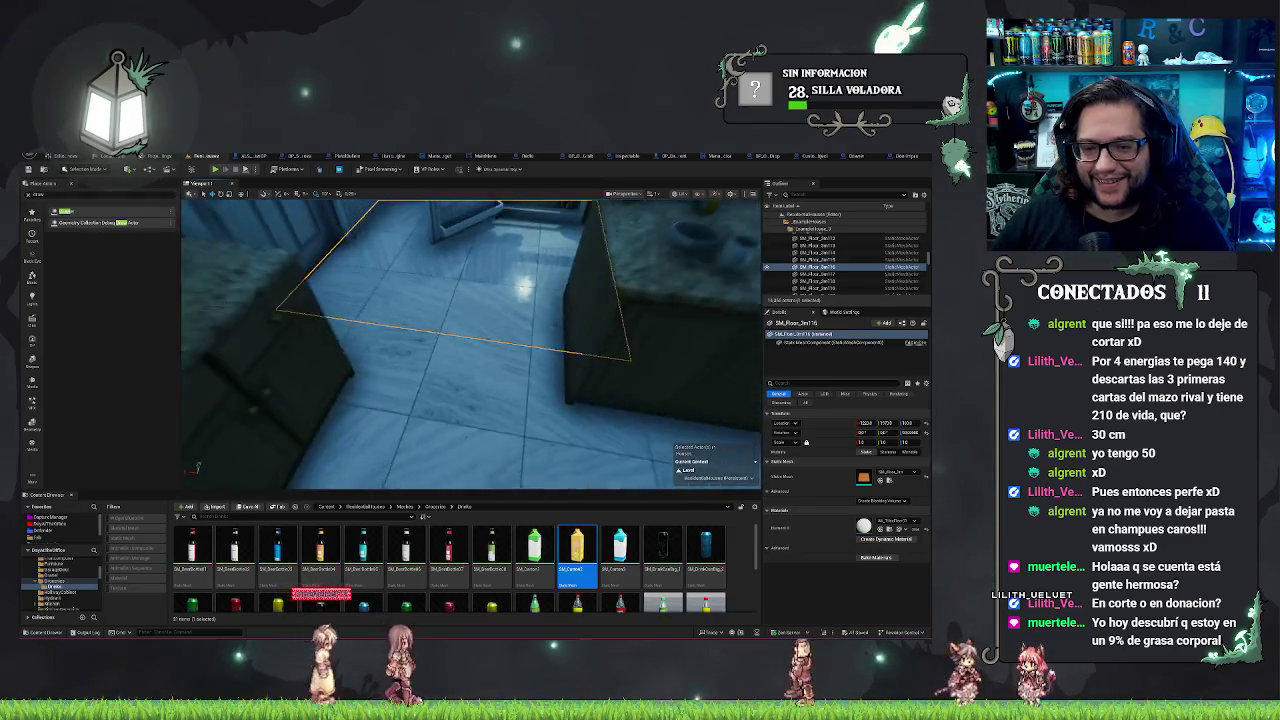
pyautogui.rightClick(488, 188)
pyautogui.click(517, 423)
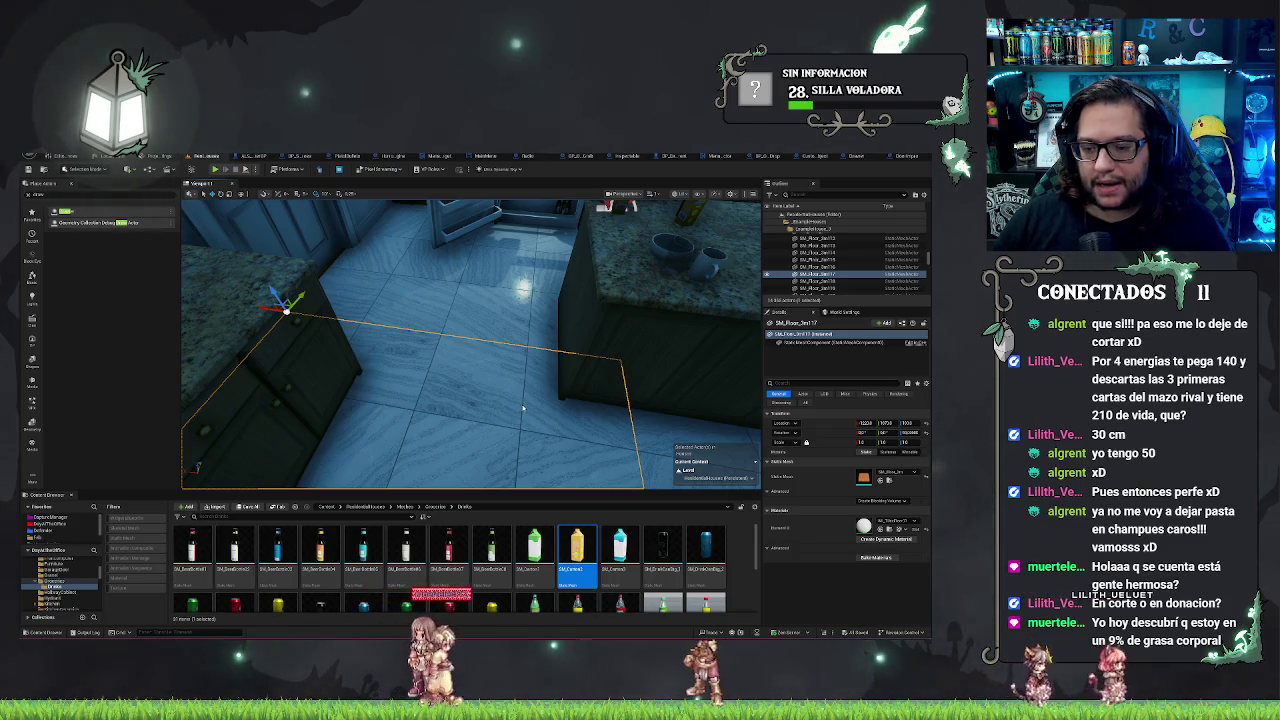
pyautogui.hotkey('alt', 'p')
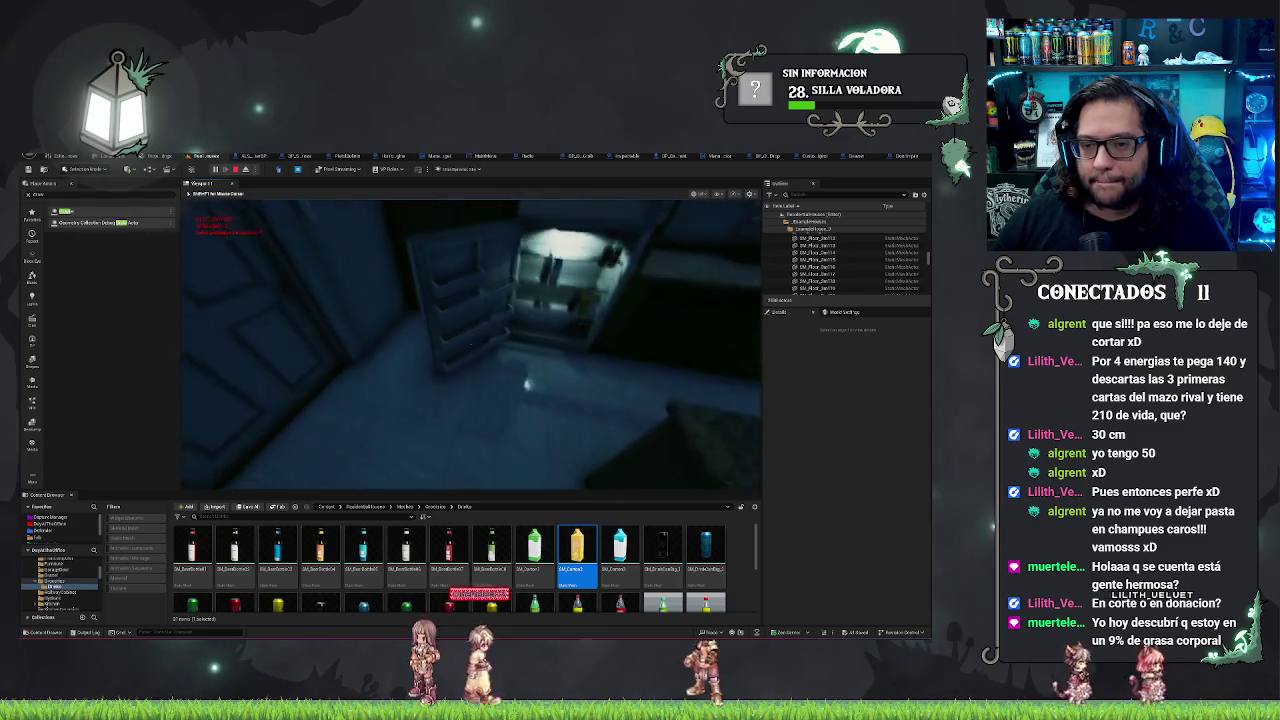
pyautogui.click(470, 344)
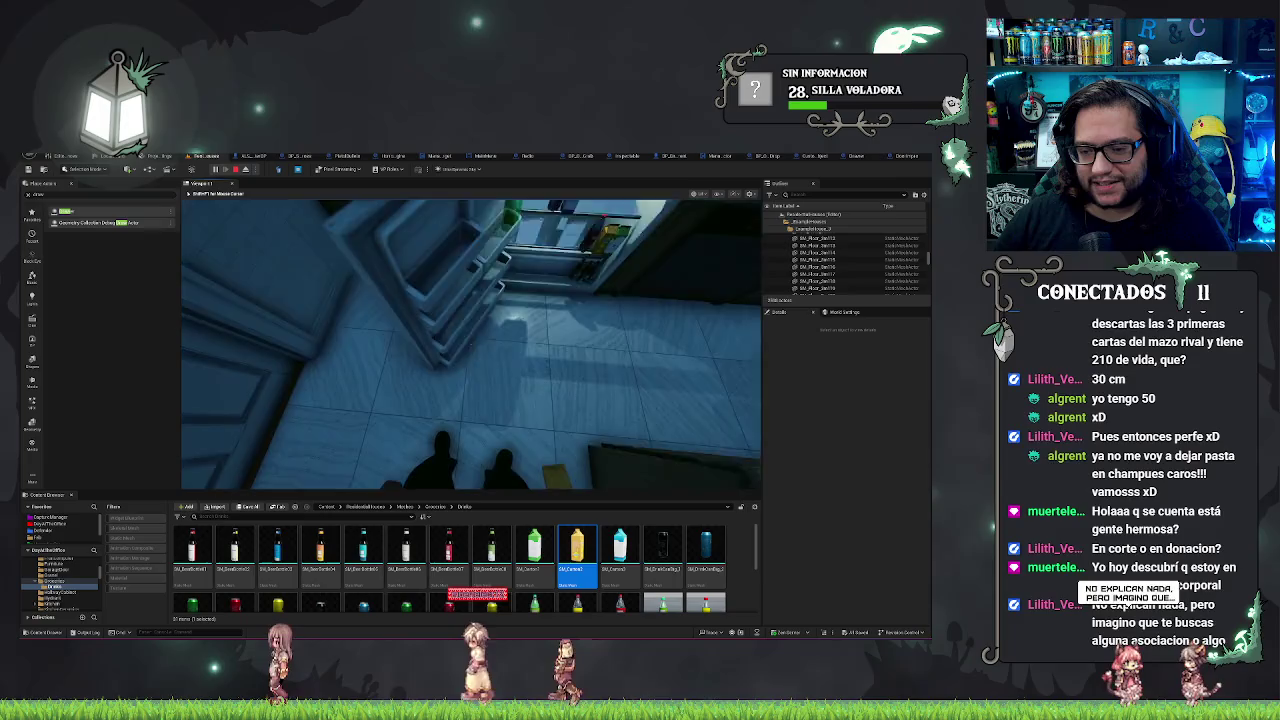
# Step: Walk around the kitchen, reopen the fridge, inspect the bottles on its door shelves, then stop playing
pyautogui.press('e')
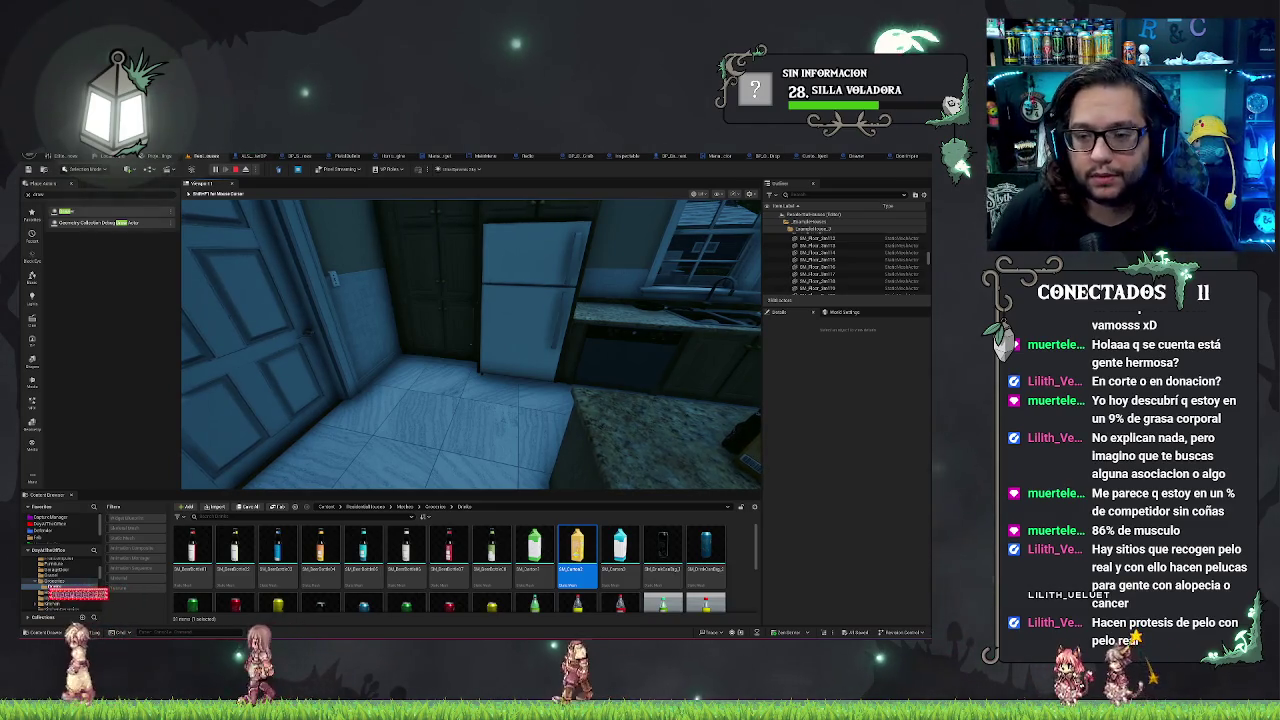
pyautogui.press('w')
pyautogui.press('w')
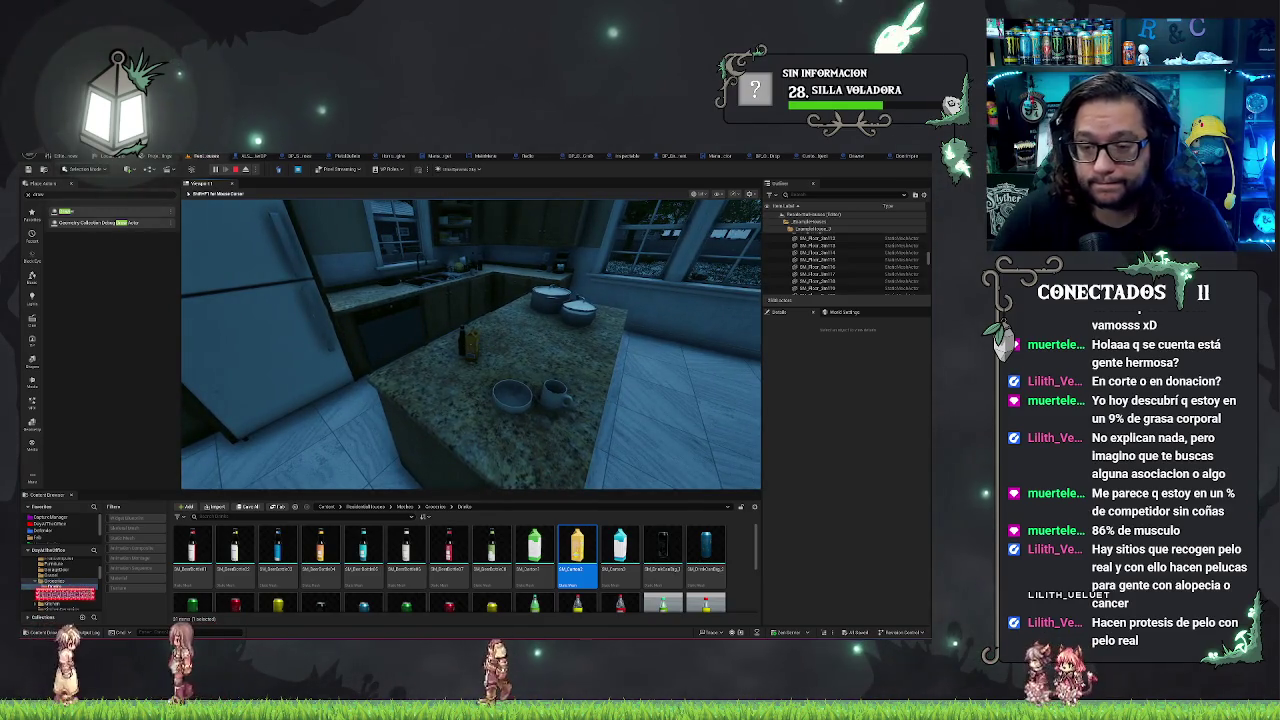
pyautogui.press('w')
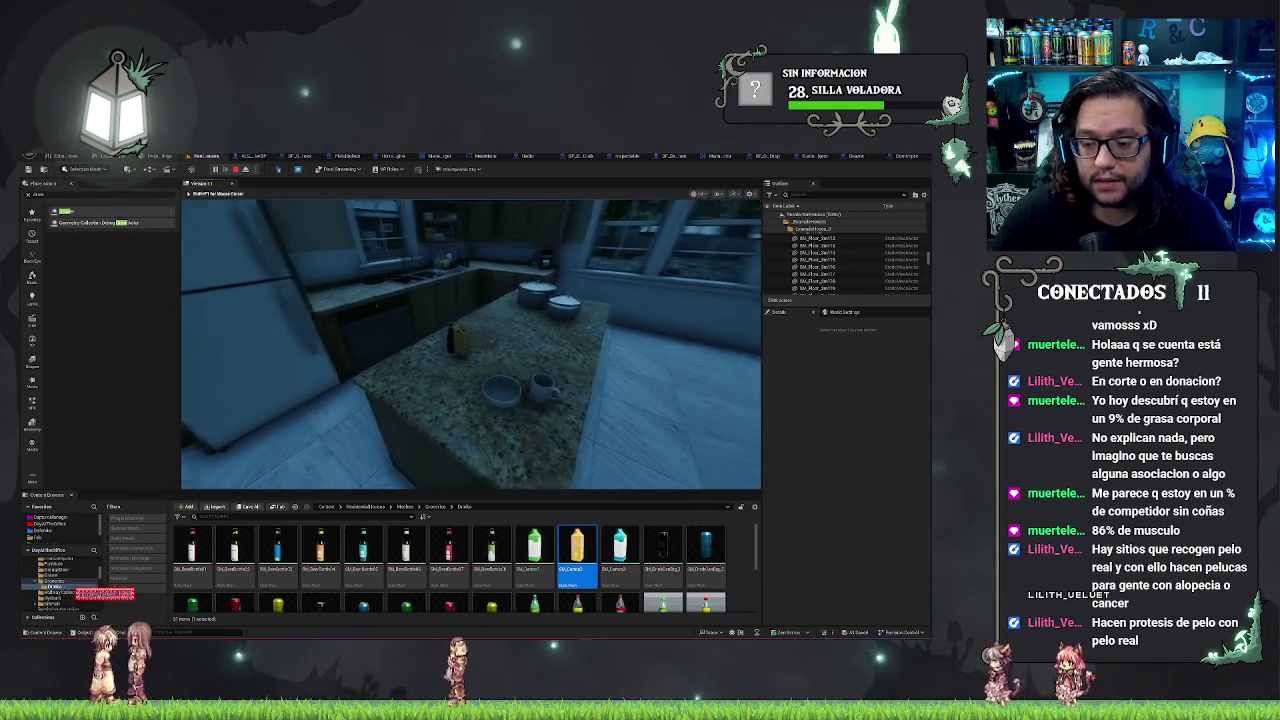
pyautogui.press('w')
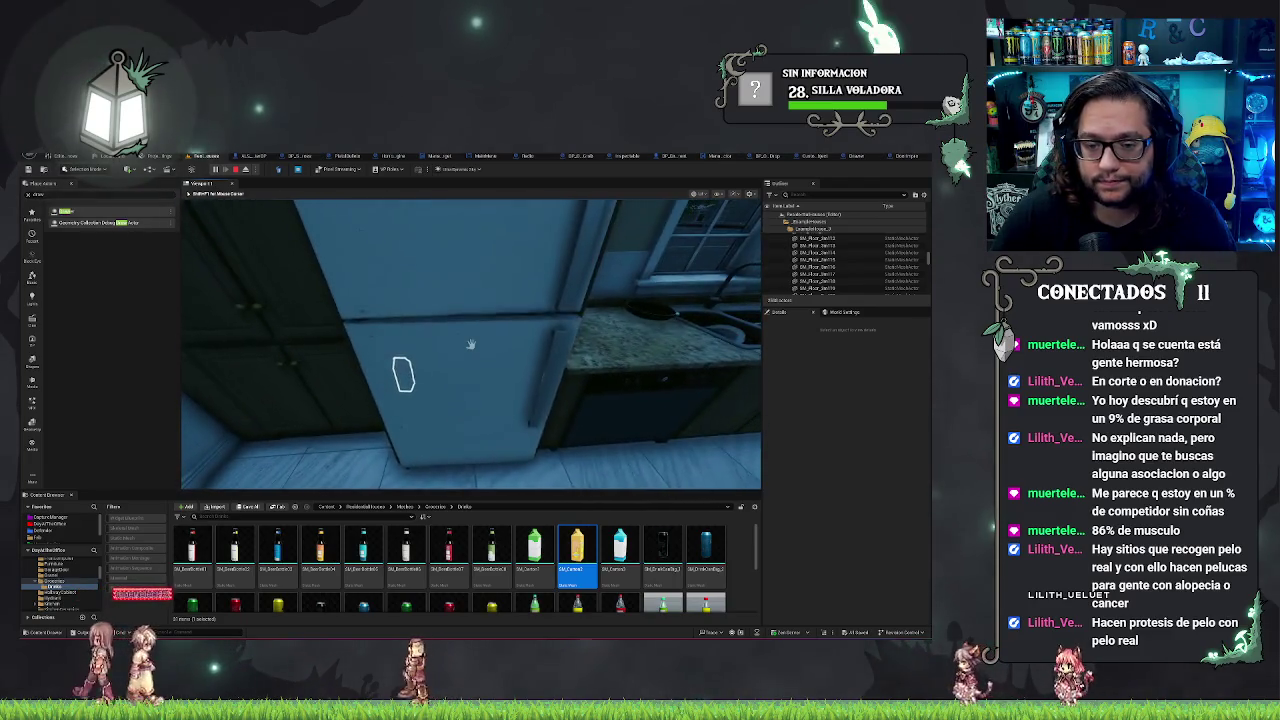
pyautogui.press('e')
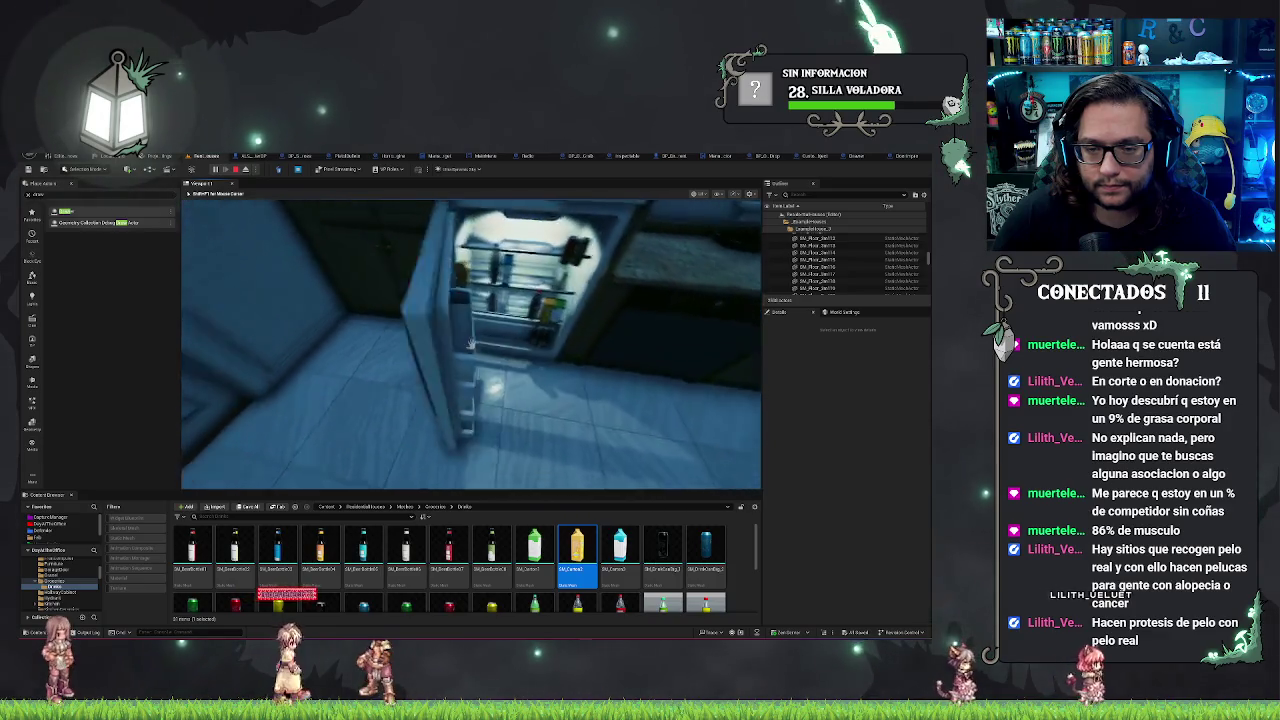
pyautogui.press('s')
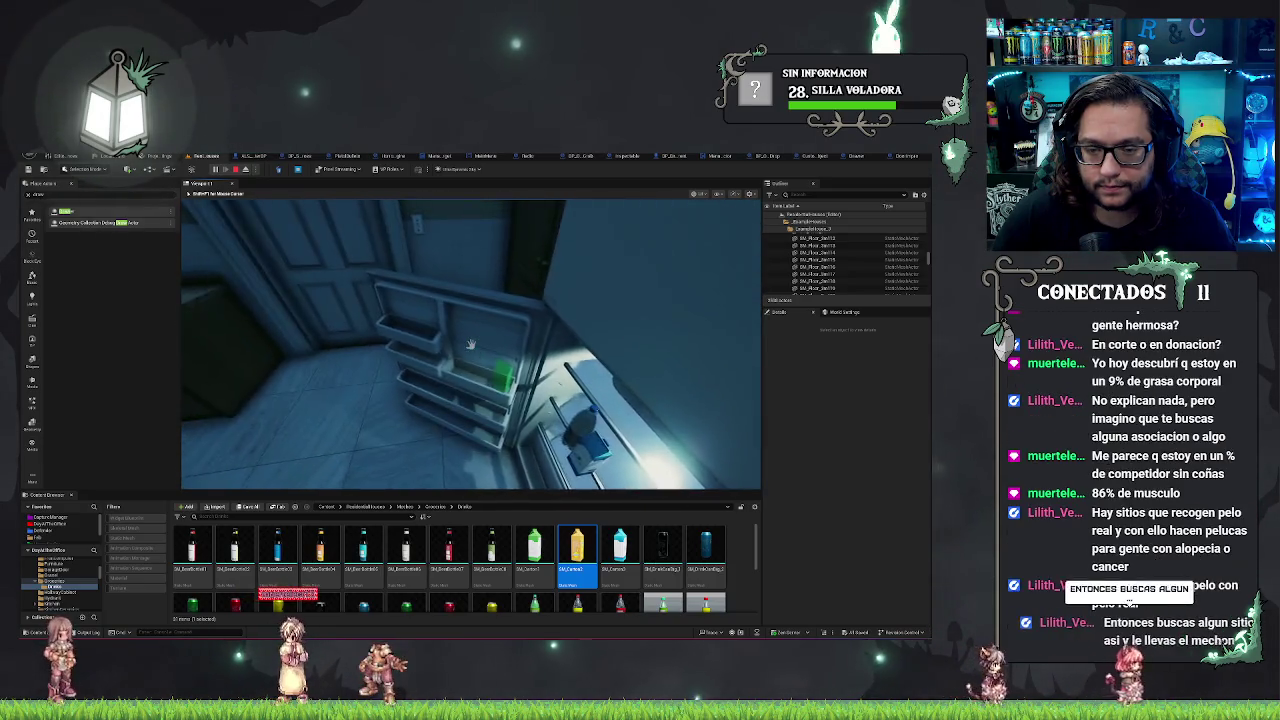
pyautogui.press('w')
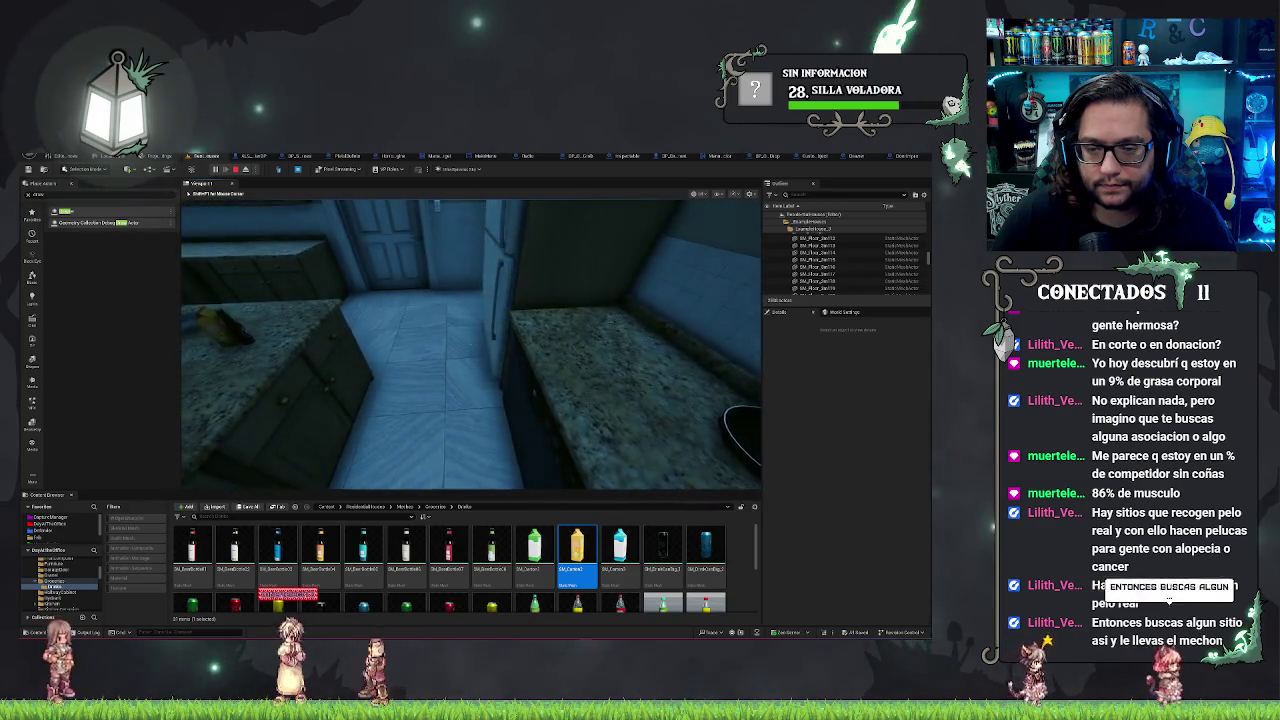
pyautogui.press('s')
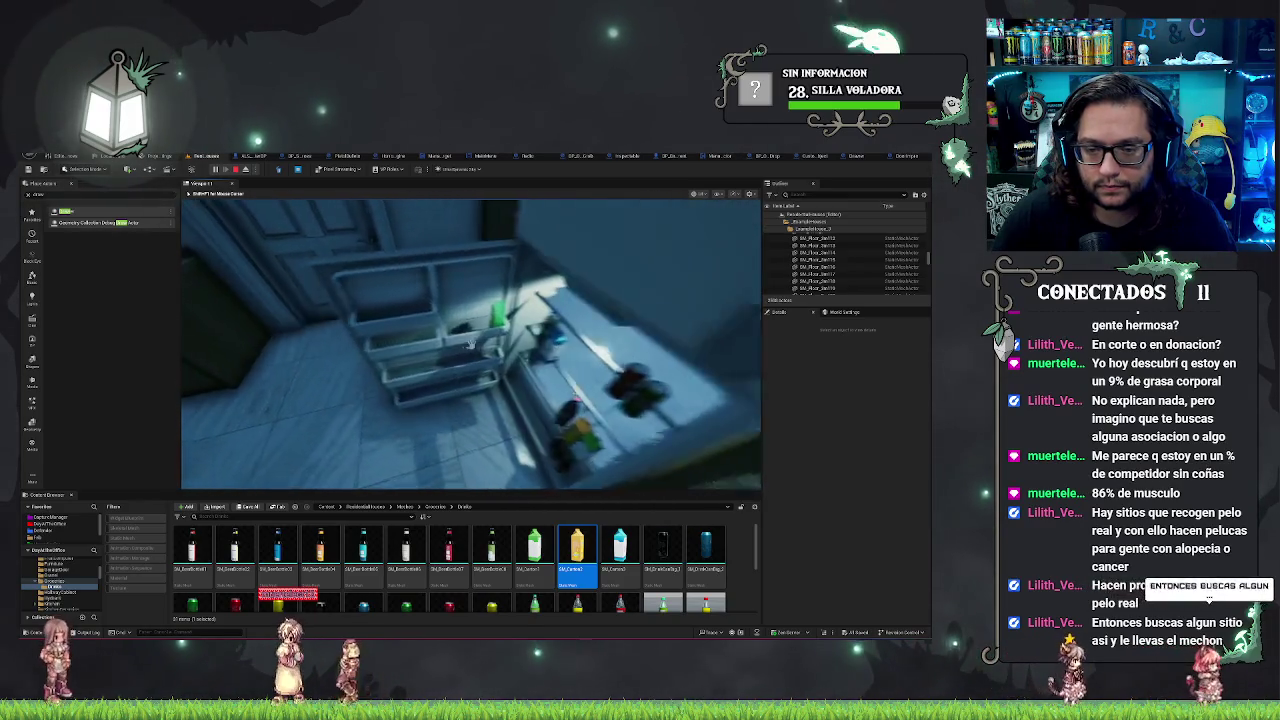
pyautogui.press('s')
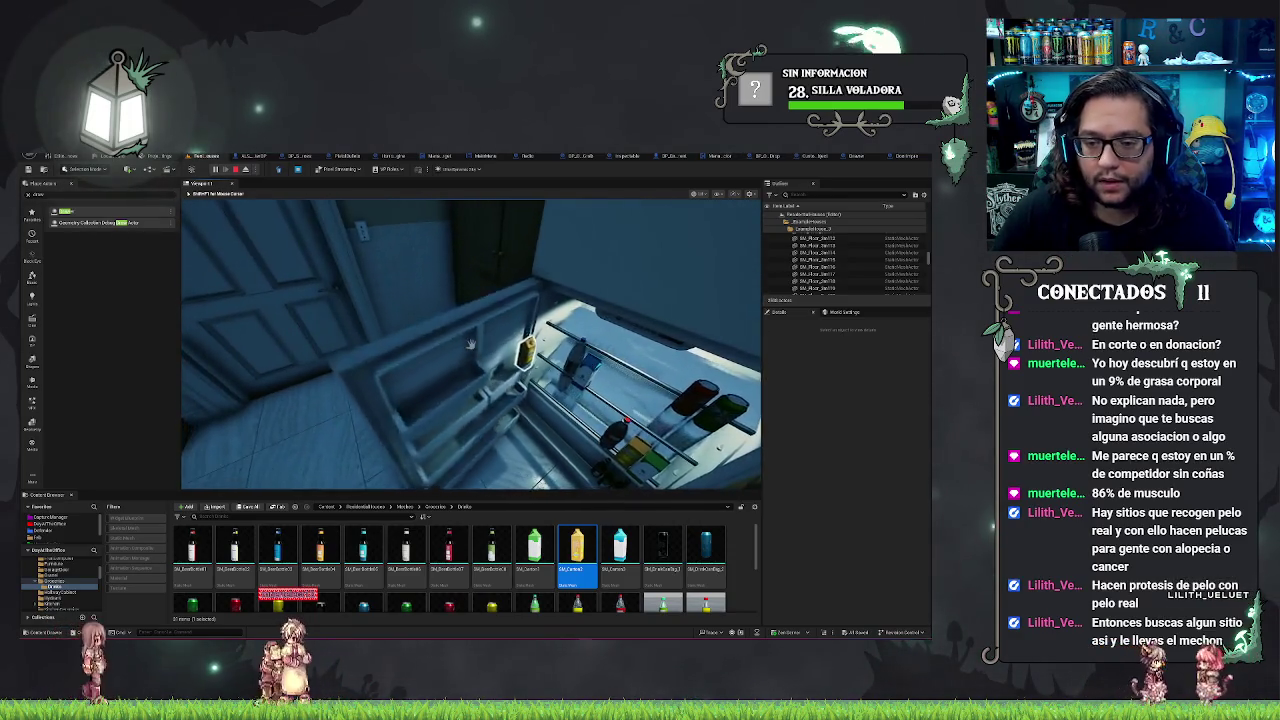
pyautogui.press('Escape')
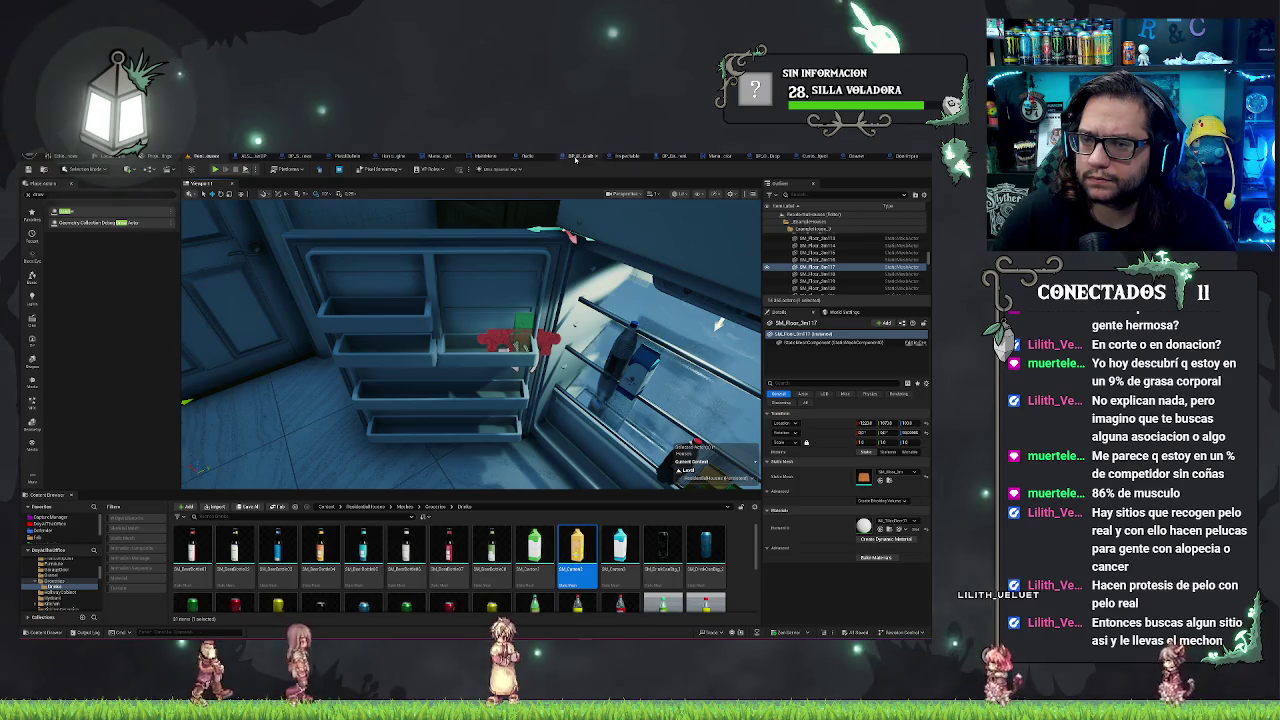
# Step: In BP_ObjectGrab's Event Graph, pull a wire and add a Detach From Actor node
pyautogui.click(660, 157)
pyautogui.scroll(-6, 410, 437)
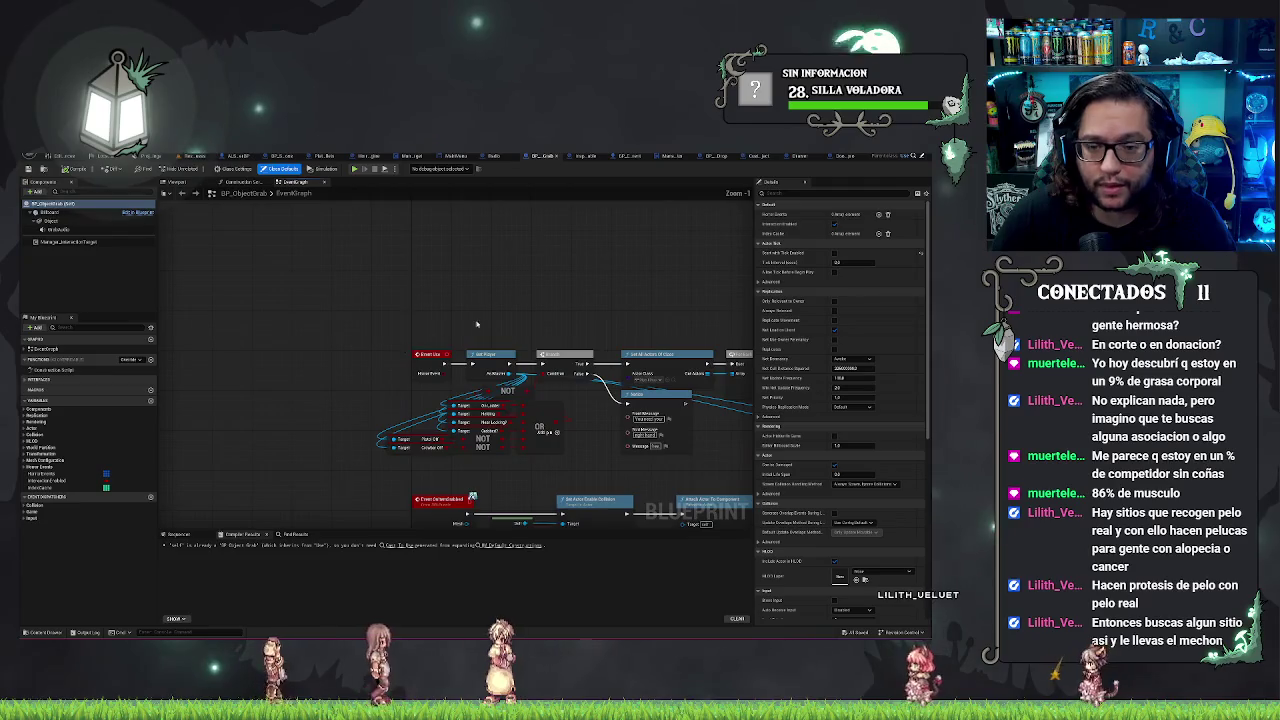
pyautogui.scroll(3, 441, 404)
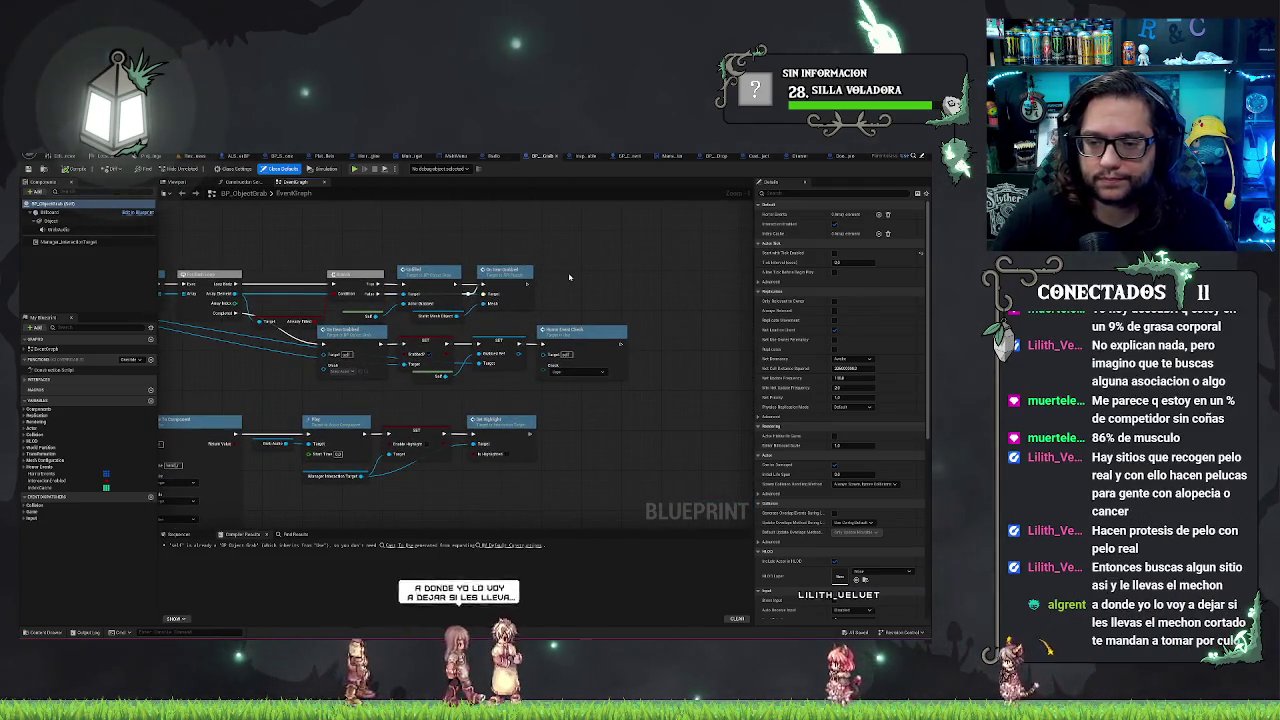
pyautogui.moveTo(536, 284); pyautogui.dragTo(570, 279)
pyautogui.write('detec')
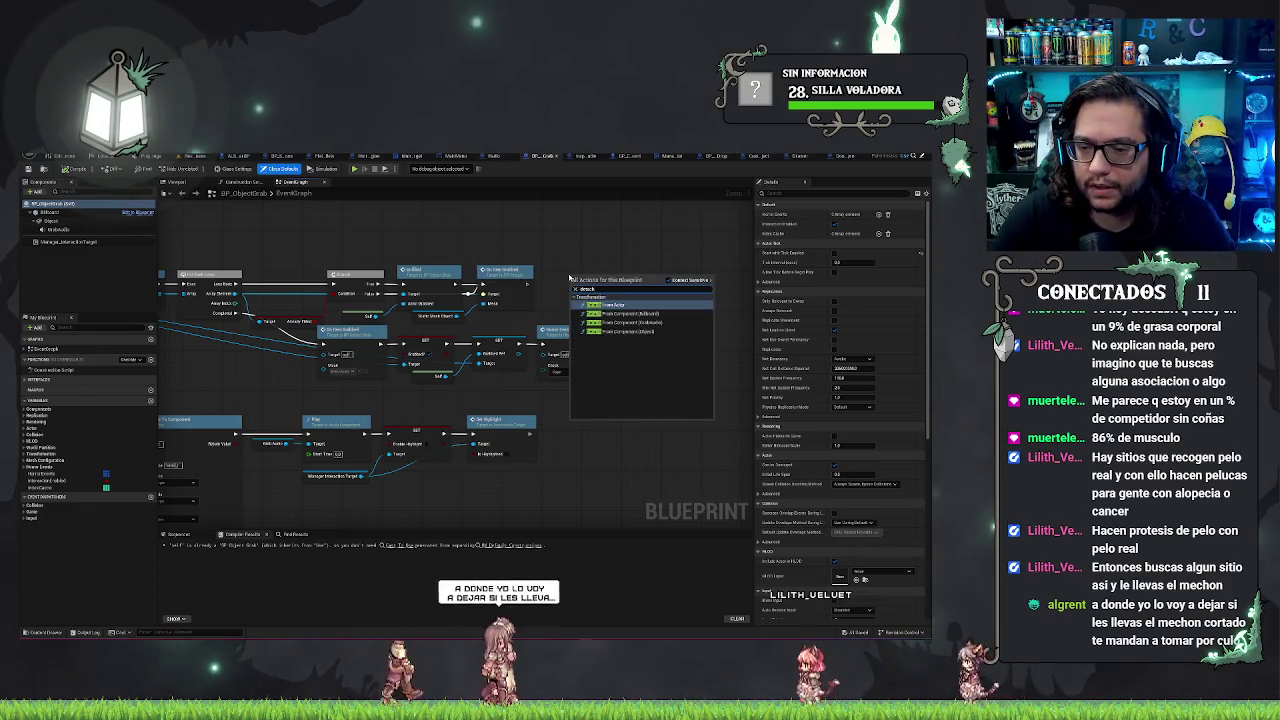
pyautogui.press('Return')
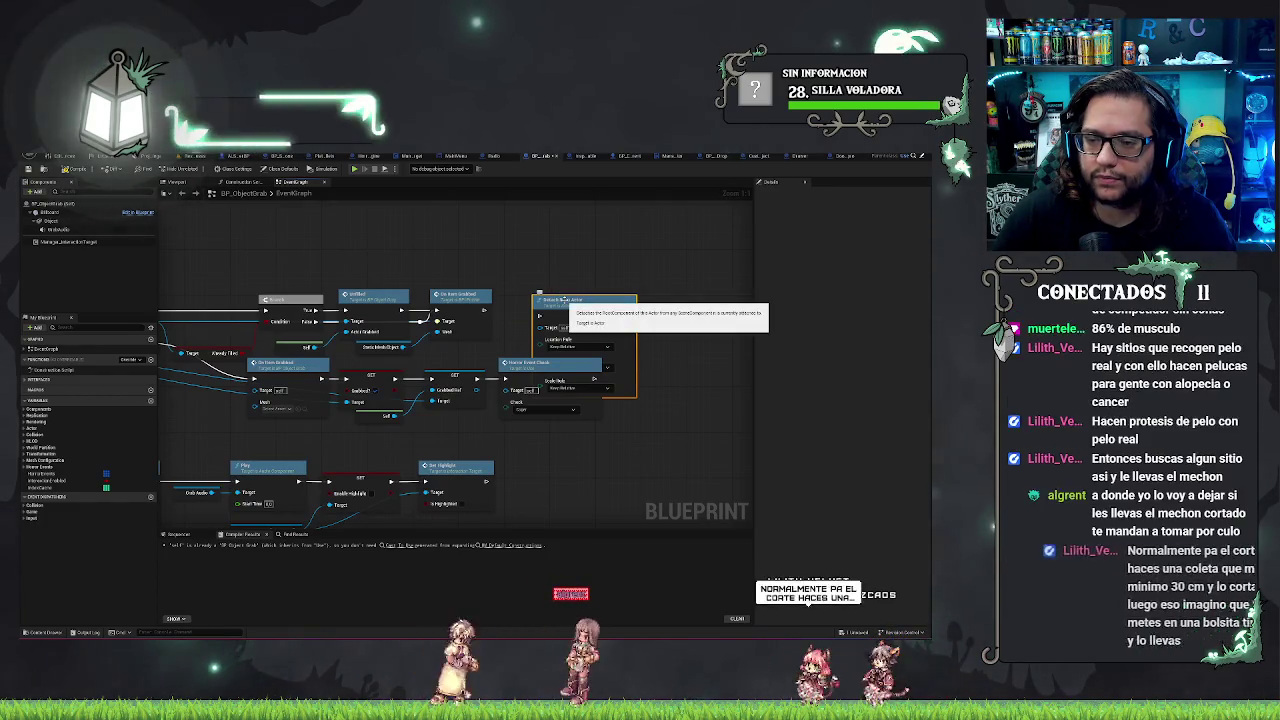
# Step: Move the Detach From Actor node to a spot beside the Set nodes
pyautogui.moveTo(563, 298); pyautogui.dragTo(564, 237)
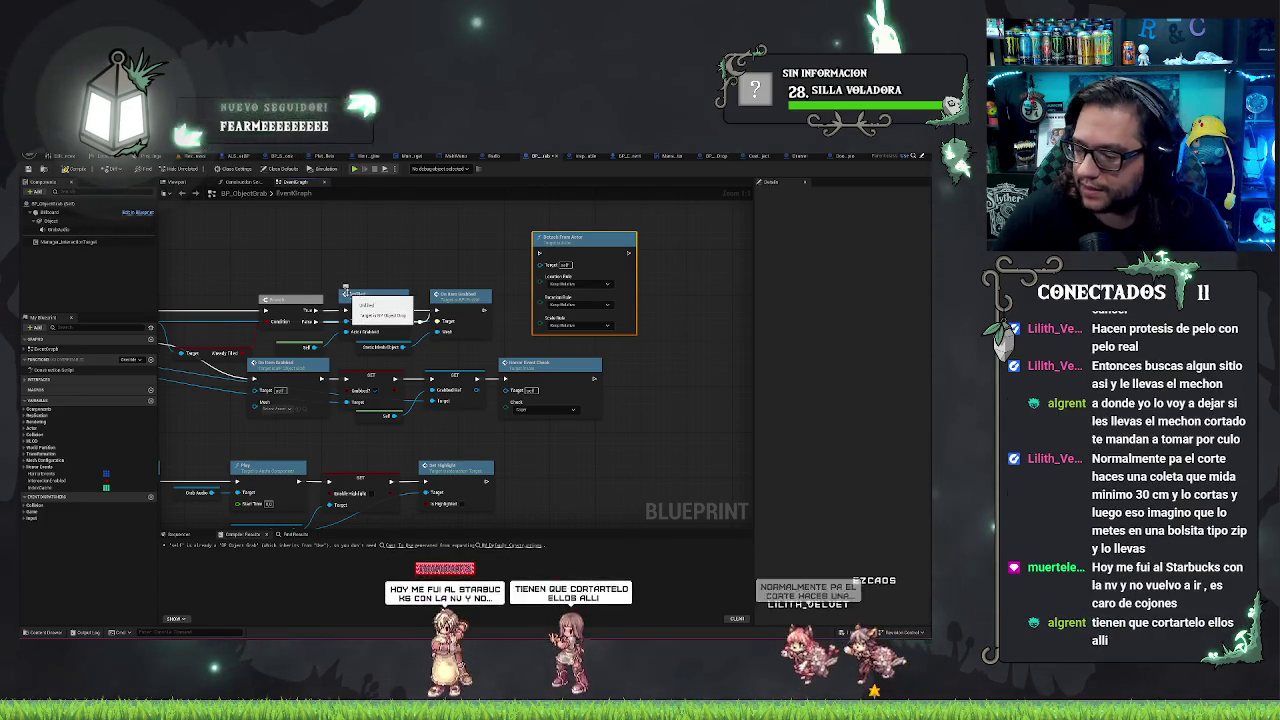
pyautogui.moveTo(455, 277); pyautogui.dragTo(427, 271)
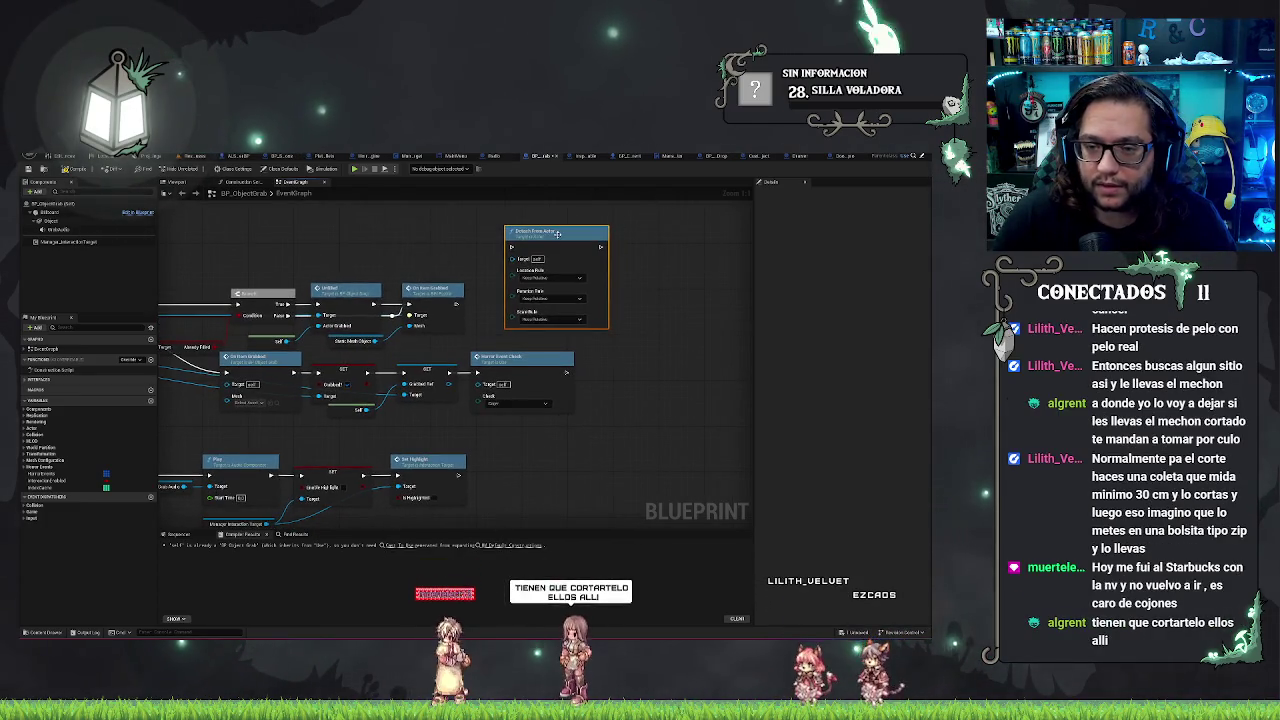
pyautogui.moveTo(557, 234)
pyautogui.mouseDown()
pyautogui.moveTo(552, 279)
pyautogui.moveTo(546, 237)
pyautogui.moveTo(538, 279)
pyautogui.moveTo(604, 285)
pyautogui.moveTo(625, 348)
pyautogui.moveTo(481, 325)
pyautogui.mouseUp()
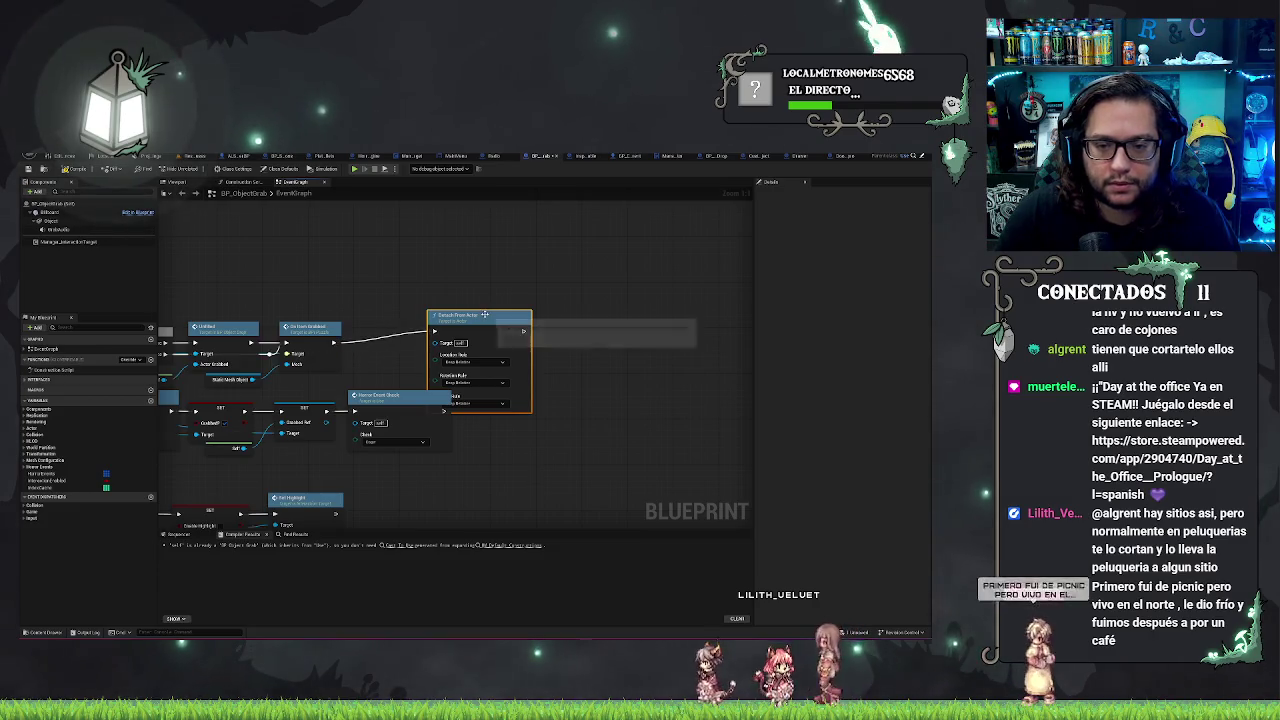
# Step: Slide Detach From Actor to end the upper chain and shift the On Item Grabbed, SET and Insert Event Check nodes left beneath it
pyautogui.moveTo(484, 316)
pyautogui.mouseDown()
pyautogui.moveTo(421, 327)
pyautogui.moveTo(620, 325)
pyautogui.mouseUp()
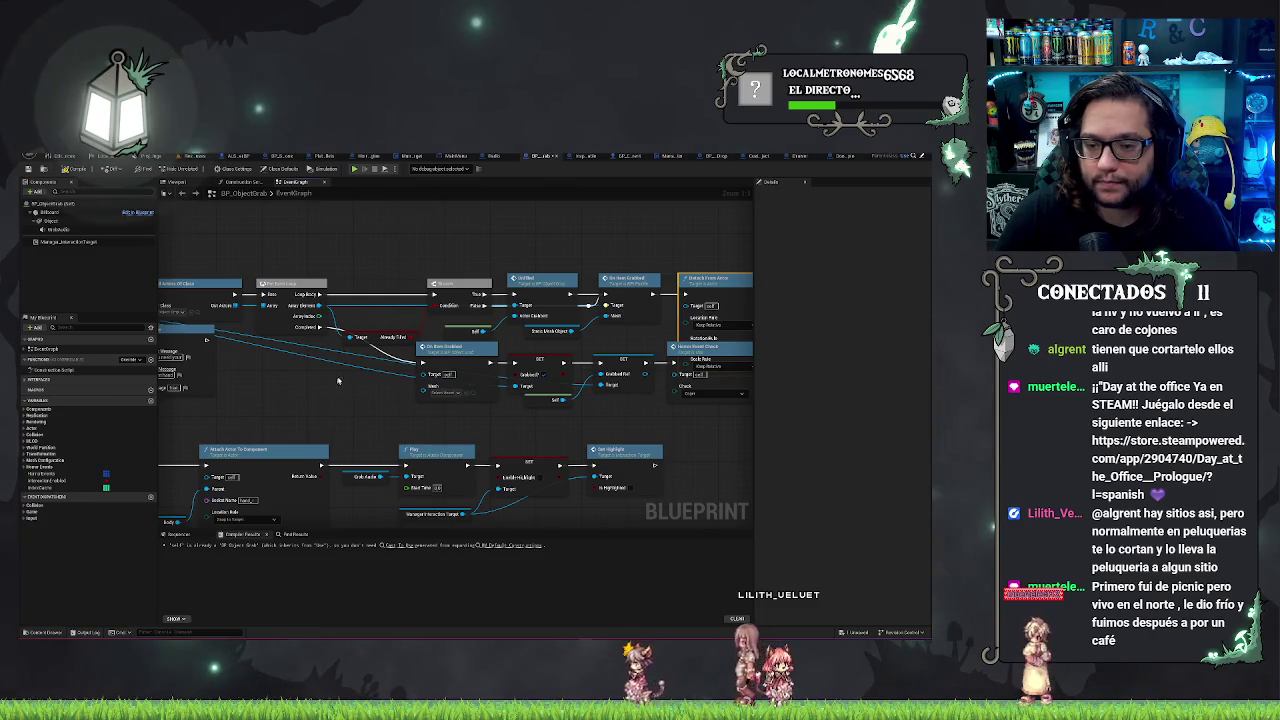
pyautogui.moveTo(345, 376); pyautogui.dragTo(676, 422)
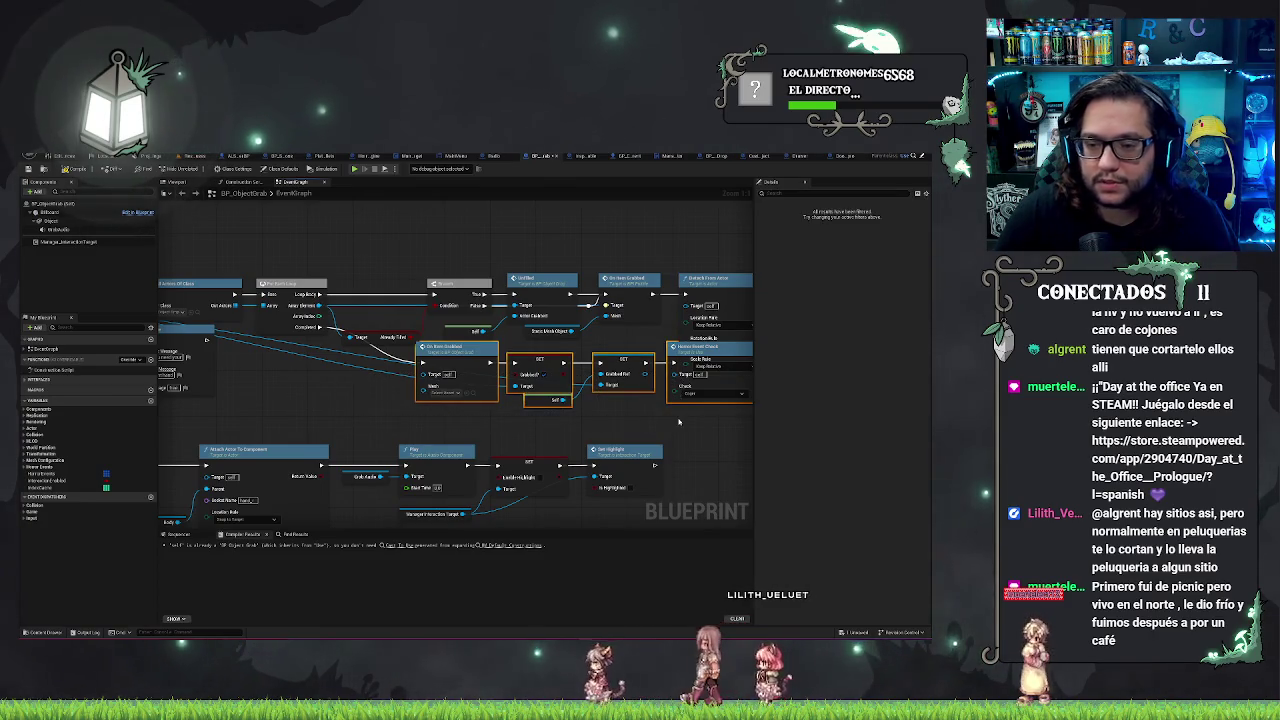
pyautogui.moveTo(456, 348); pyautogui.dragTo(376, 356)
pyautogui.moveTo(678, 421); pyautogui.dragTo(630, 447)
pyautogui.click(716, 444)
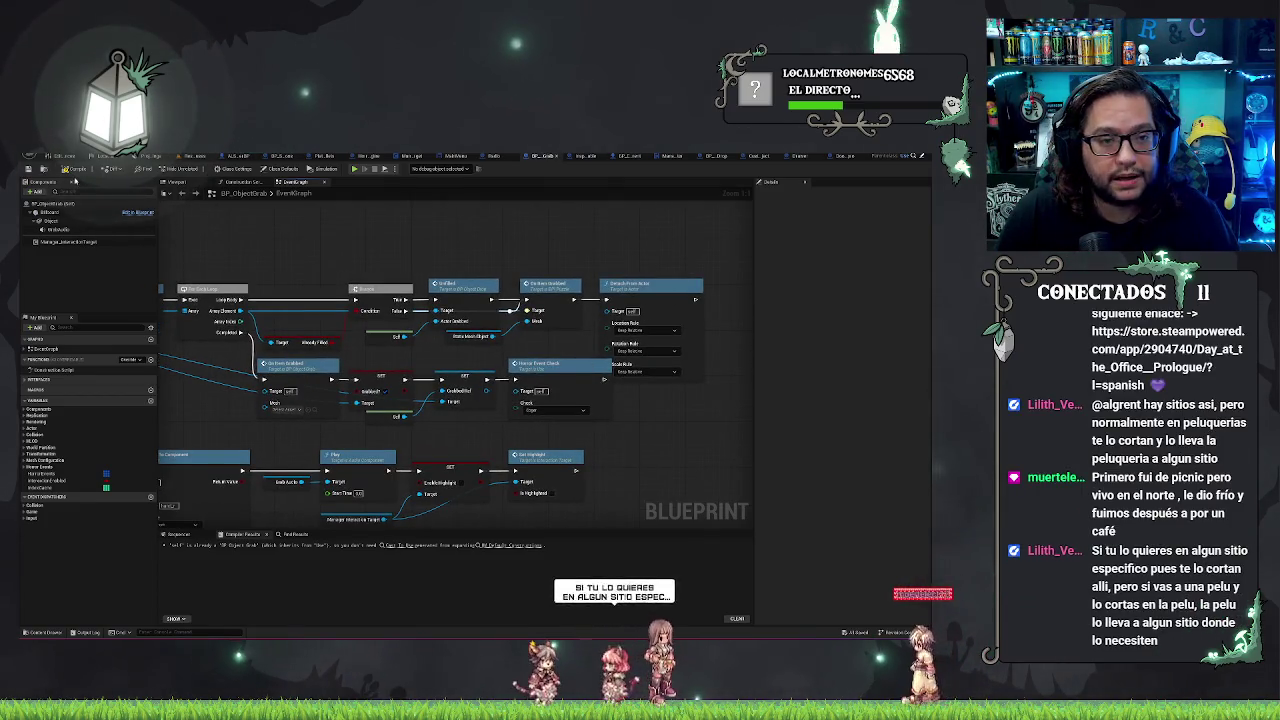
# Step: Back in the level editor, briefly Play From Here on the floor spot, then stop
pyautogui.click(183, 156)
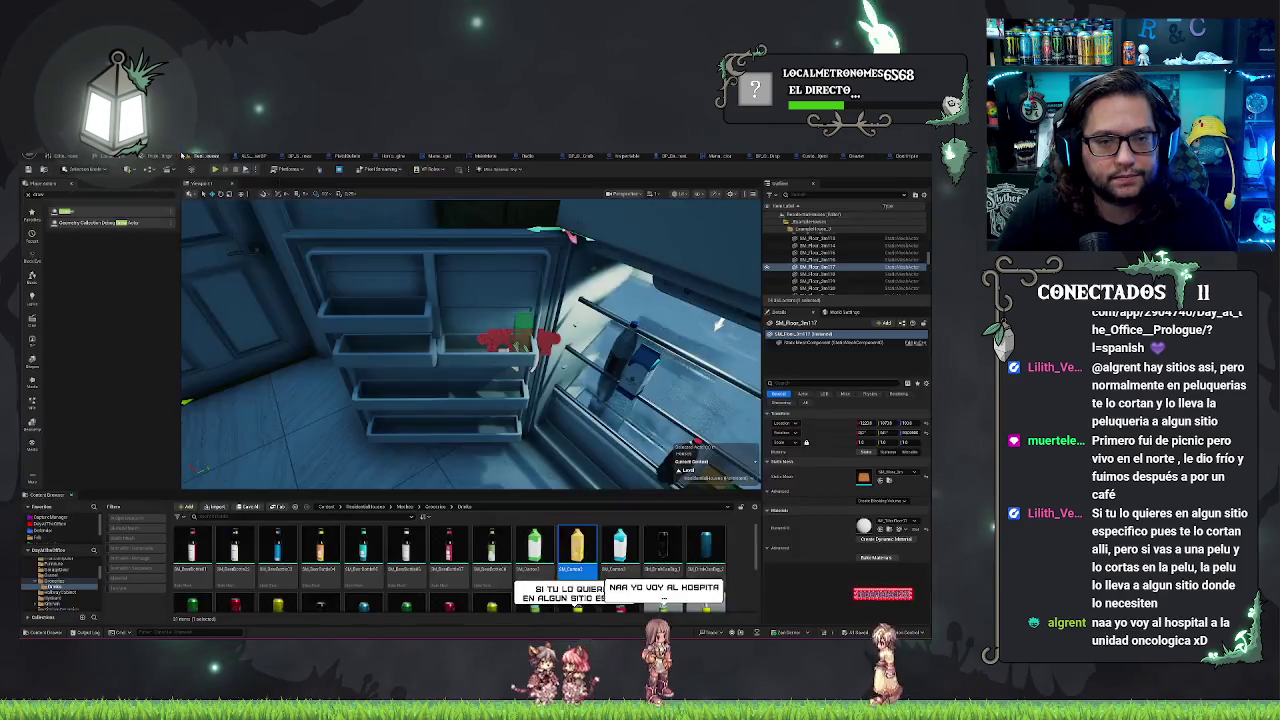
pyautogui.press('f')
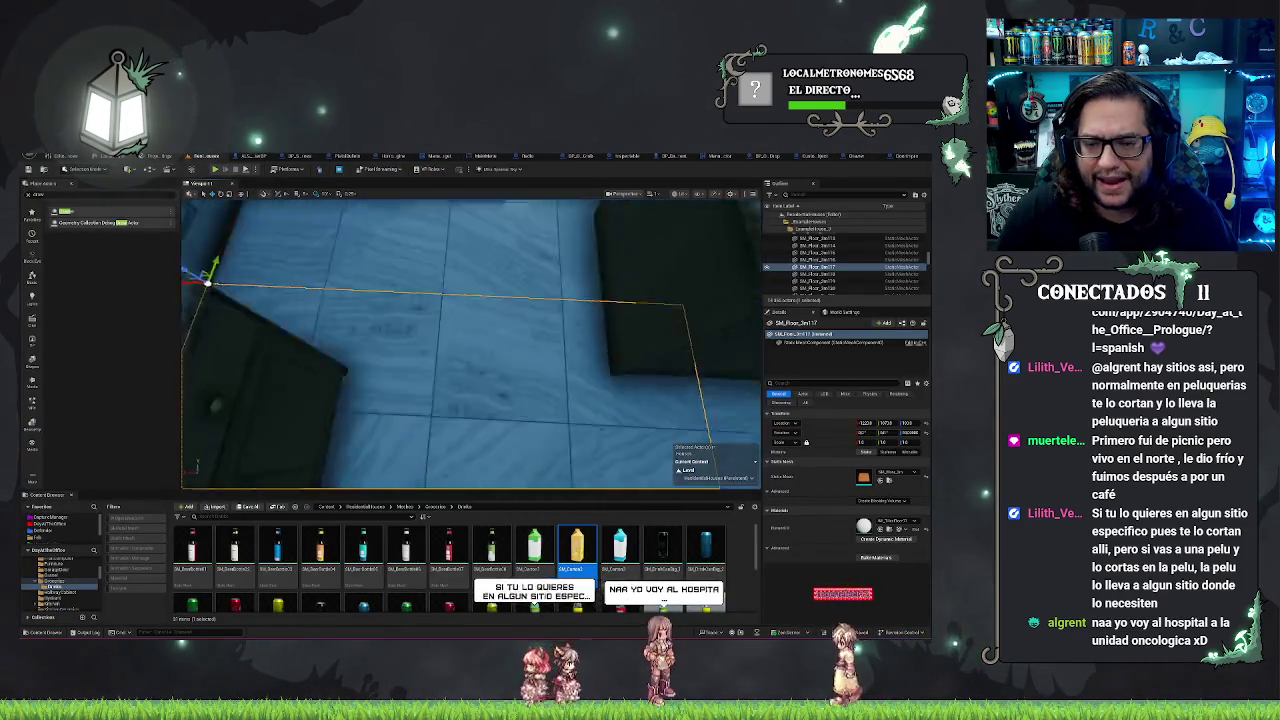
pyautogui.rightClick(474, 346)
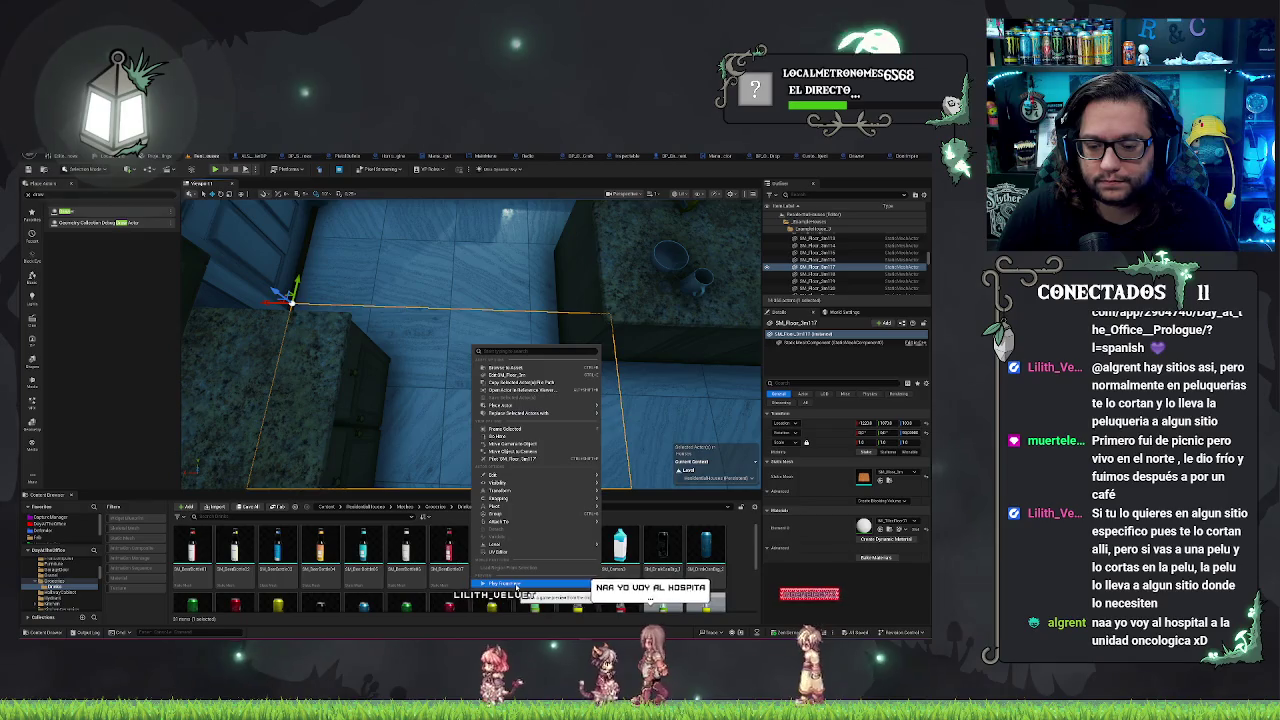
pyautogui.click(505, 583)
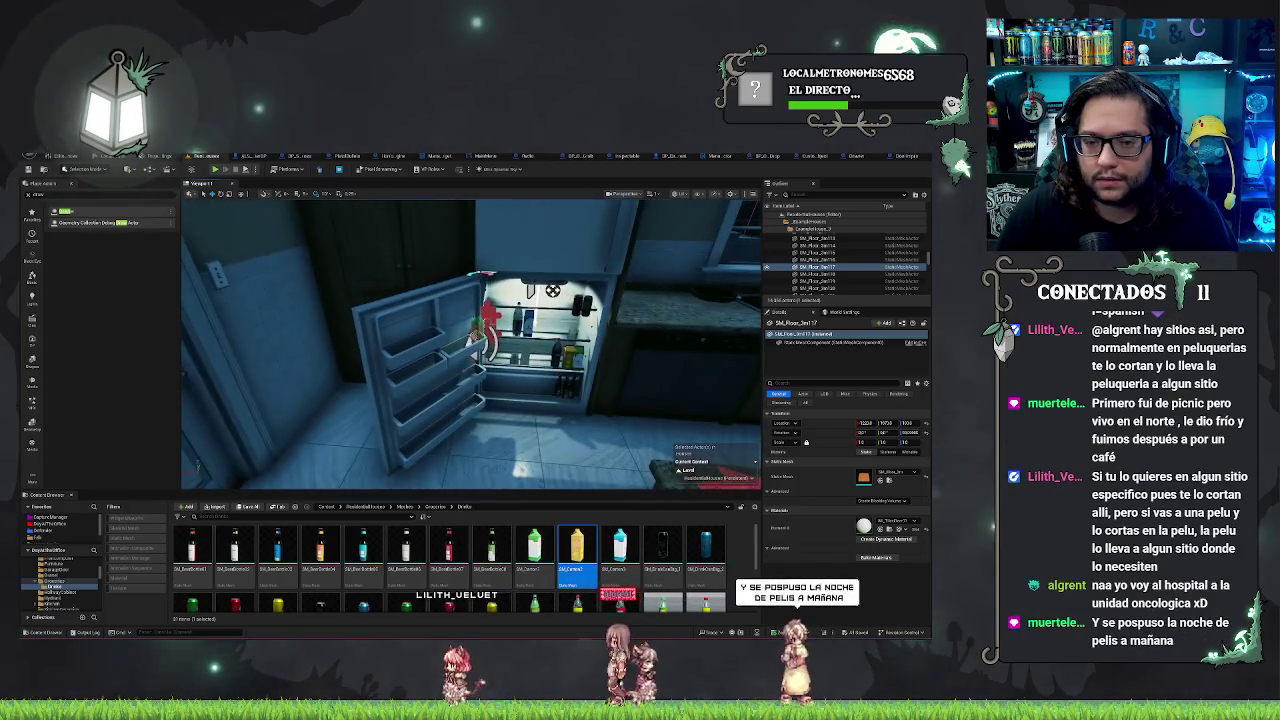
pyautogui.press('Escape')
# Step: Select the fridge door and focus the view on it
pyautogui.click(445, 330)
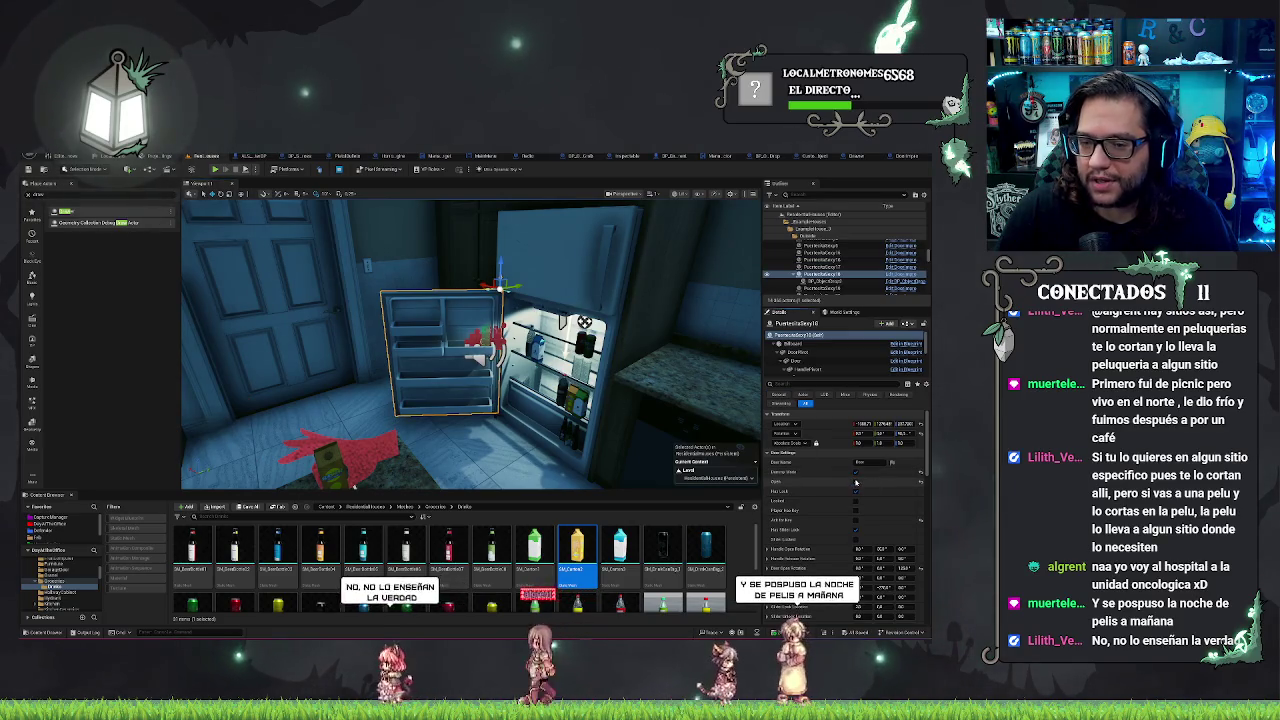
pyautogui.press('f')
pyautogui.rightClick(445, 215)
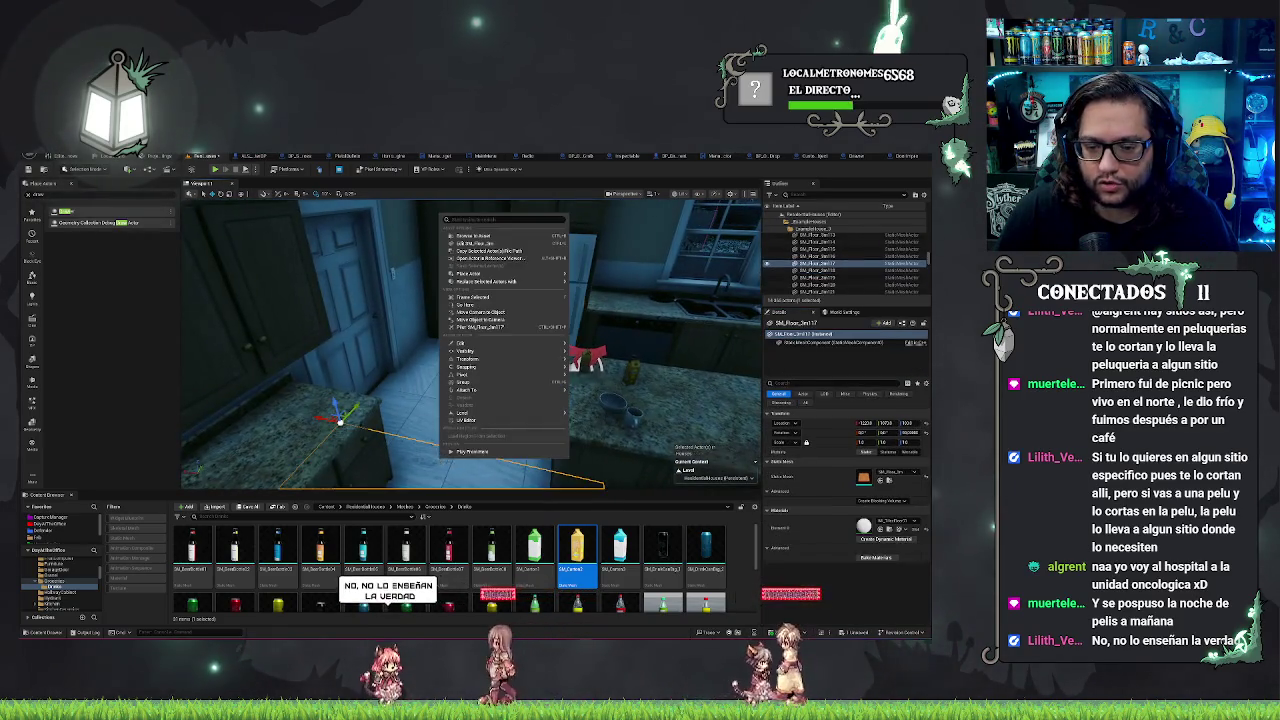
pyautogui.click(458, 452)
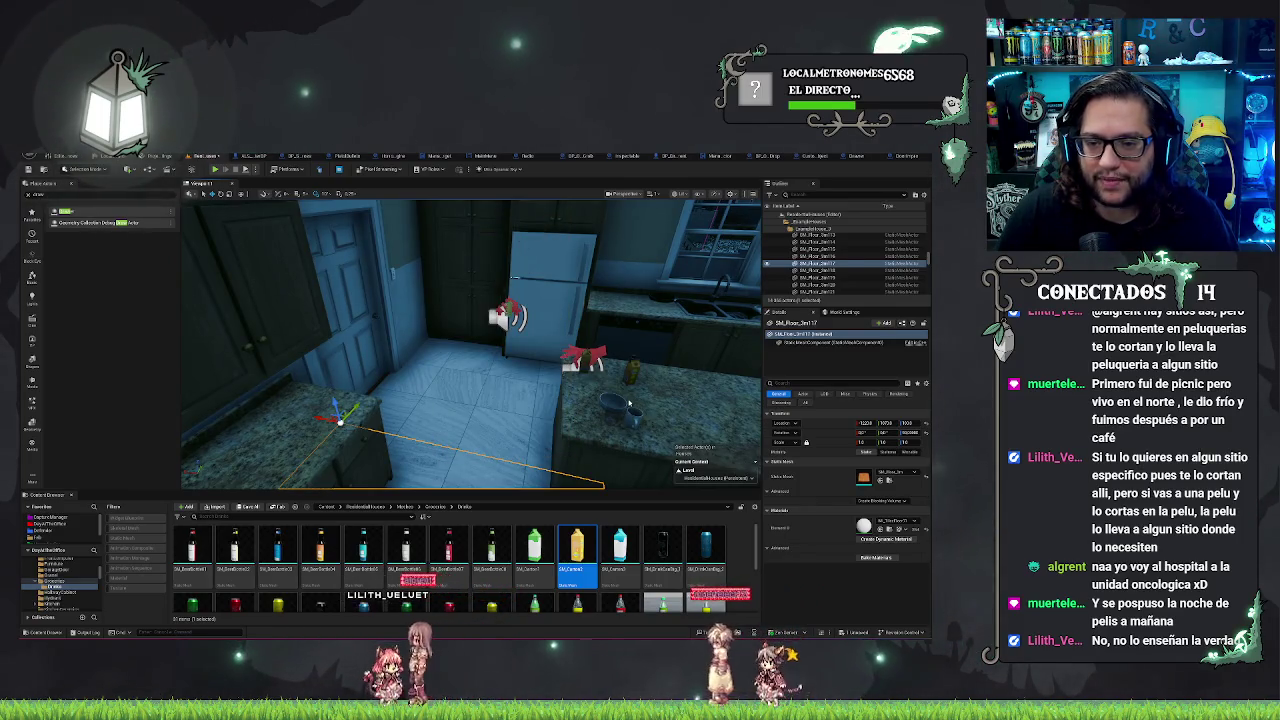
# Step: Play-test opening the fridge door, then select the orange drop-point object beside it
pyautogui.hotkey('alt', 'p')
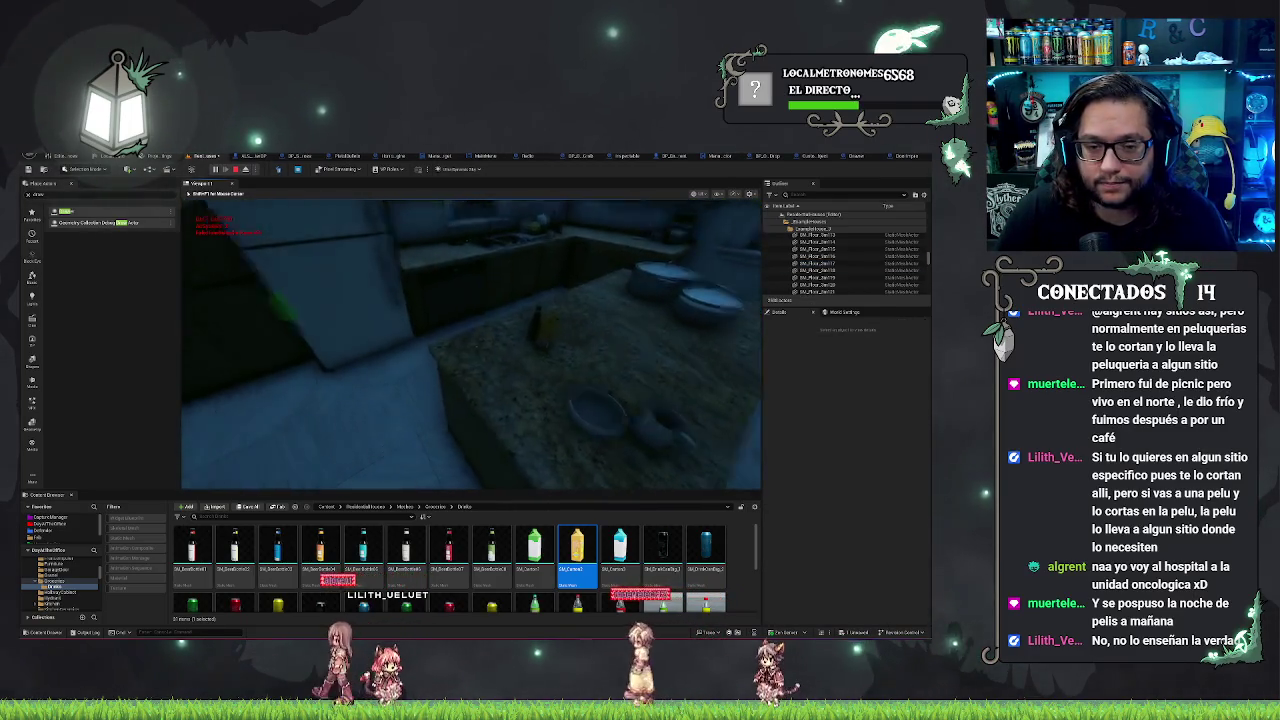
pyautogui.click(470, 344)
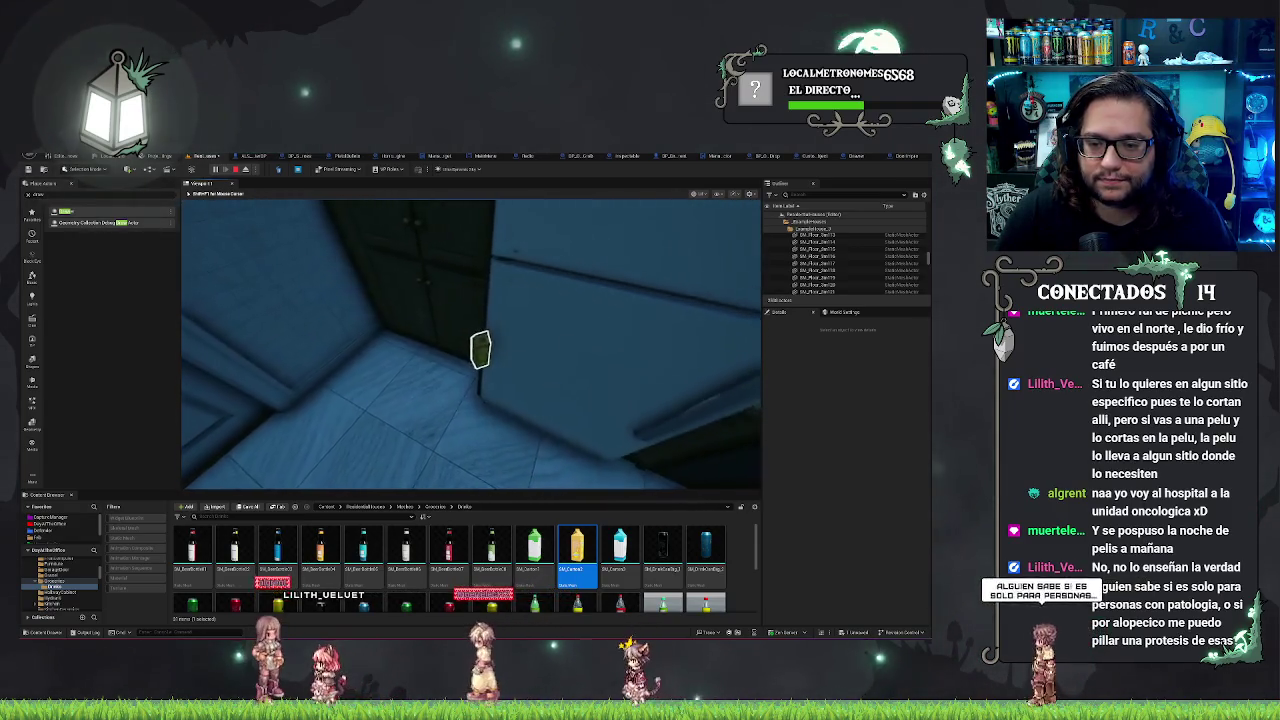
pyautogui.press('Escape')
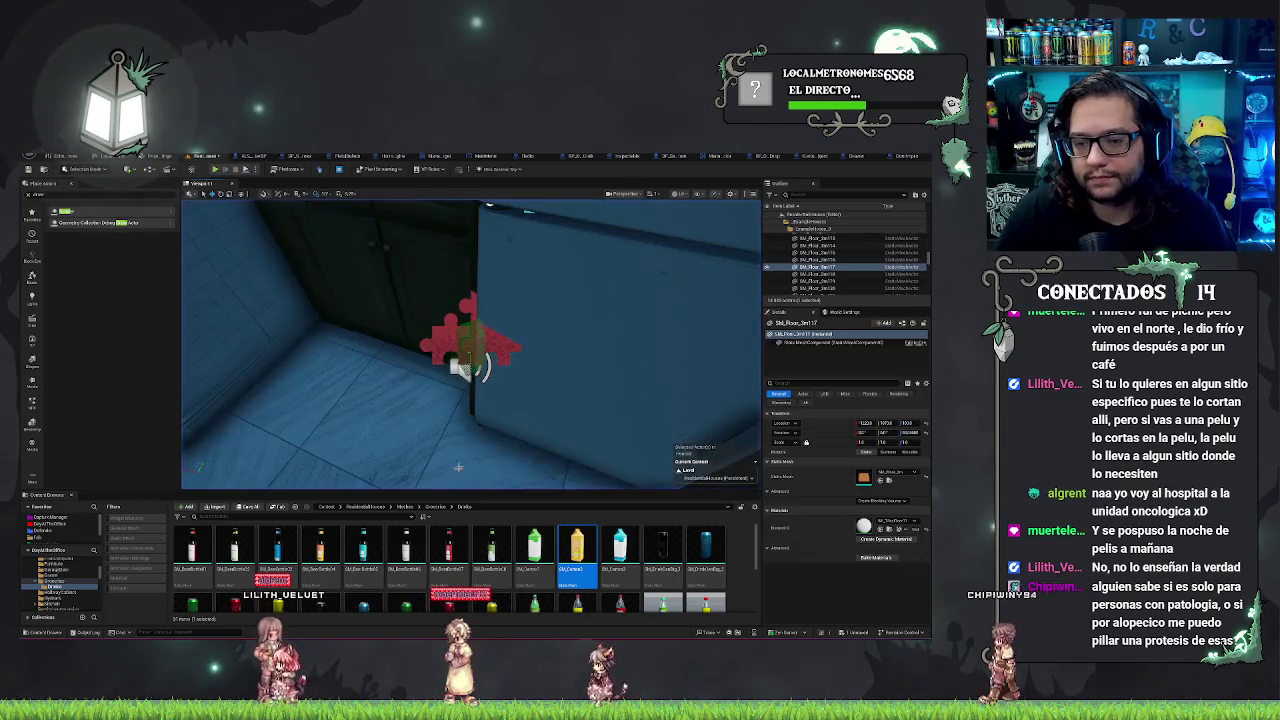
pyautogui.moveTo(470, 340); pyautogui.dragTo(440, 300)
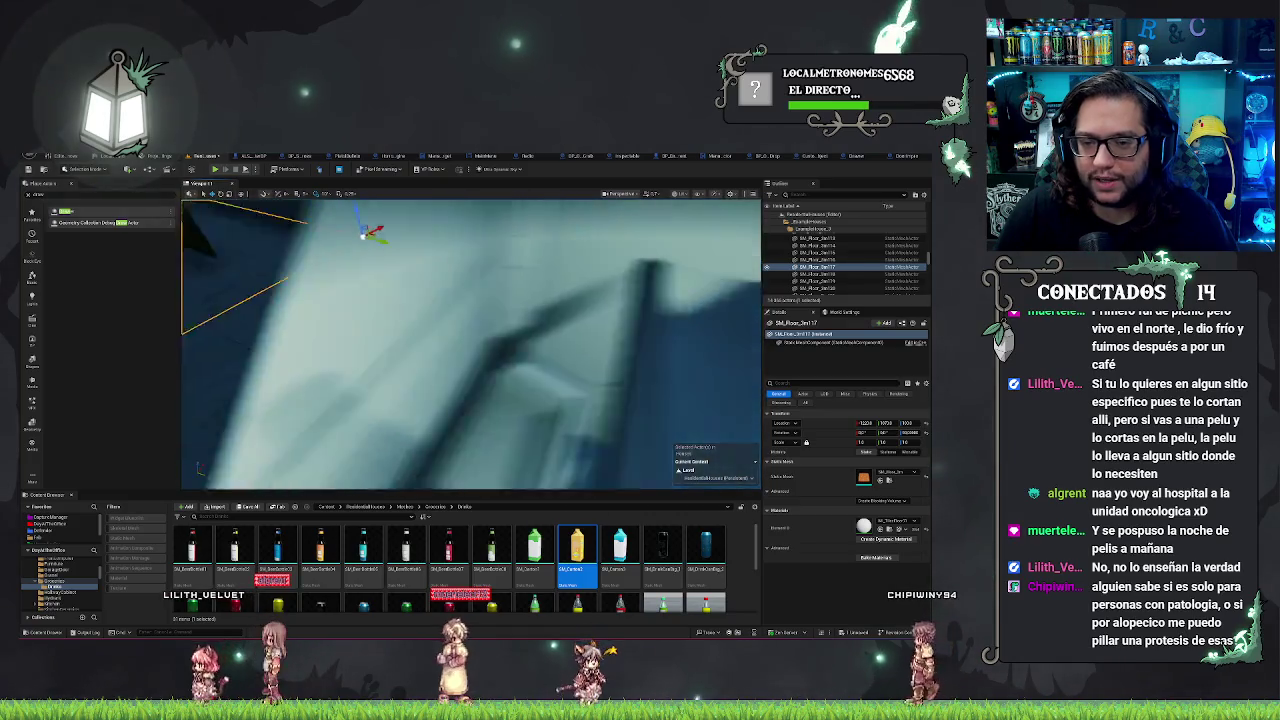
pyautogui.click(462, 300)
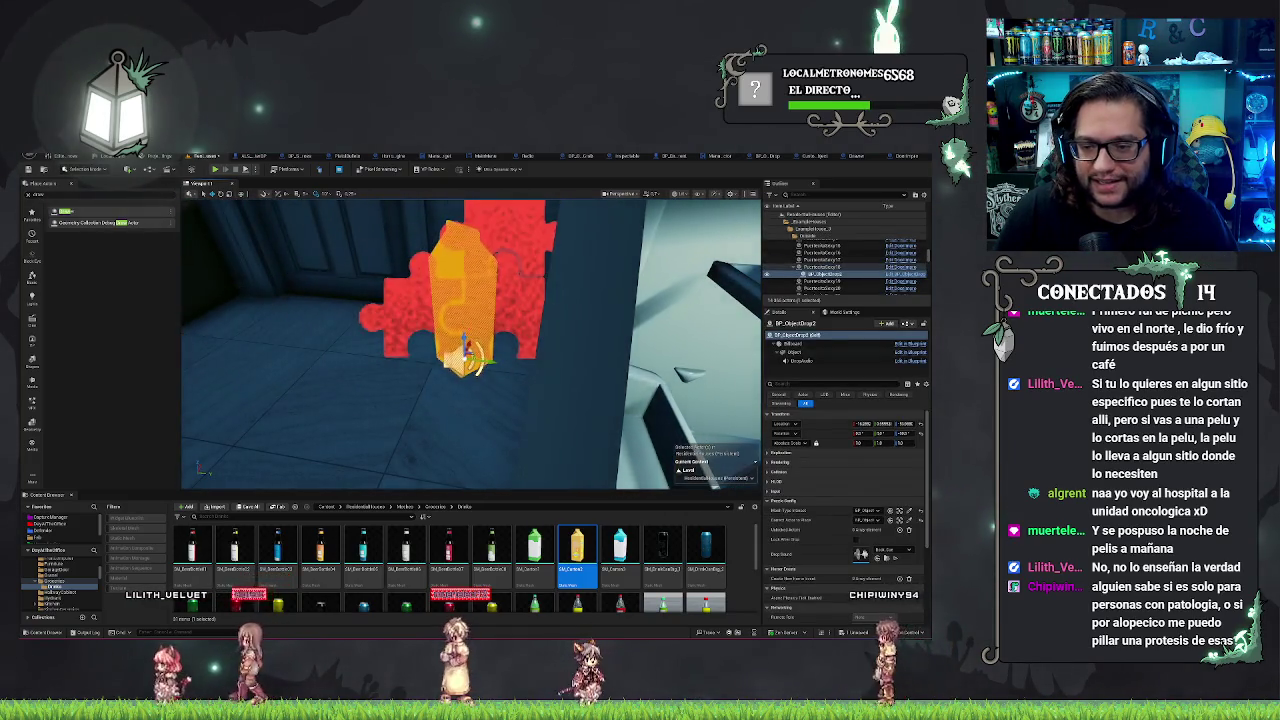
pyautogui.press('f')
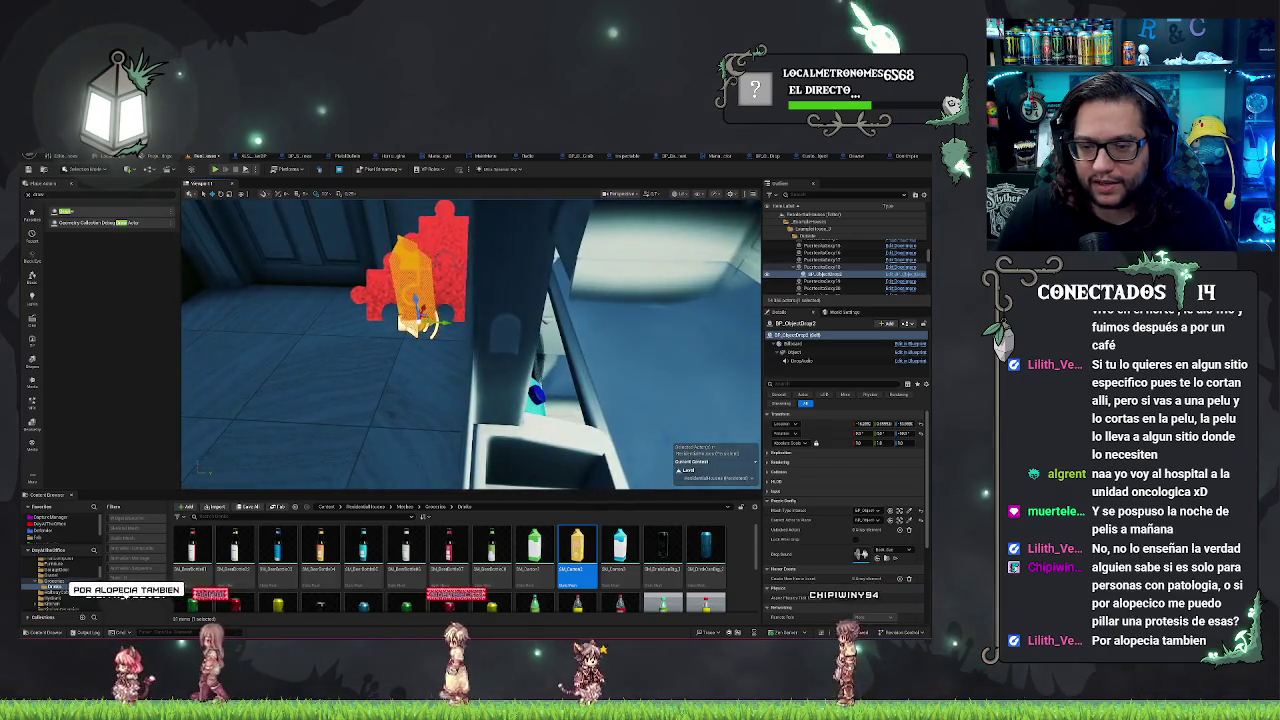
pyautogui.moveTo(470, 340)
pyautogui.mouseDown()
pyautogui.moveTo(410, 280)
pyautogui.moveTo(745, 213)
pyautogui.moveTo(543, 380)
pyautogui.mouseUp()
pyautogui.click(822, 267)
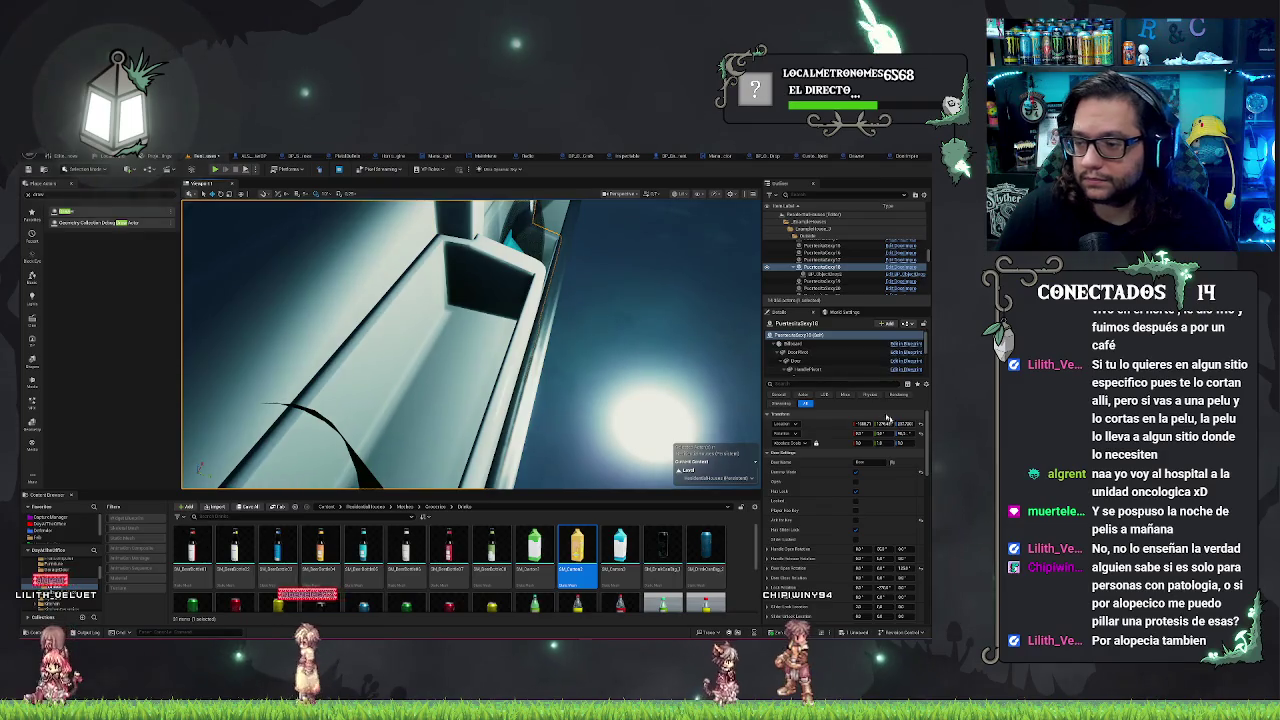
pyautogui.press('f')
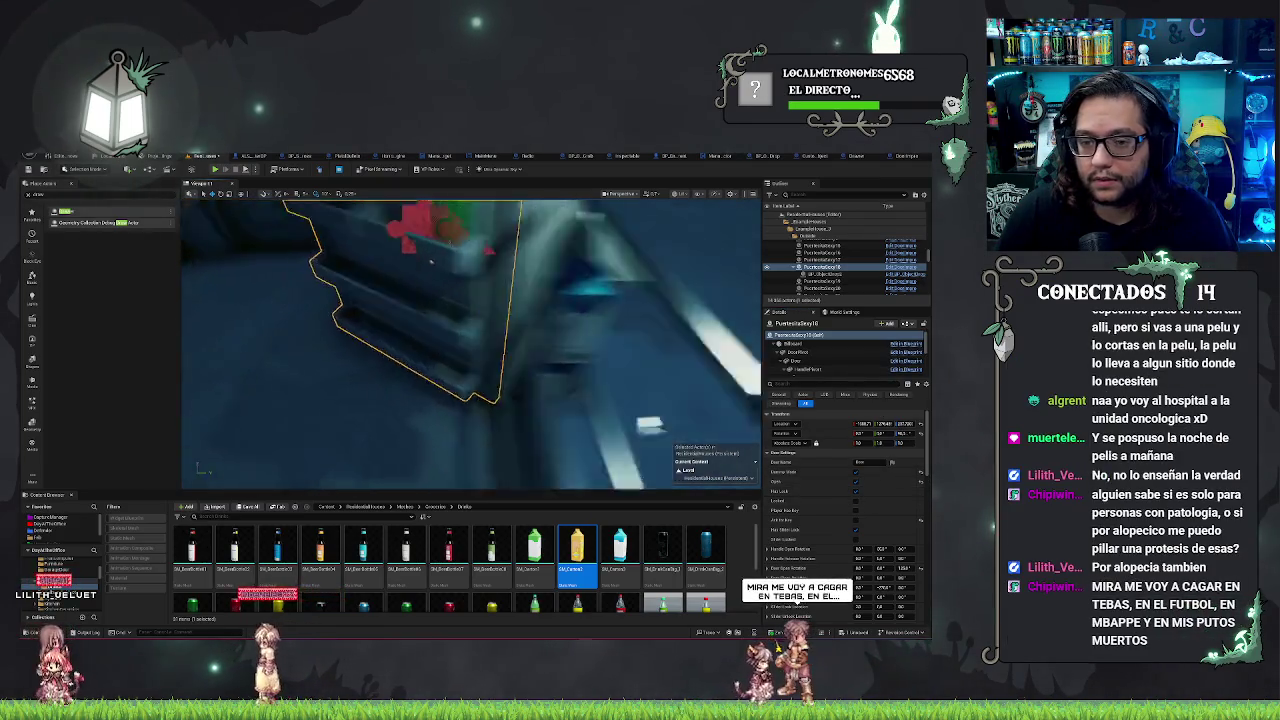
pyautogui.moveTo(683, 218); pyautogui.dragTo(530, 205)
pyautogui.click(570, 345)
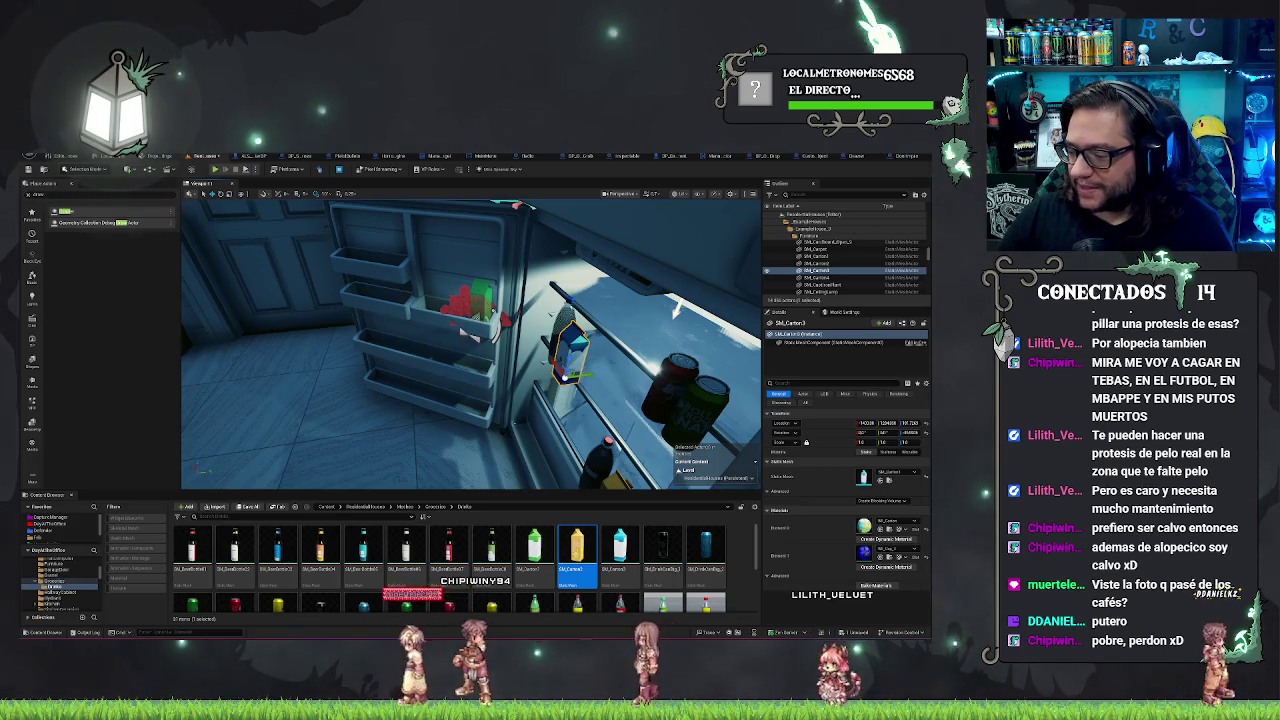
# Step: Rotate the orange drop-point object slightly and move it onto the fridge shelf
pyautogui.press('Down')
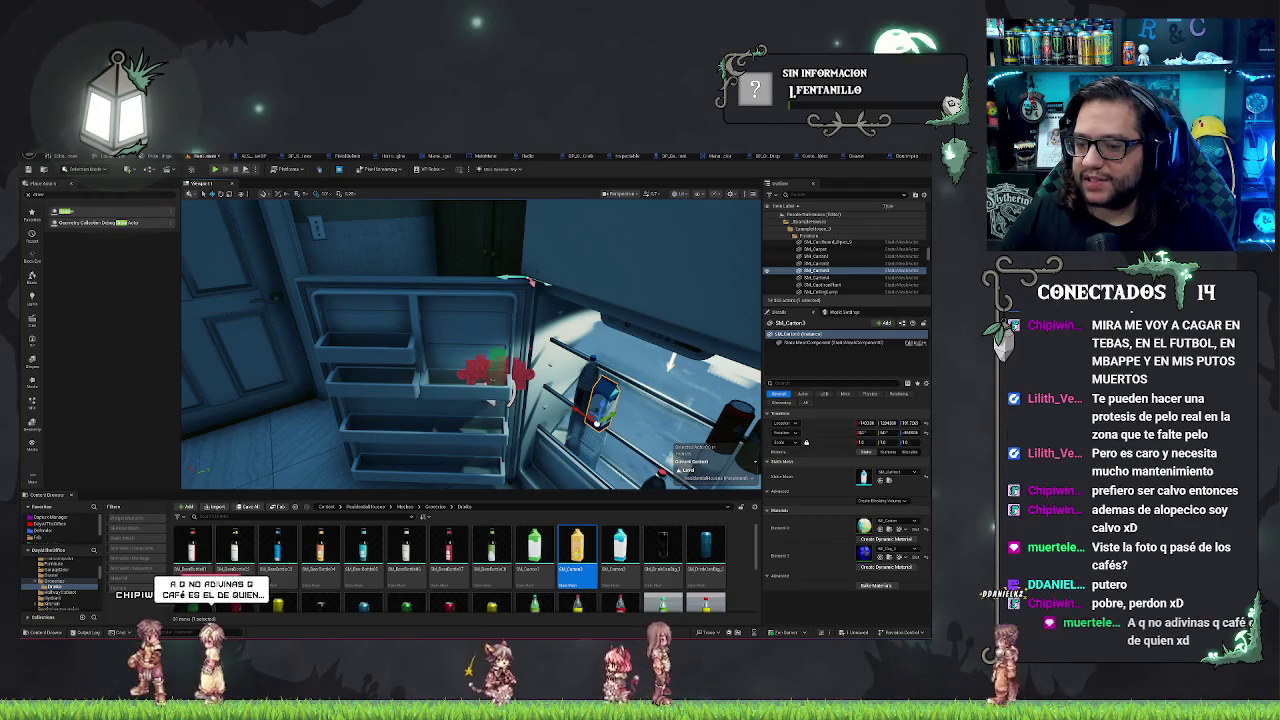
pyautogui.press('Up')
pyautogui.press('Up')
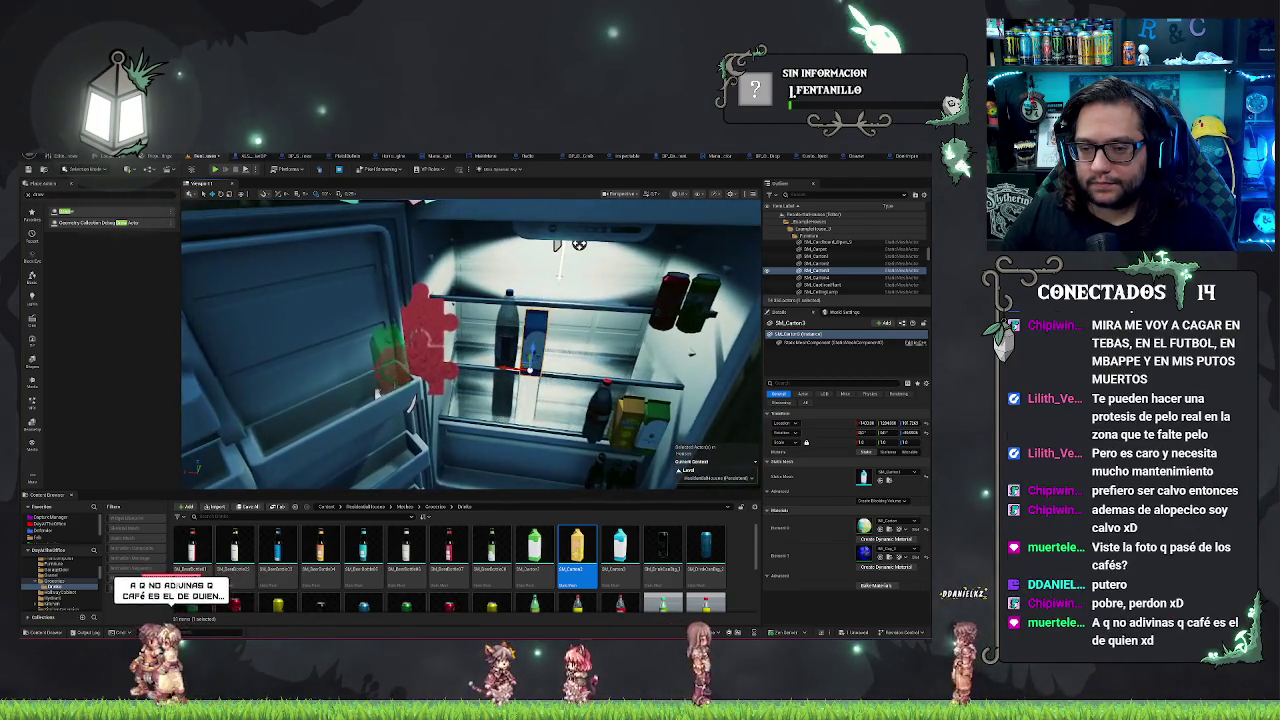
pyautogui.click(385, 385)
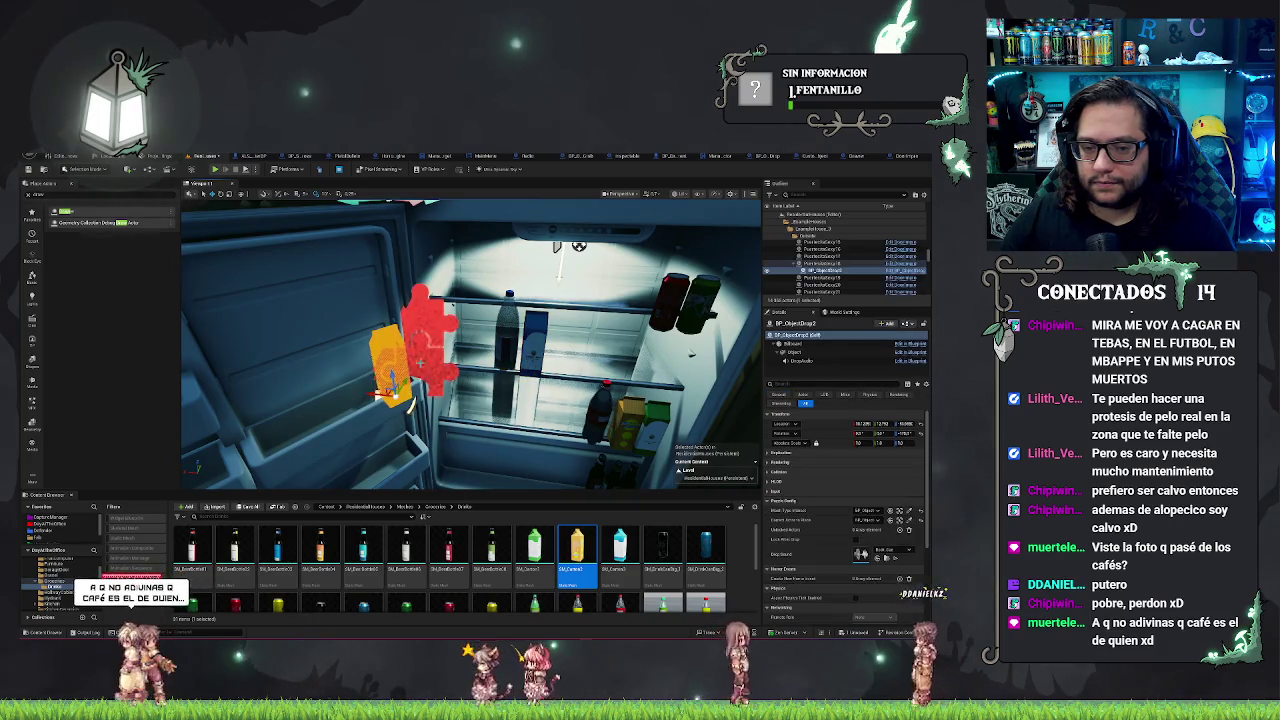
pyautogui.press('e')
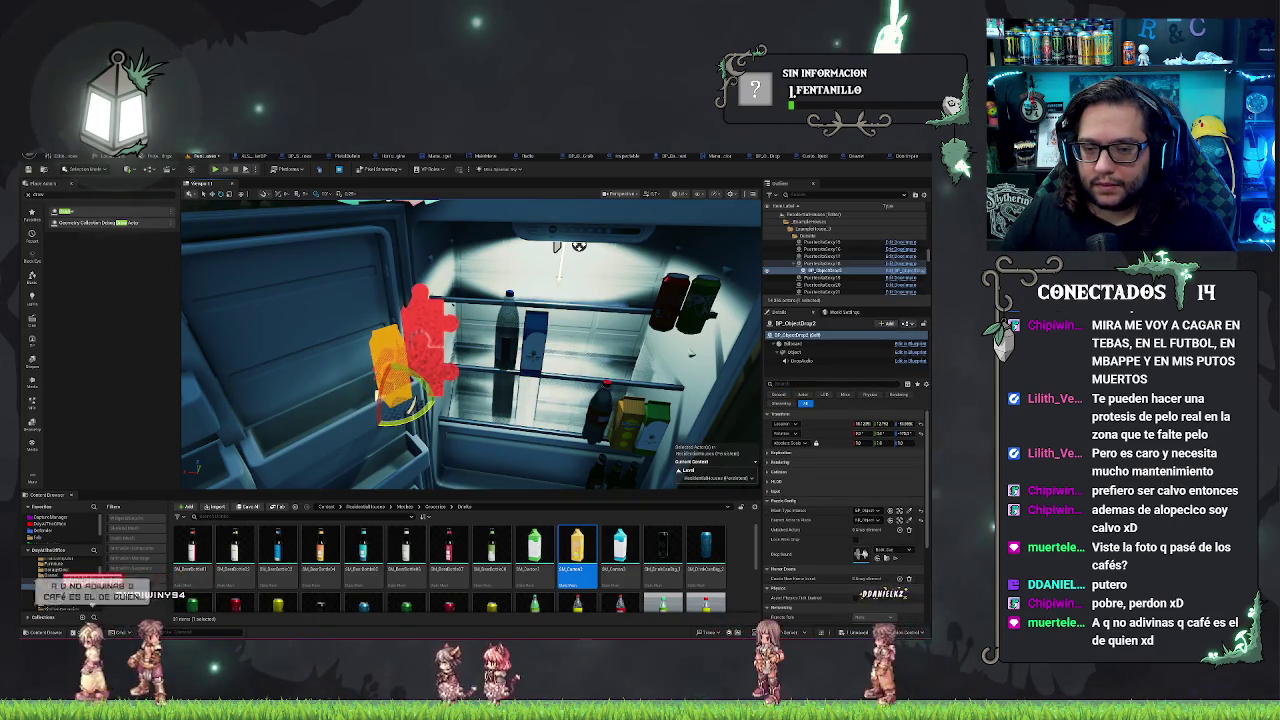
pyautogui.moveTo(380, 396); pyautogui.dragTo(411, 410)
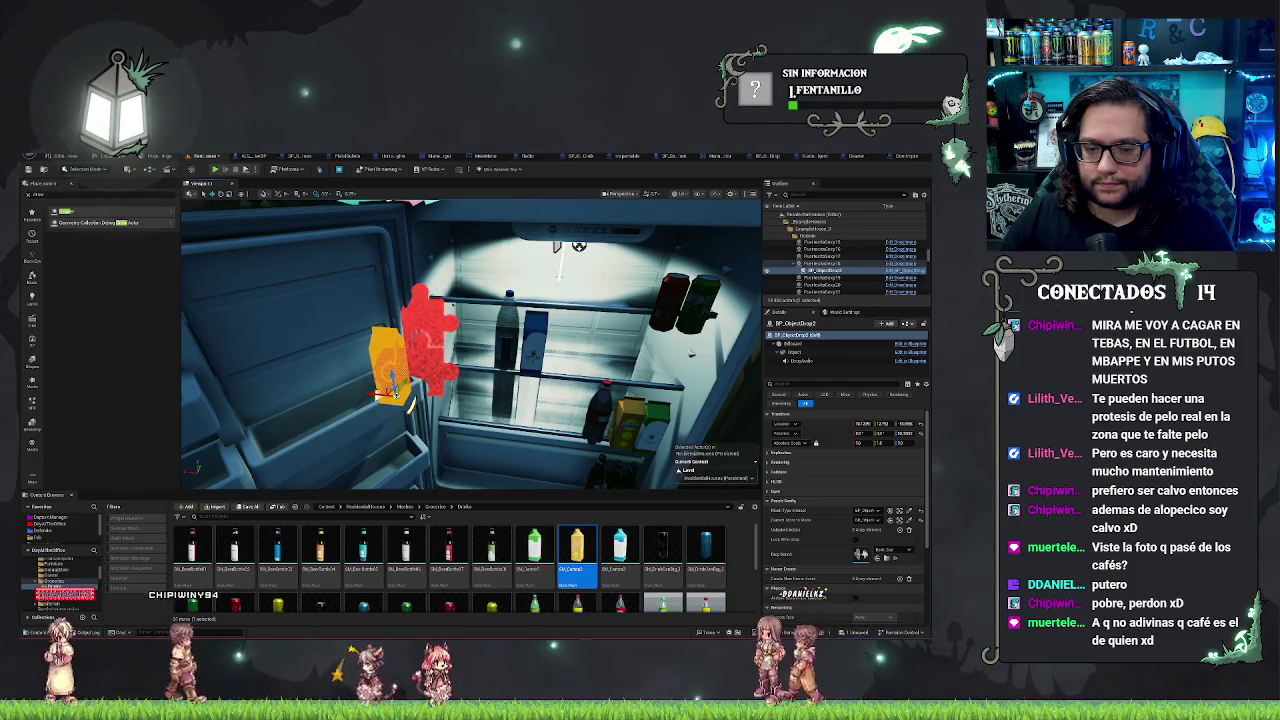
pyautogui.moveTo(397, 392); pyautogui.dragTo(482, 368)
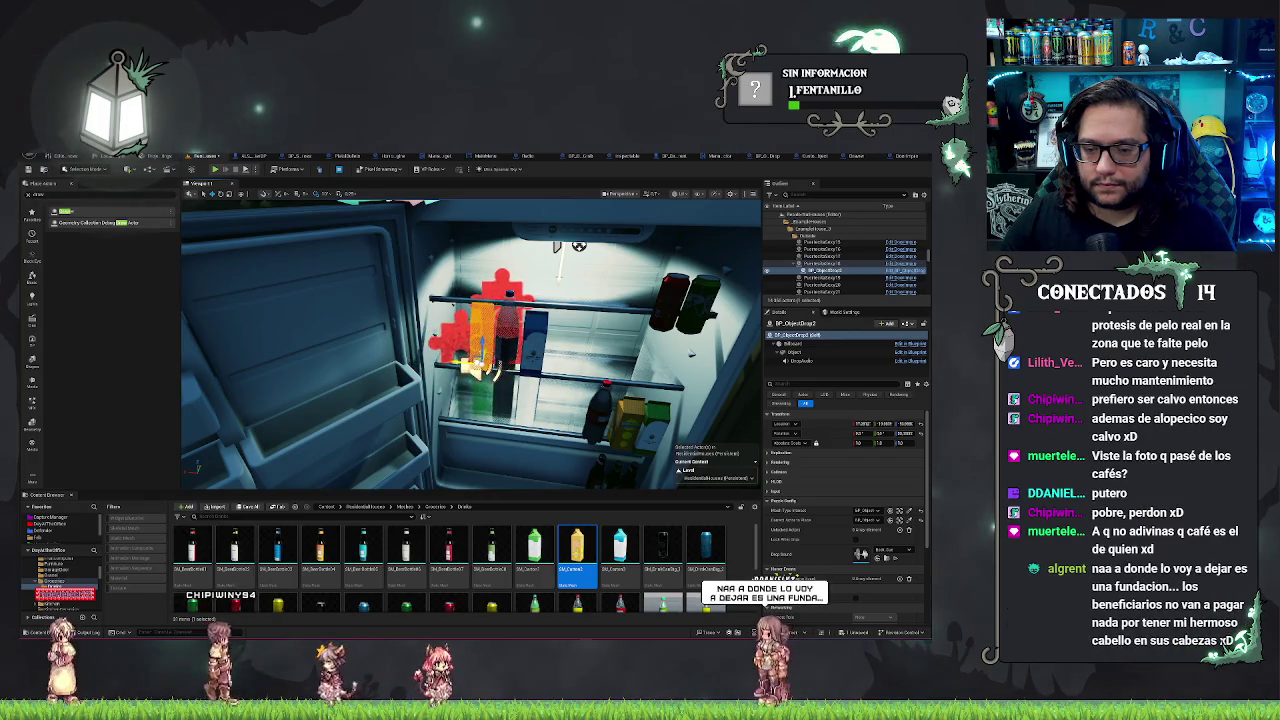
pyautogui.press('f')
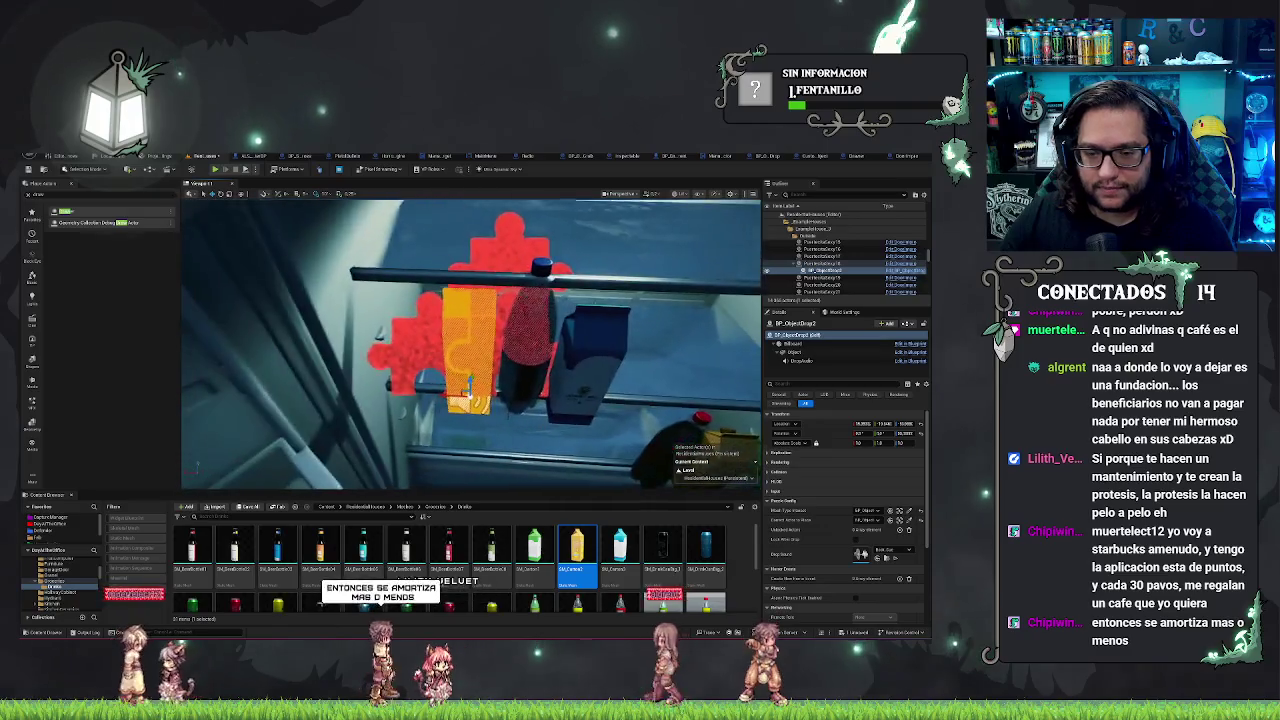
# Step: Select the fridge door and open its blueprint's Construction Script
pyautogui.click(580, 270)
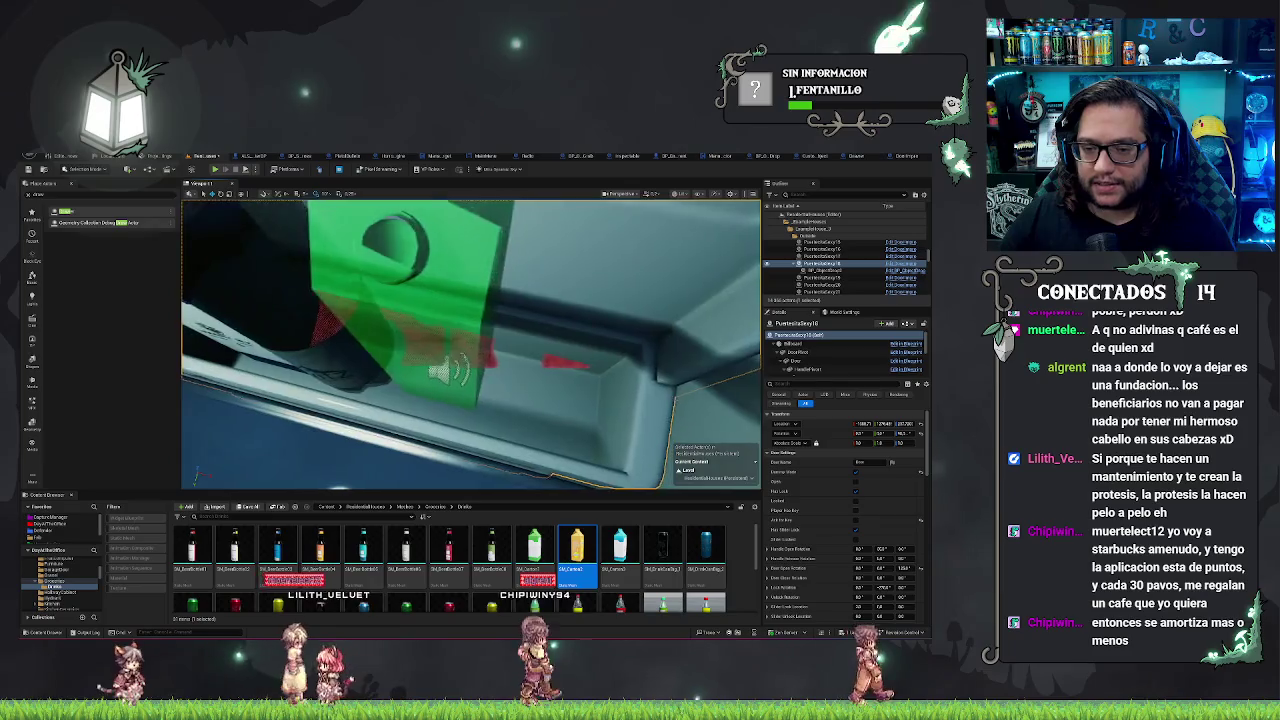
pyautogui.click(455, 270)
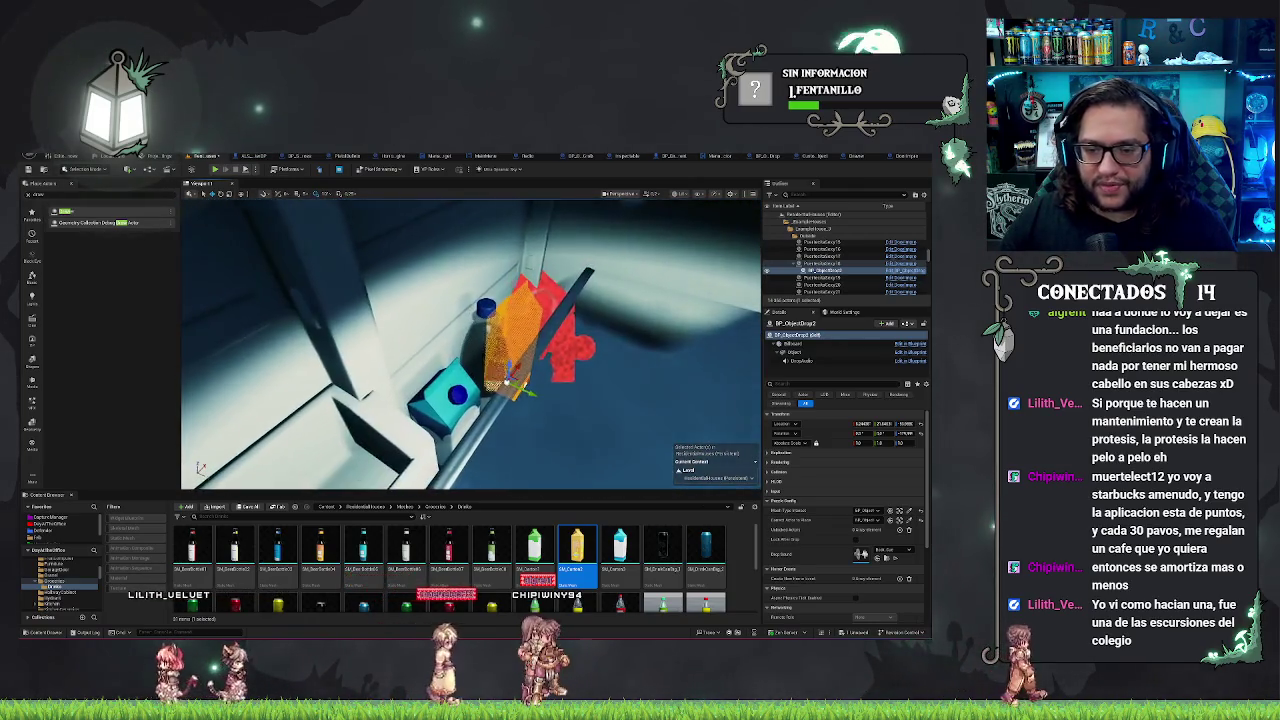
pyautogui.click(522, 383)
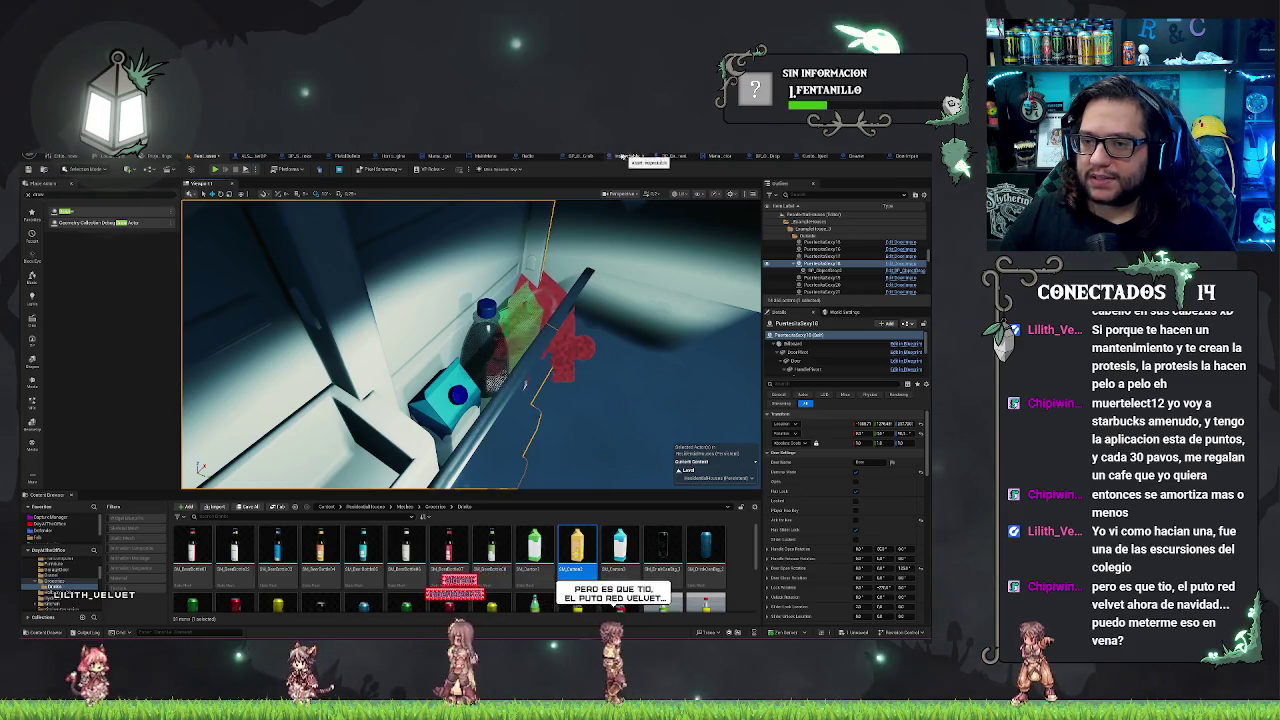
pyautogui.click(906, 157)
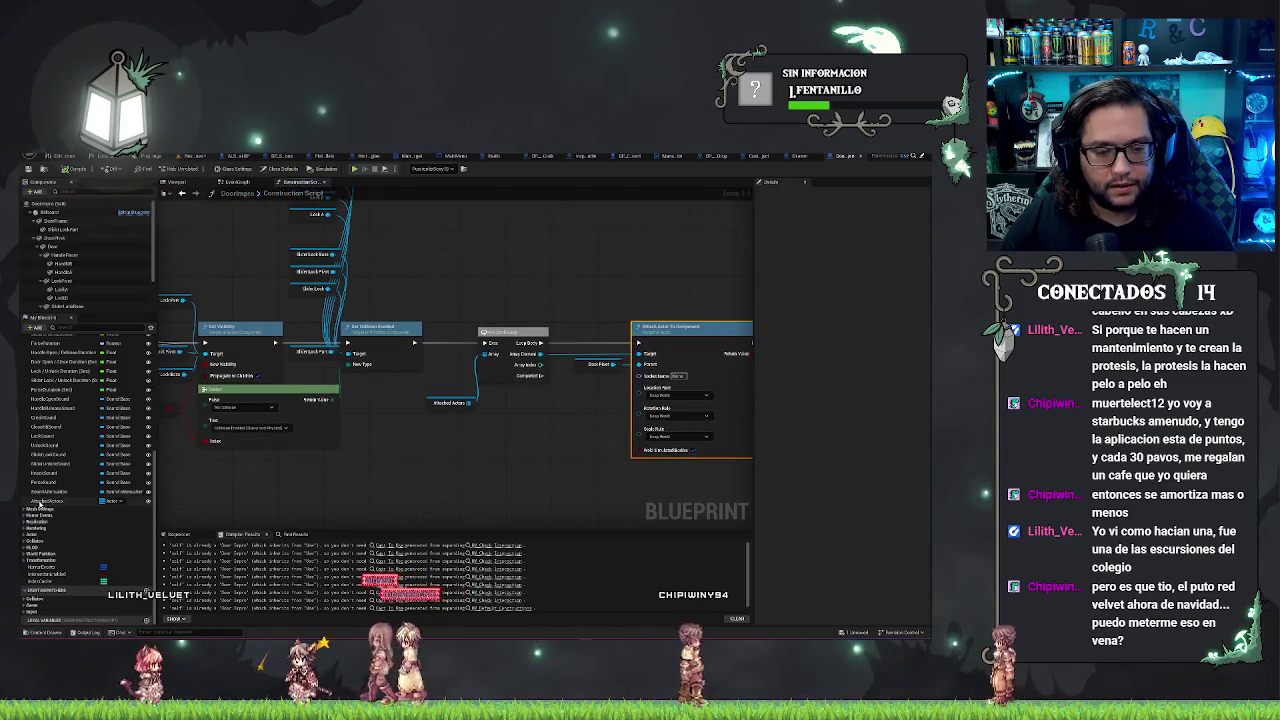
# Step: Copy and paste the Attach Actor To Component node, then delete the copy
pyautogui.click(60, 500)
pyautogui.click(547, 449)
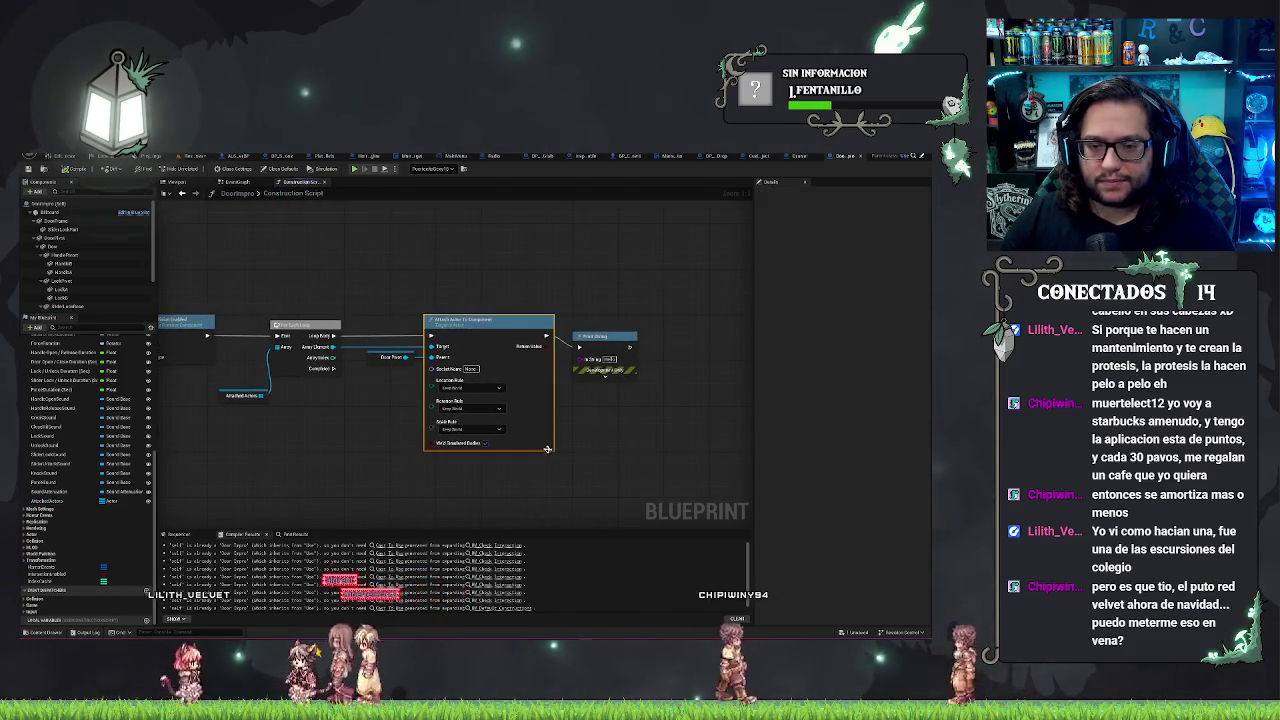
pyautogui.hotkey('ctrl', 'c')
pyautogui.hotkey('ctrl', 'v')
pyautogui.moveTo(713, 455); pyautogui.dragTo(670, 440)
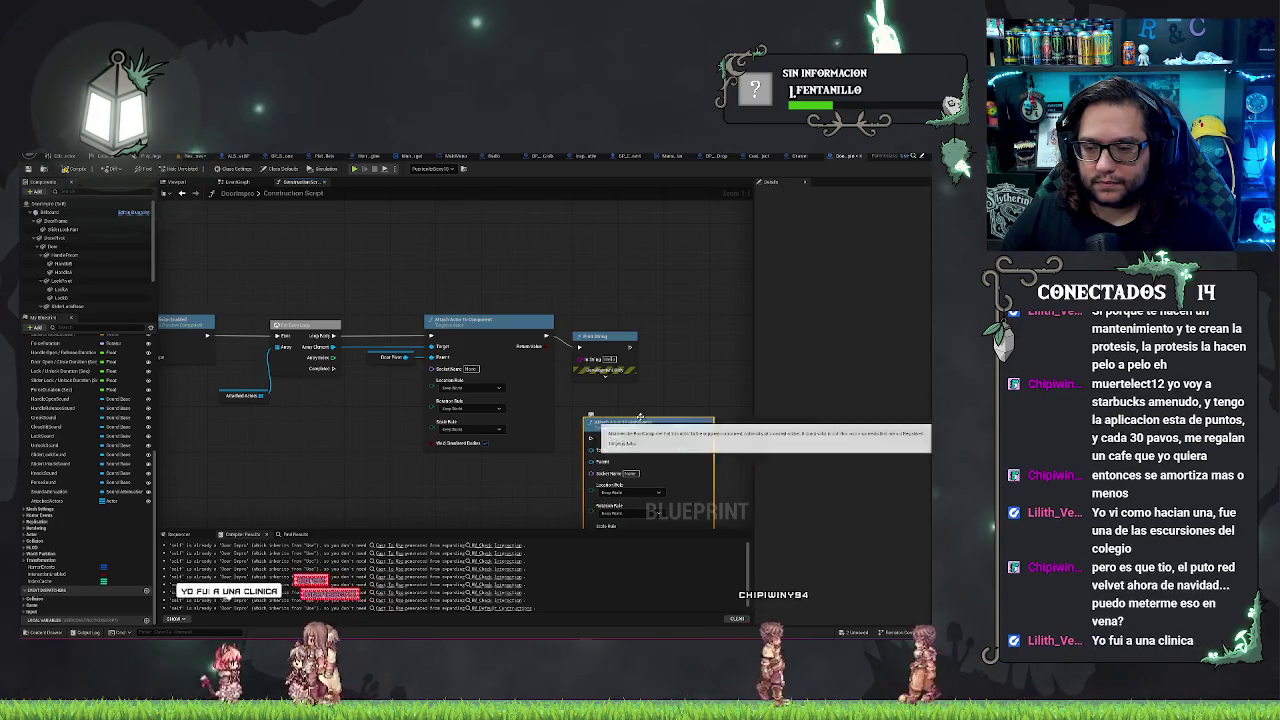
pyautogui.press('Delete')
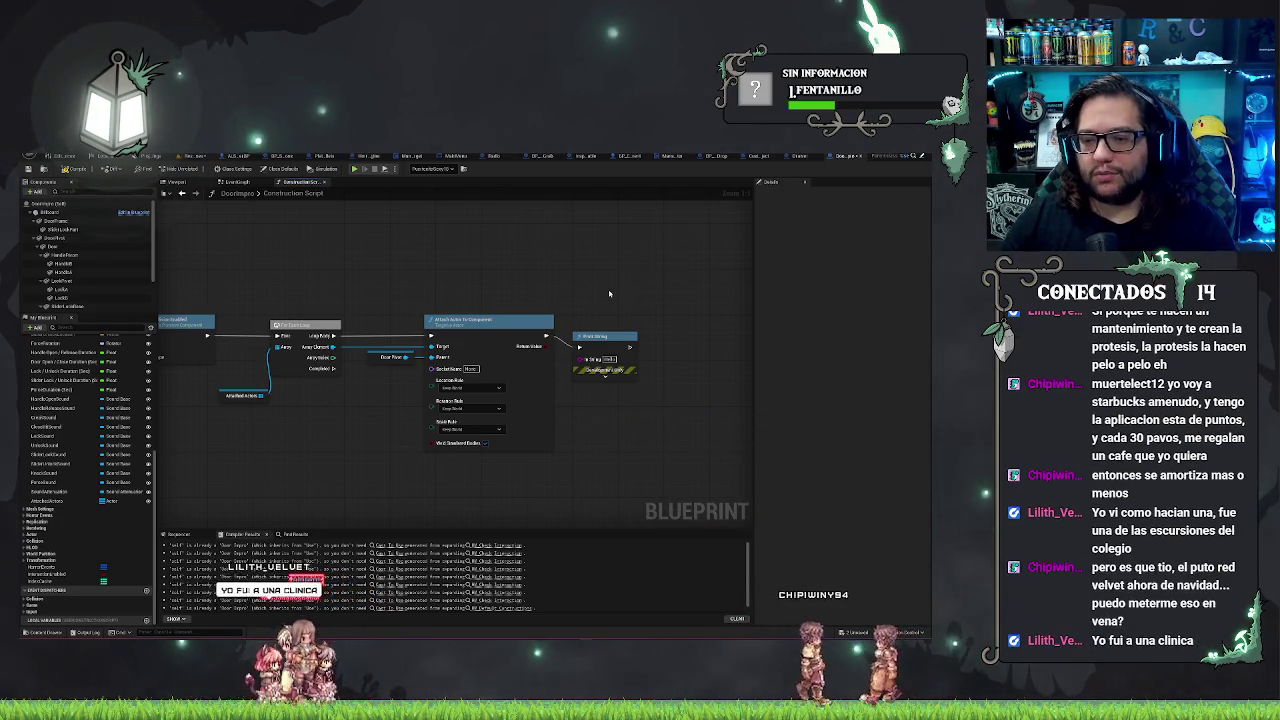
# Step: Add an Attach Component To Component node and arrange it with the DoorPivot getter
pyautogui.moveTo(575, 349); pyautogui.dragTo(575, 345)
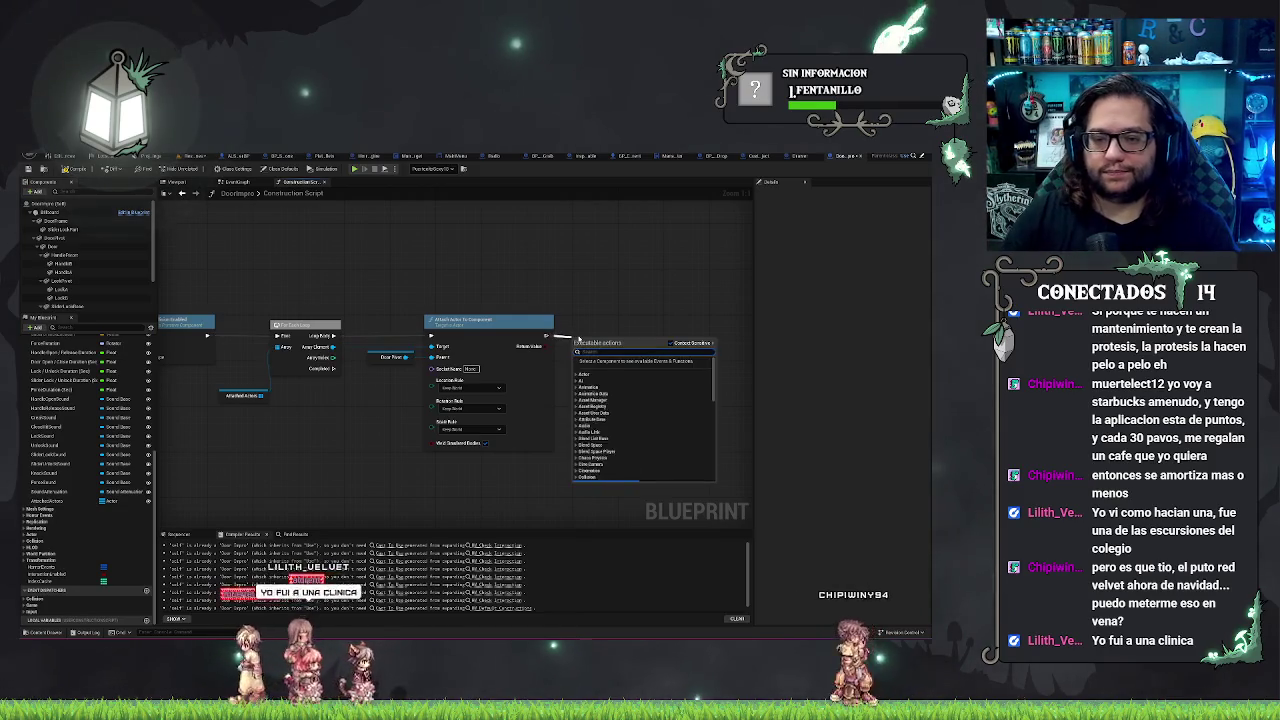
pyautogui.write('attach comp')
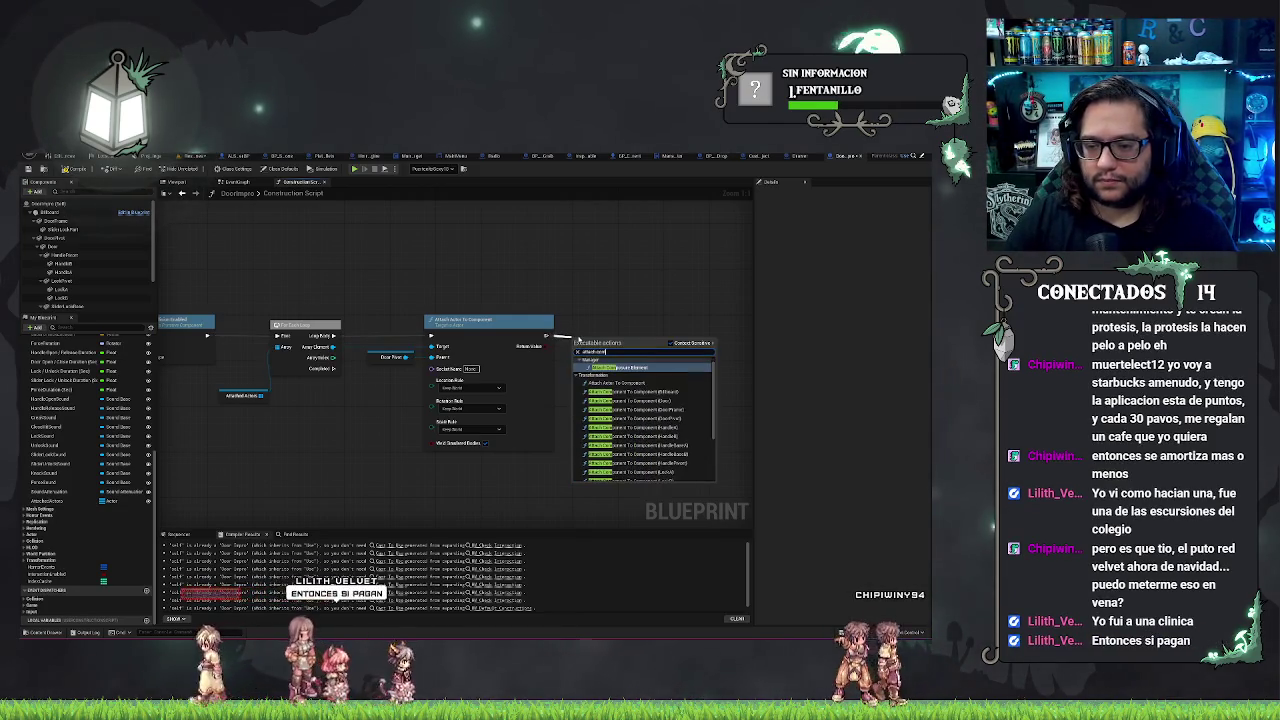
pyautogui.write('onent to act')
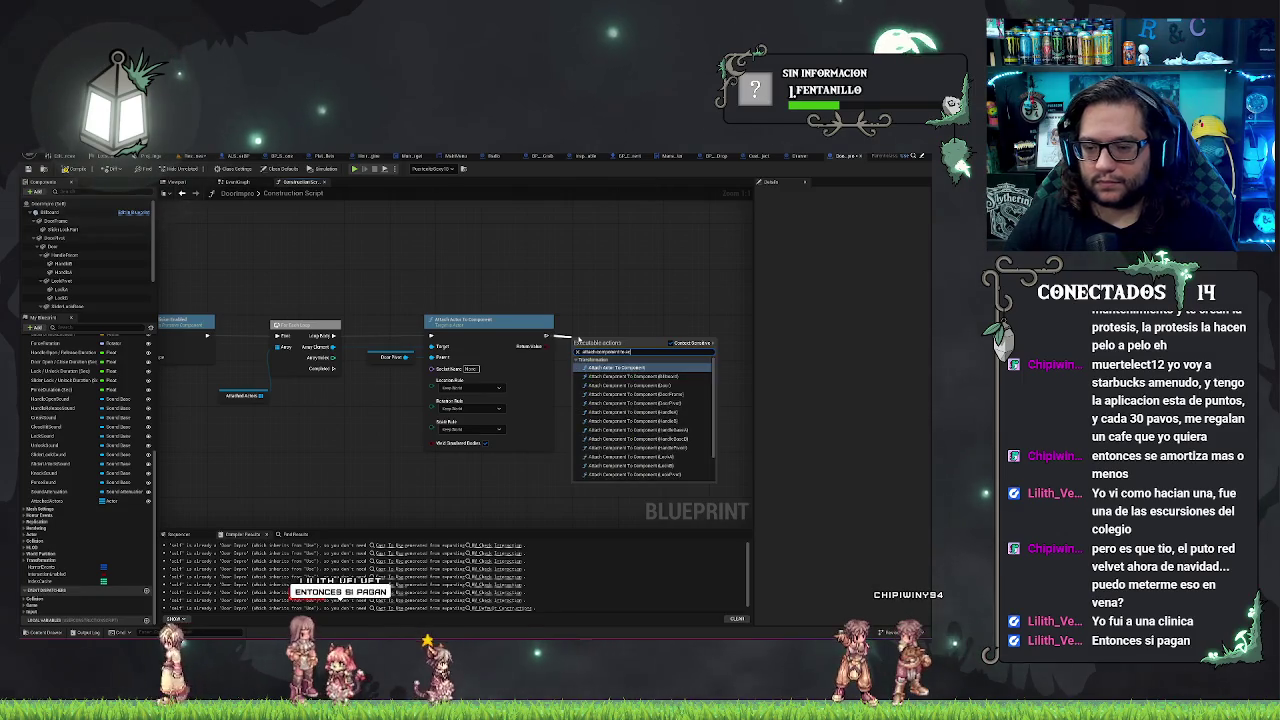
pyautogui.press('BackSpace')
pyautogui.press('BackSpace')
pyautogui.press('BackSpace')
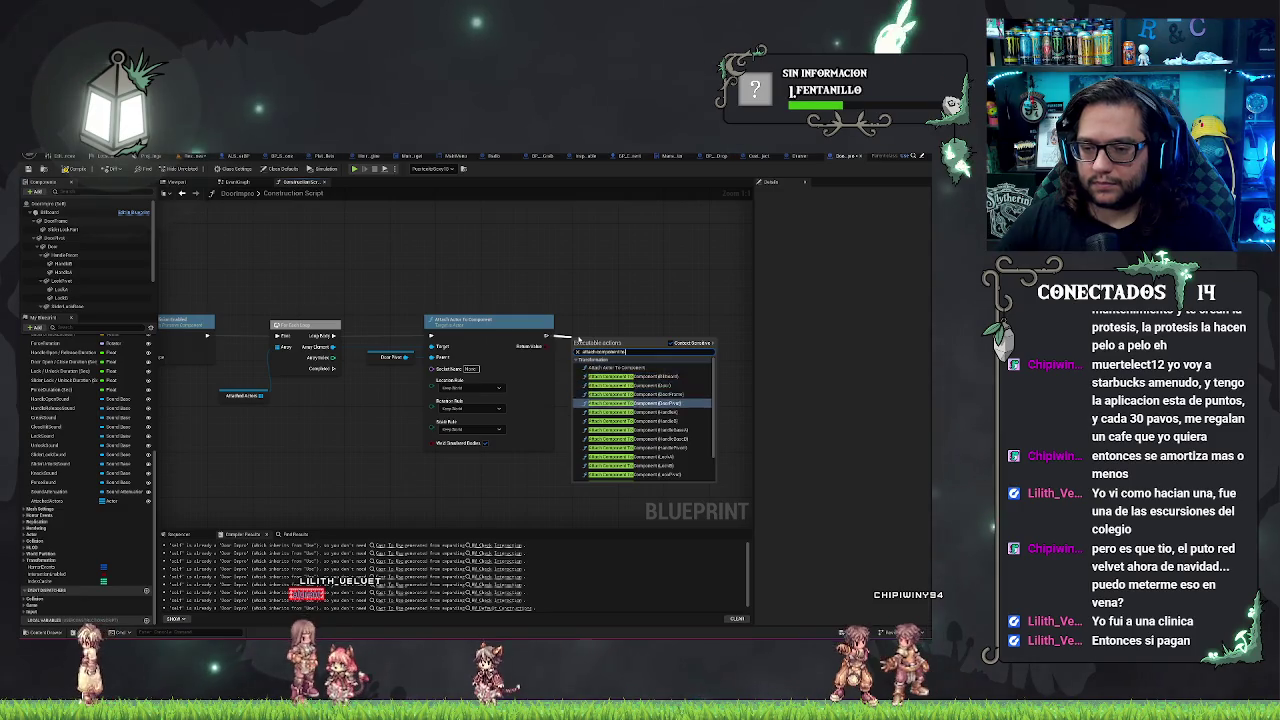
pyautogui.press('Return')
pyautogui.moveTo(637, 322); pyautogui.dragTo(696, 322)
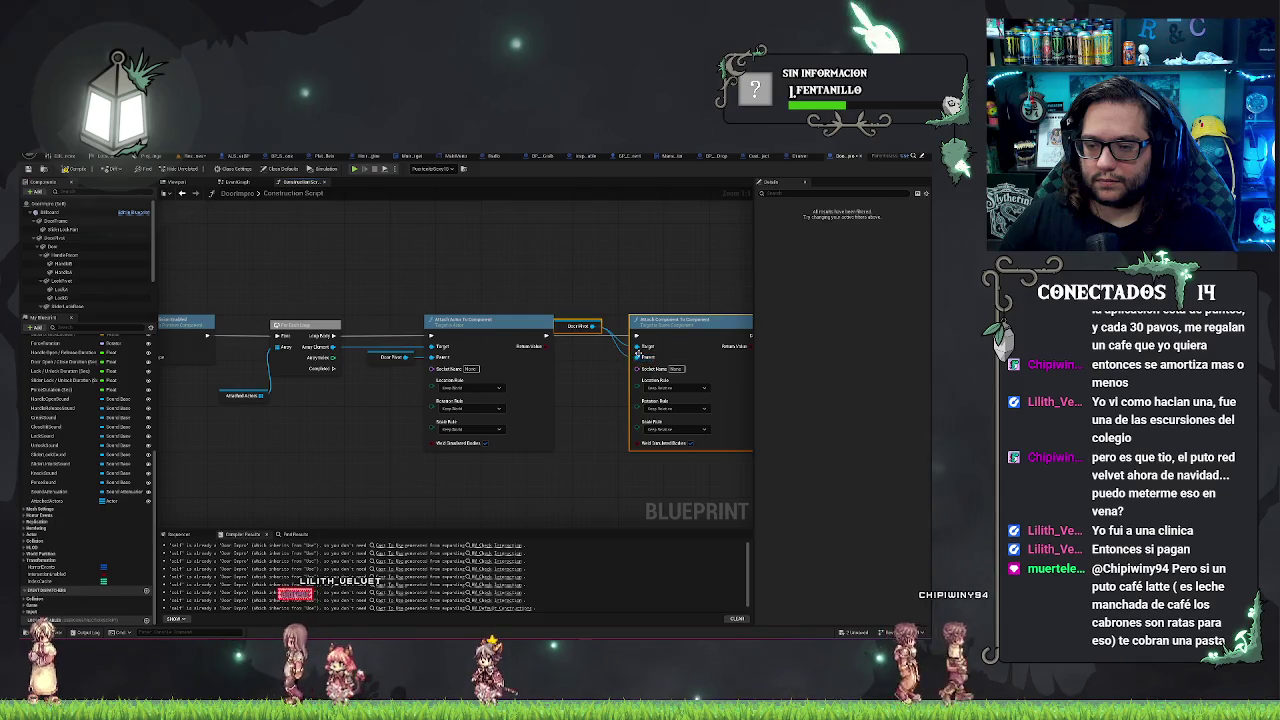
pyautogui.moveTo(562, 325)
pyautogui.mouseDown()
pyautogui.moveTo(582, 368)
pyautogui.moveTo(587, 456)
pyautogui.mouseUp()
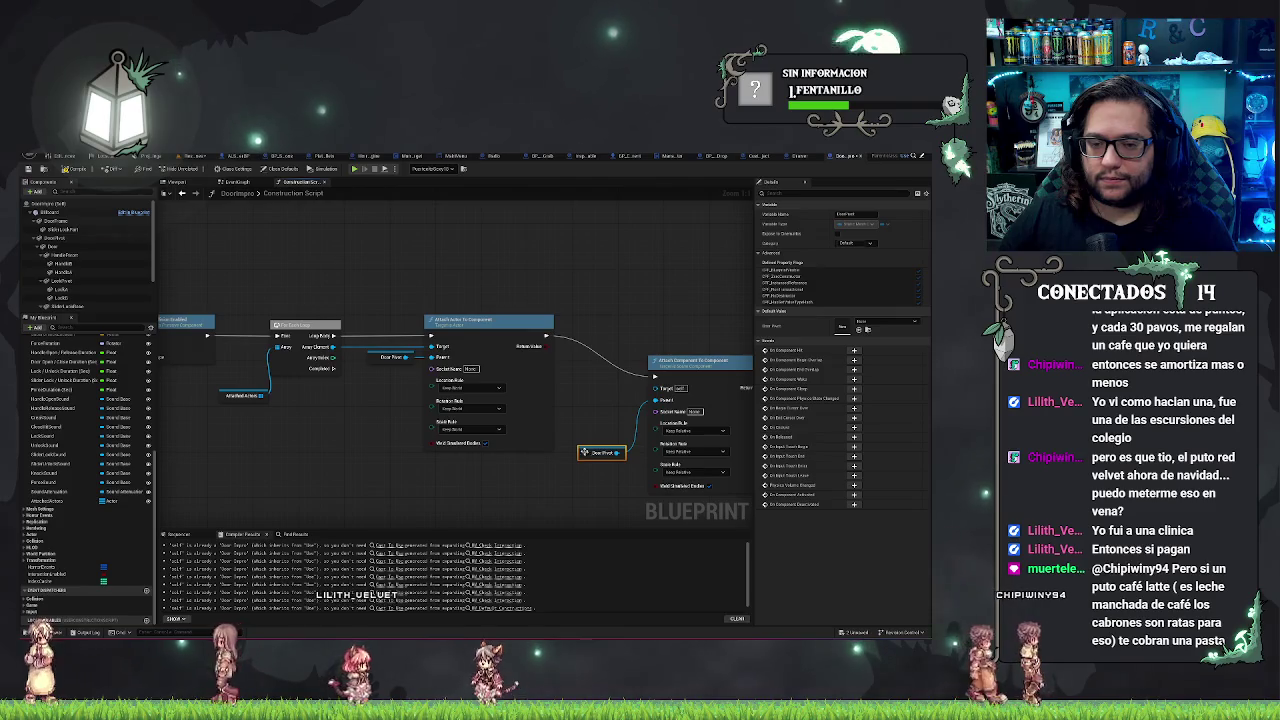
pyautogui.moveTo(595, 398); pyautogui.dragTo(619, 357)
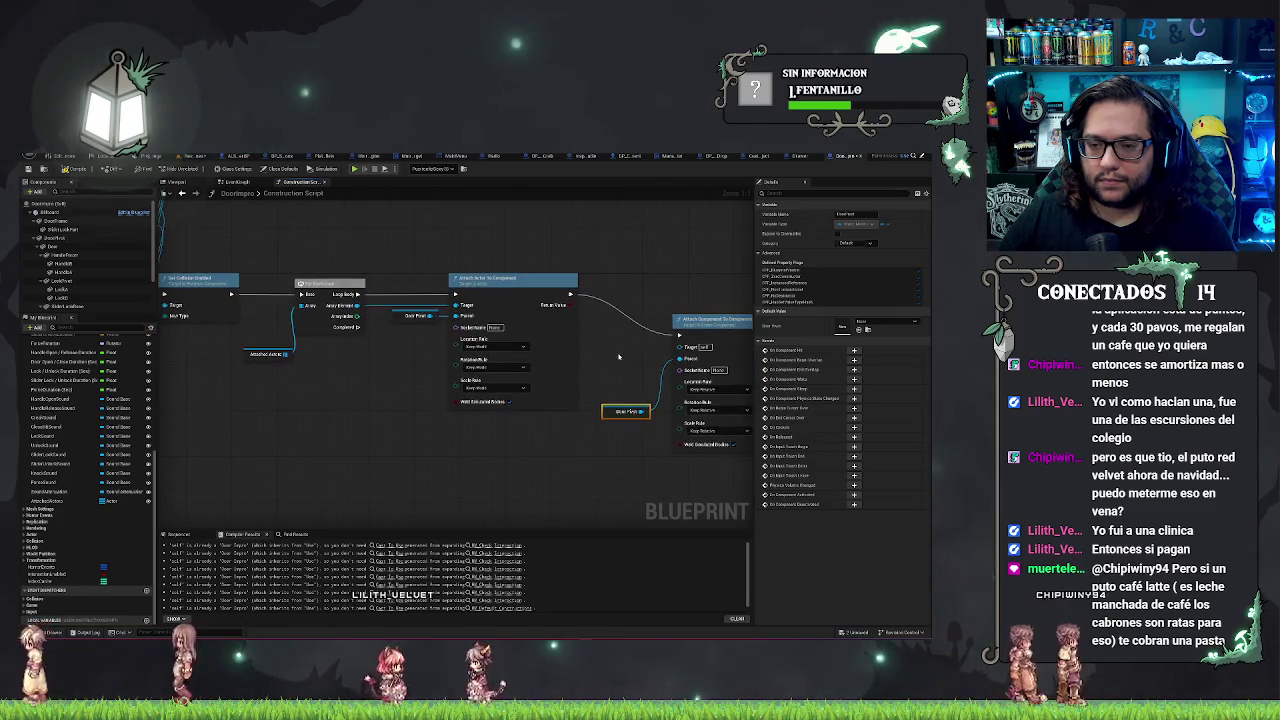
pyautogui.moveTo(688, 320); pyautogui.dragTo(688, 372)
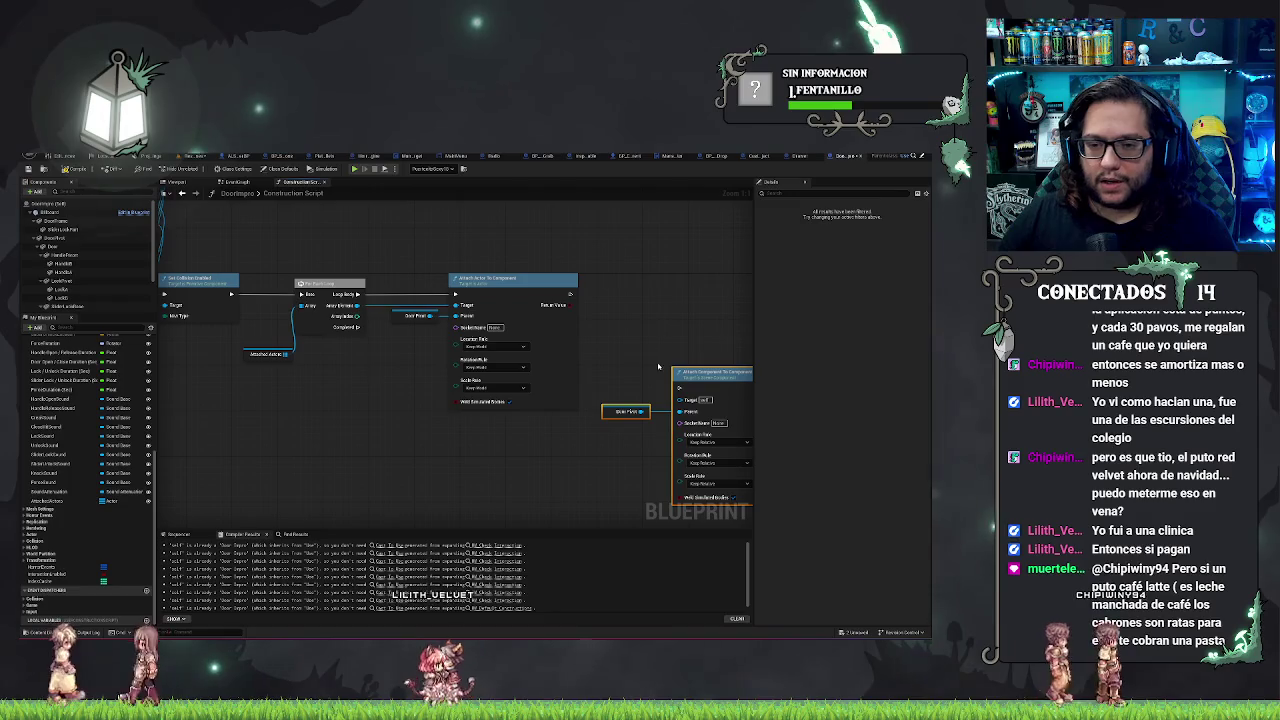
pyautogui.moveTo(610, 406); pyautogui.dragTo(627, 406)
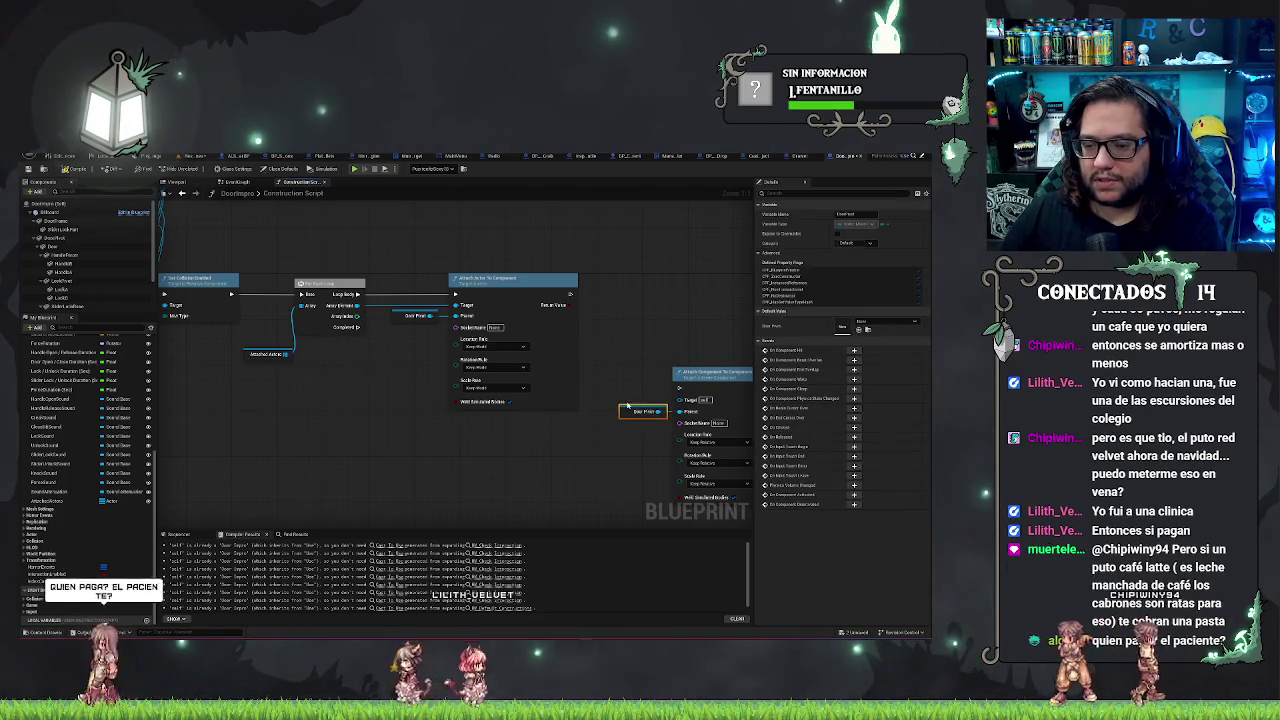
pyautogui.click(700, 420)
pyautogui.scroll(-1, 685, 388)
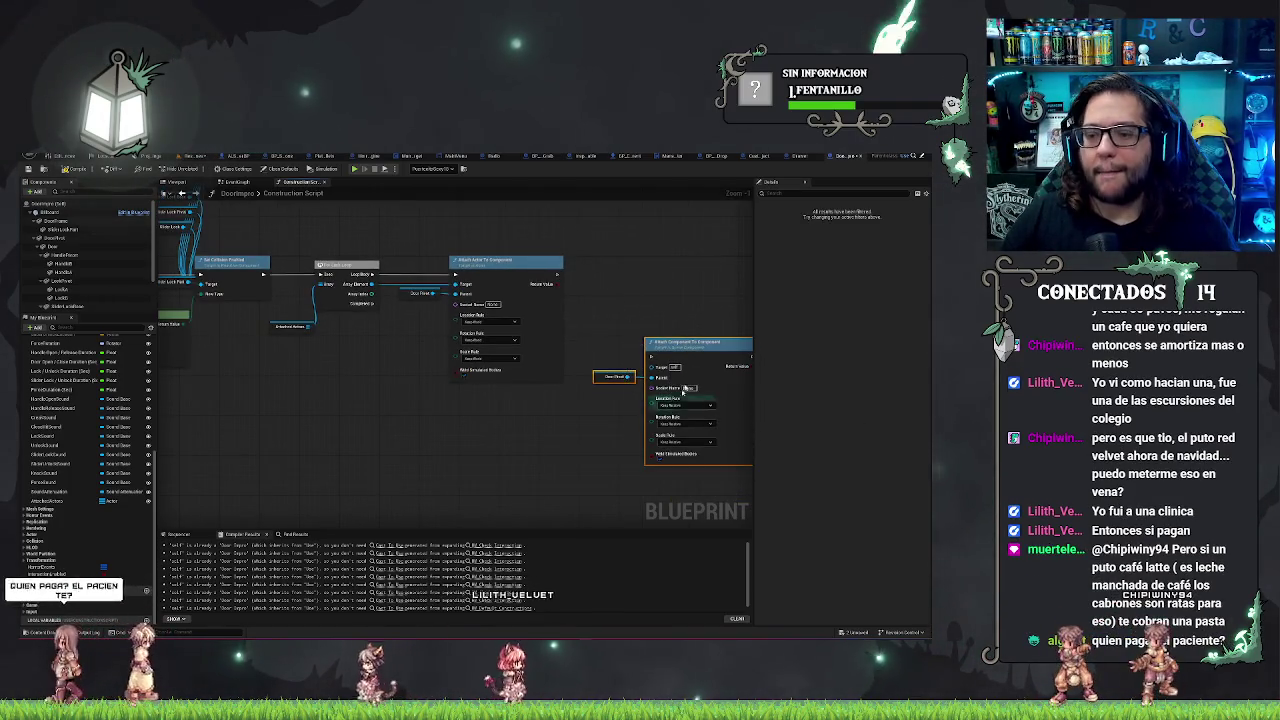
pyautogui.moveTo(684, 349)
pyautogui.mouseDown()
pyautogui.moveTo(482, 425)
pyautogui.moveTo(488, 406)
pyautogui.mouseUp()
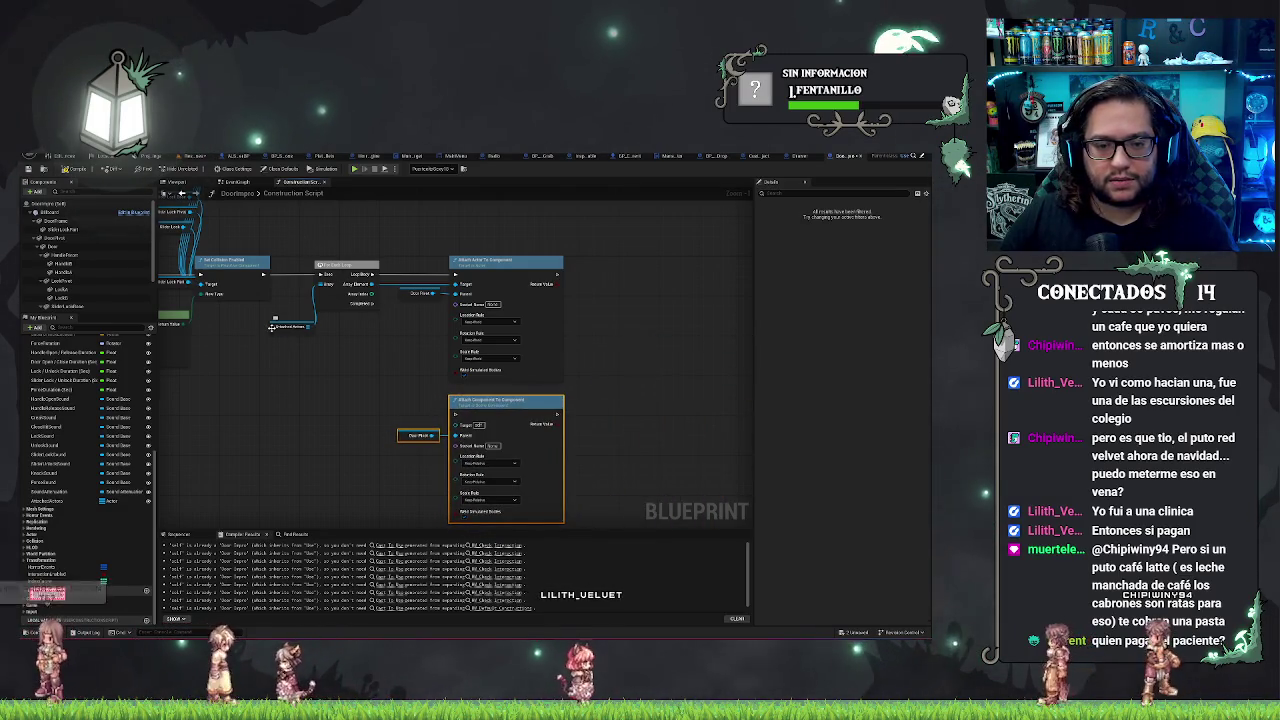
# Step: Shift the For Each Loop group right and place Attached Actors beside its Array input
pyautogui.moveTo(340, 222); pyautogui.dragTo(456, 301)
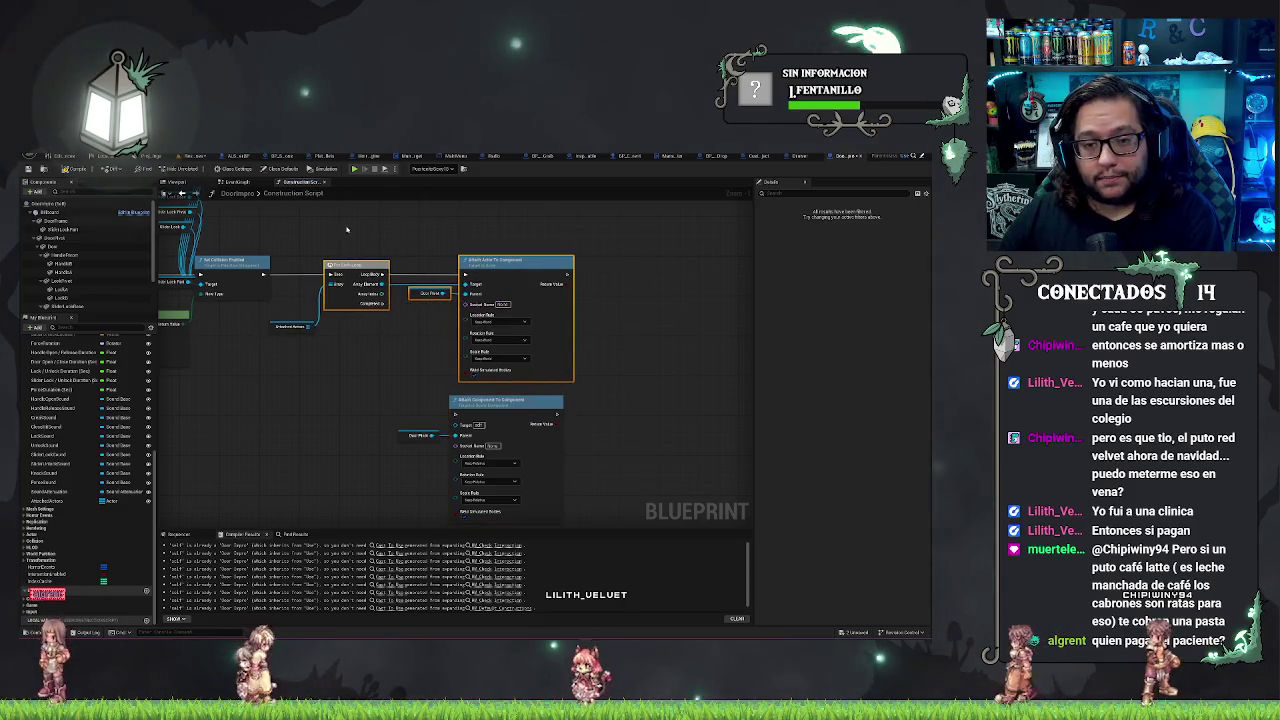
pyautogui.moveTo(350, 274); pyautogui.dragTo(370, 274)
pyautogui.click(290, 326)
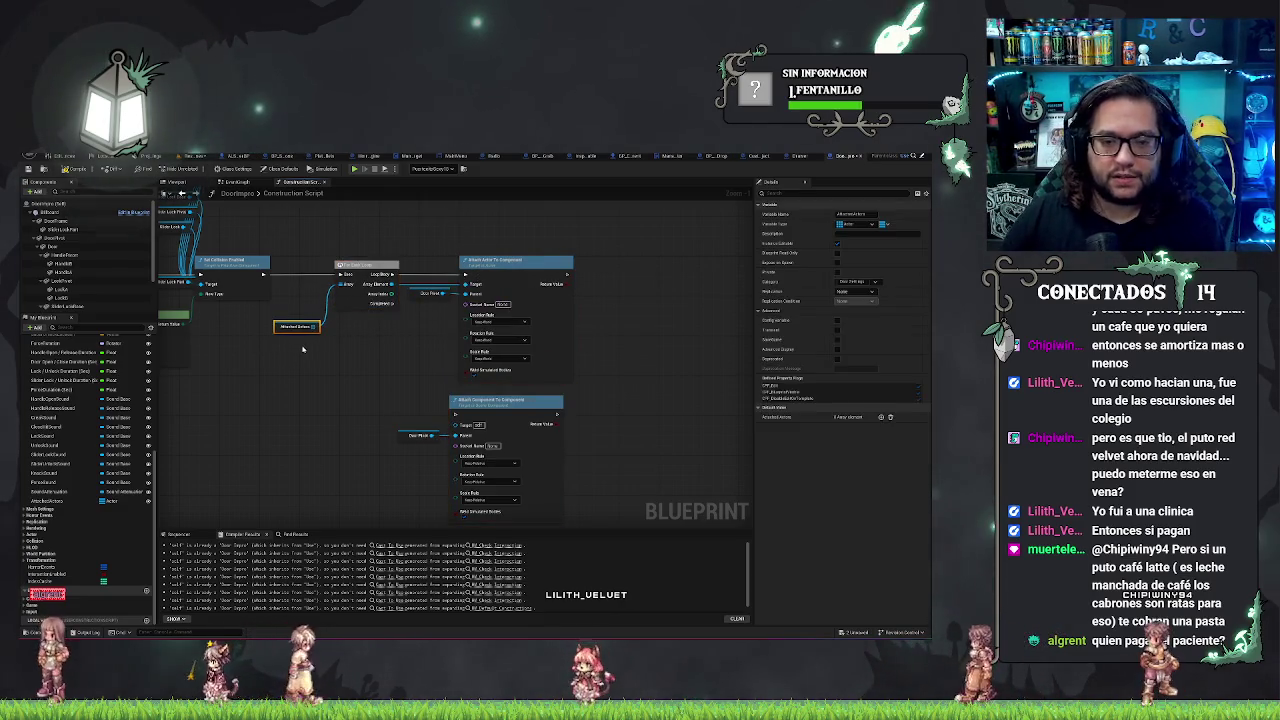
pyautogui.moveTo(290, 326)
pyautogui.mouseDown()
pyautogui.moveTo(300, 284)
pyautogui.moveTo(363, 249)
pyautogui.mouseUp()
pyautogui.click(310, 247)
# Step: Duplicate the loop off the first loop's Completed pin and run its Loop Body into the component attach
pyautogui.moveTo(446, 336)
pyautogui.mouseDown()
pyautogui.moveTo(457, 315)
pyautogui.moveTo(457, 408)
pyautogui.moveTo(430, 374)
pyautogui.moveTo(540, 405)
pyautogui.mouseUp()
pyautogui.hotkey('ctrl', 'c')
pyautogui.hotkey('ctrl', 'v')
pyautogui.moveTo(450, 362); pyautogui.dragTo(440, 400)
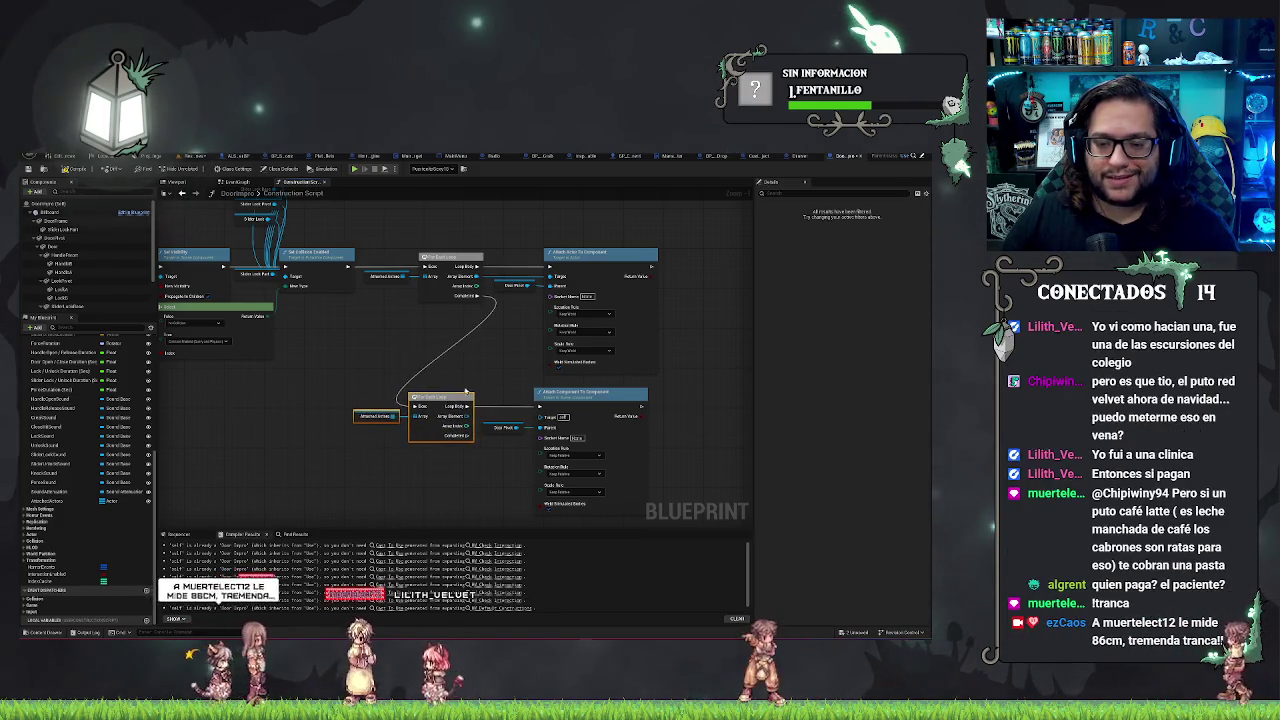
# Step: Duplicate the AttachedActors variable, retype it as Static Mesh reference, and plug it into the second loop's Array
pyautogui.click(376, 416)
pyautogui.click(52, 501)
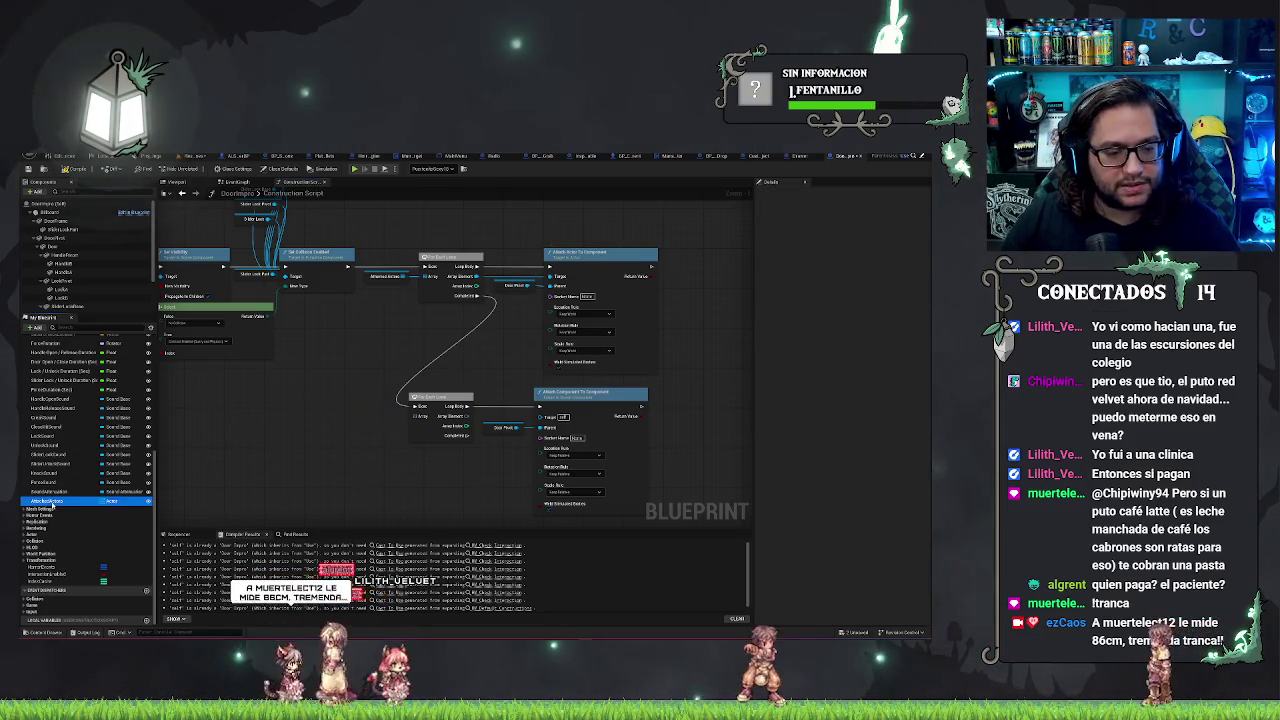
pyautogui.hotkey('ctrl', 'd')
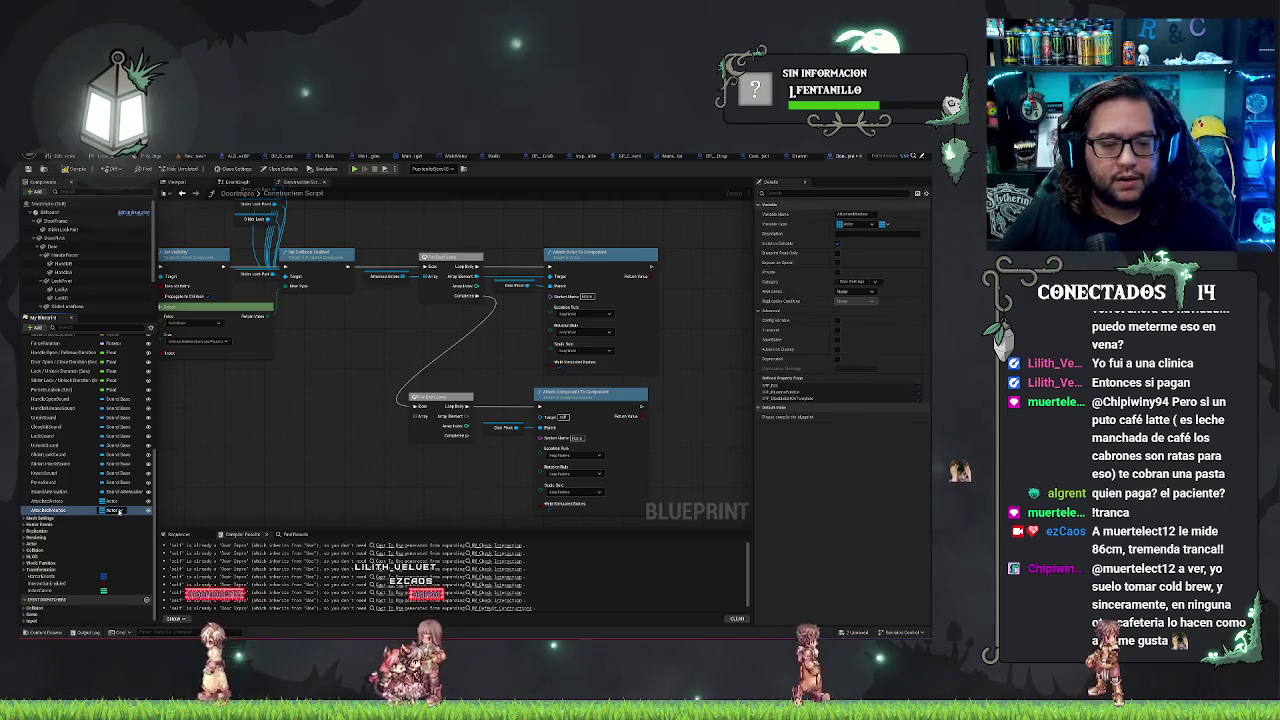
pyautogui.click(114, 510)
pyautogui.write('h')
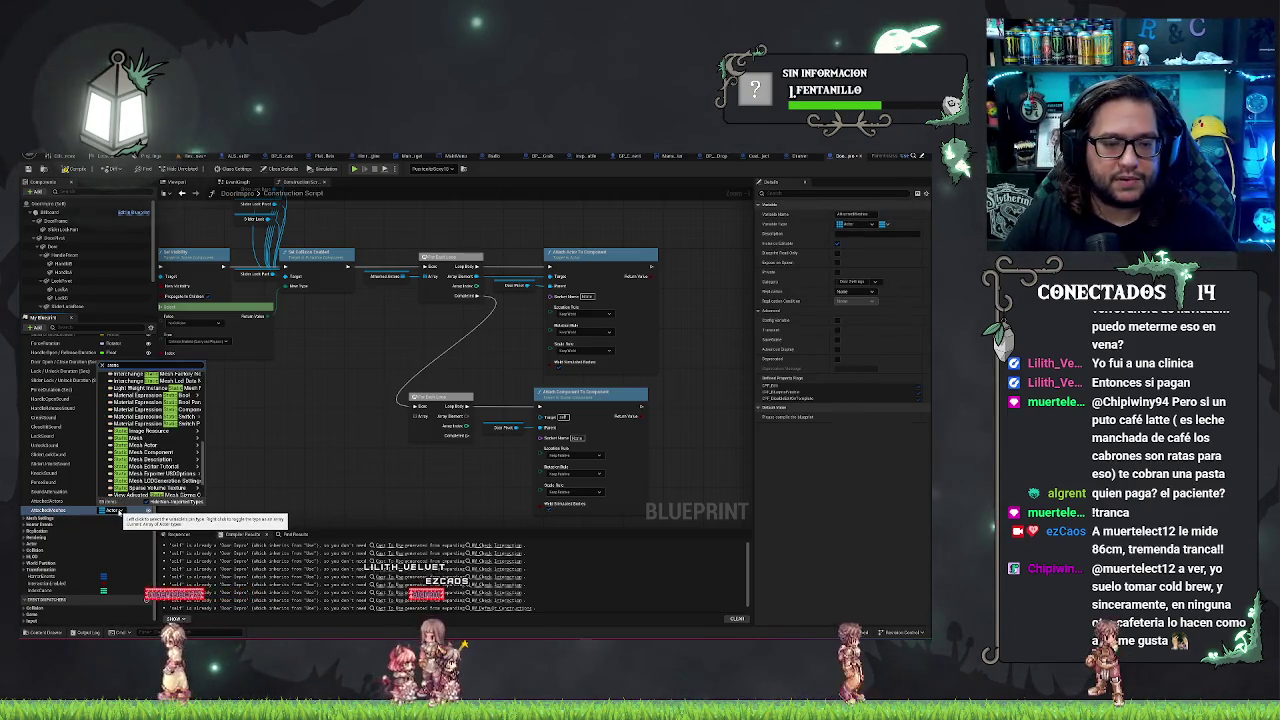
pyautogui.write(' static')
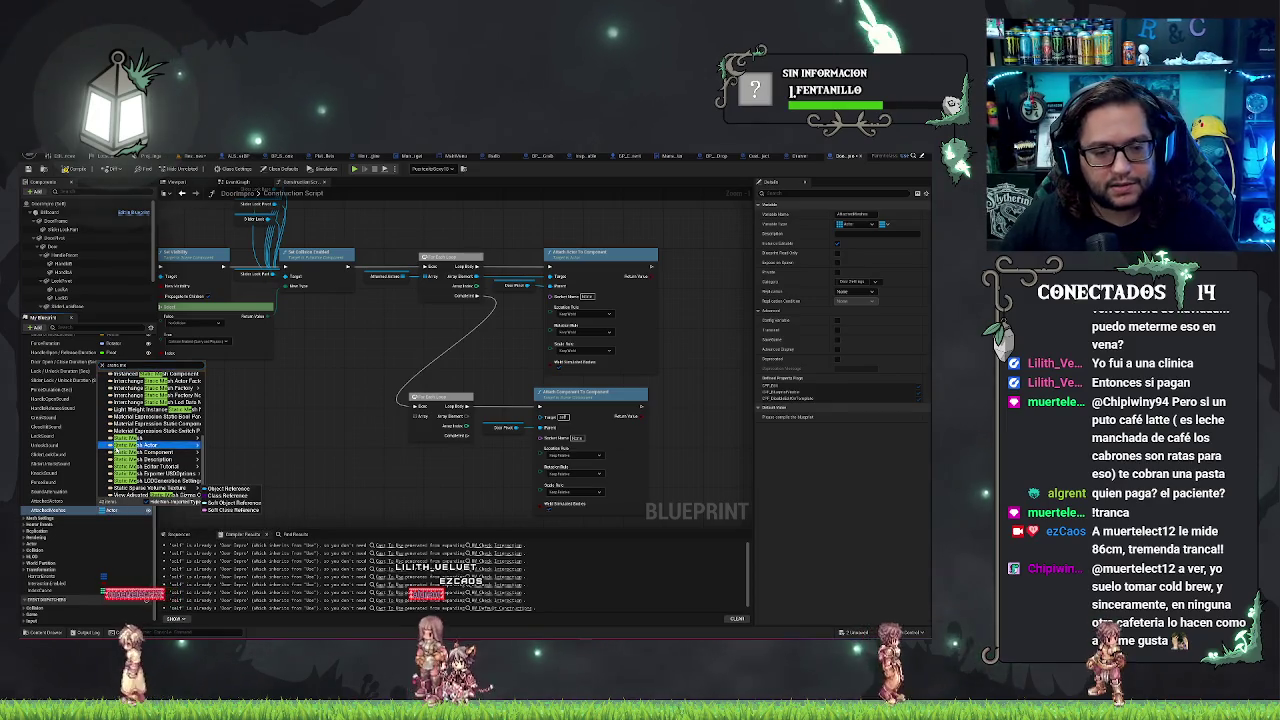
pyautogui.moveTo(116, 439)
pyautogui.click(228, 488)
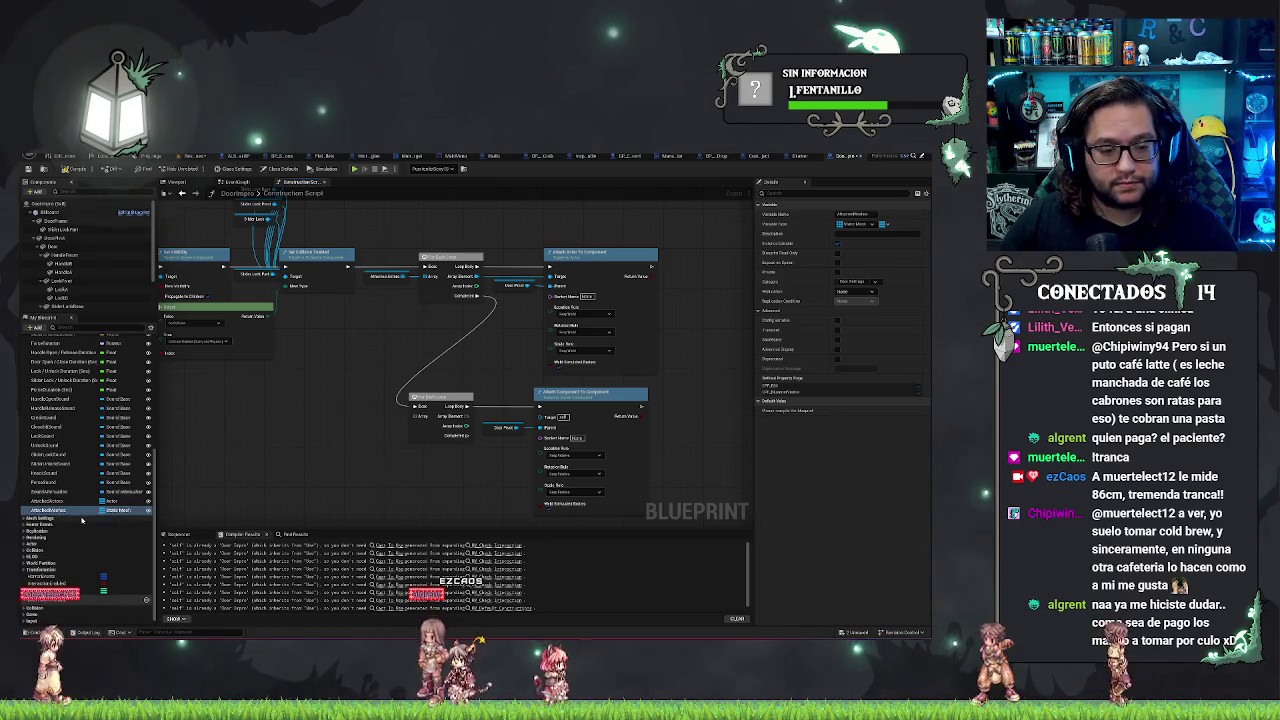
pyautogui.moveTo(88, 509)
pyautogui.mouseDown()
pyautogui.moveTo(365, 417)
pyautogui.moveTo(545, 428)
pyautogui.mouseUp()
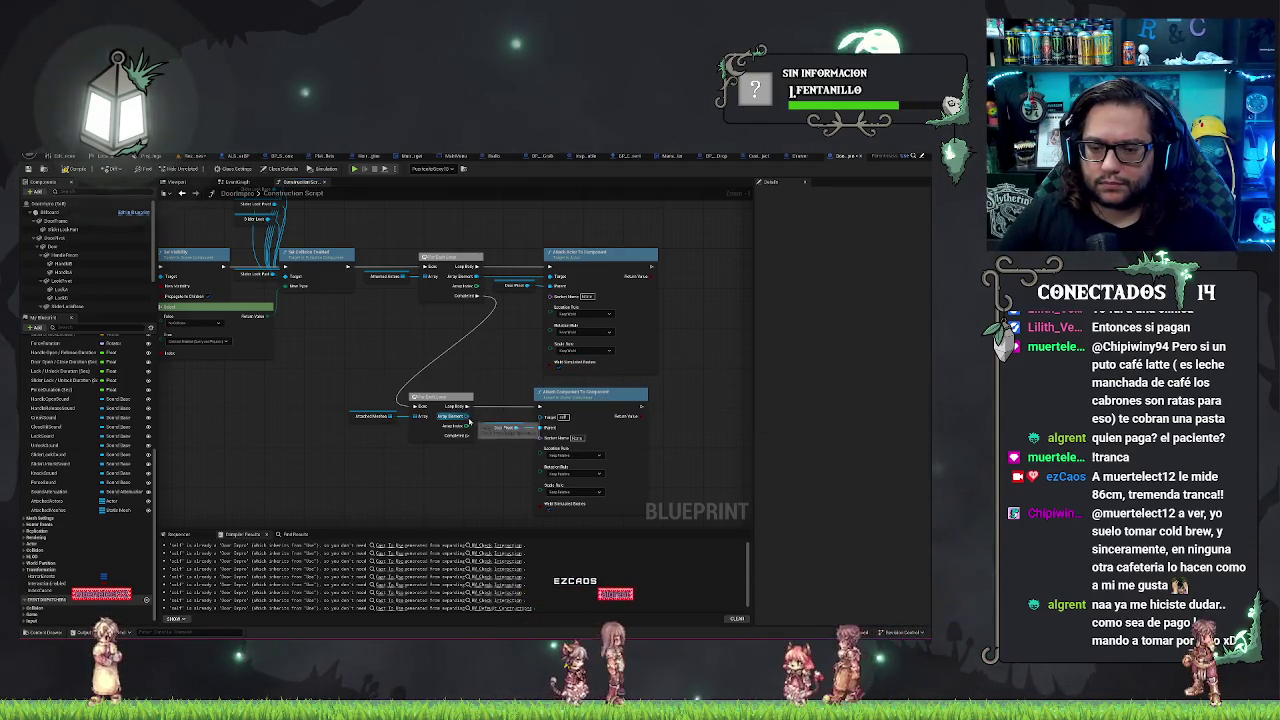
# Step: Search for attach actions from the second loop's Array Element twice, cancelling both searches
pyautogui.moveTo(467, 417); pyautogui.dragTo(445, 483)
pyautogui.write('attach')
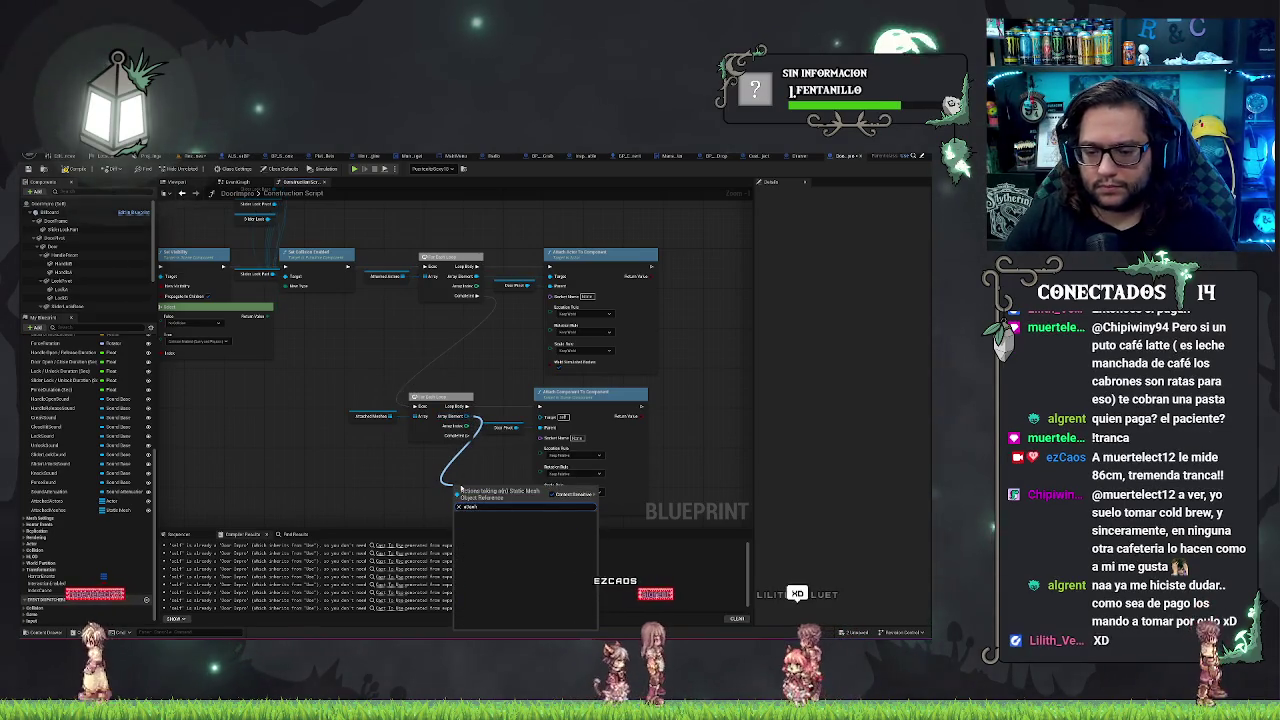
pyautogui.click(75, 469)
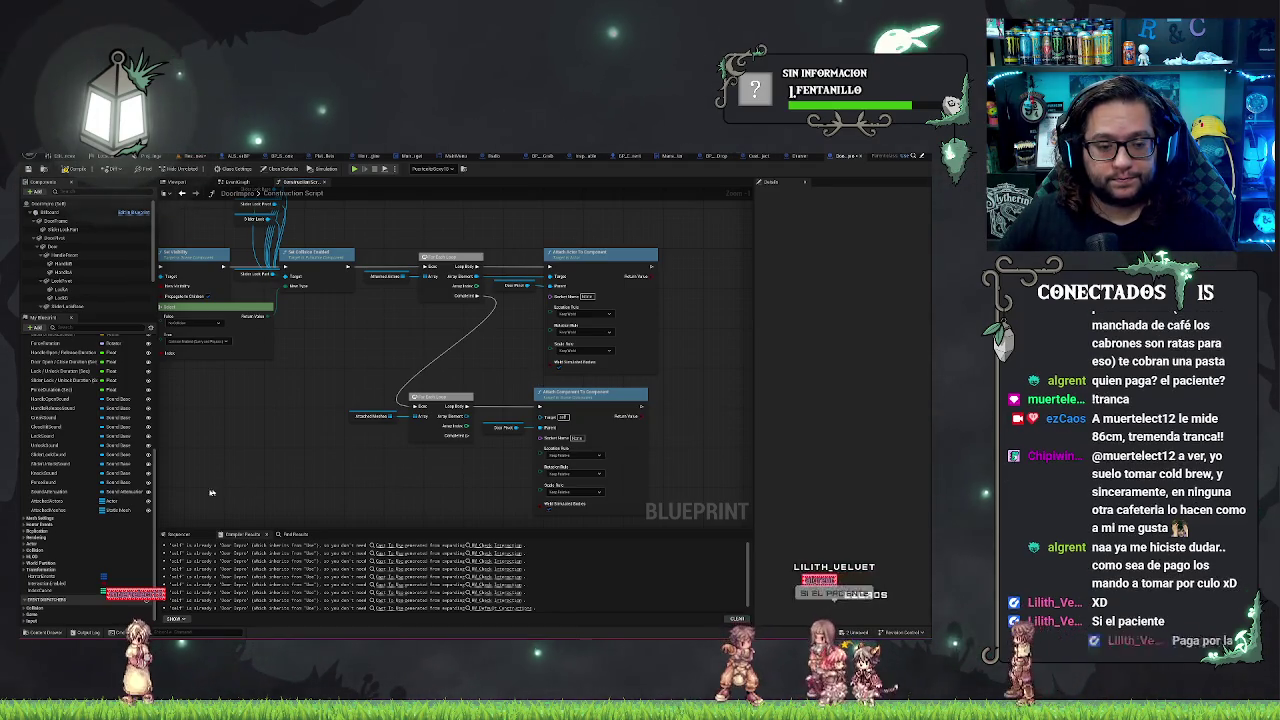
pyautogui.click(58, 511)
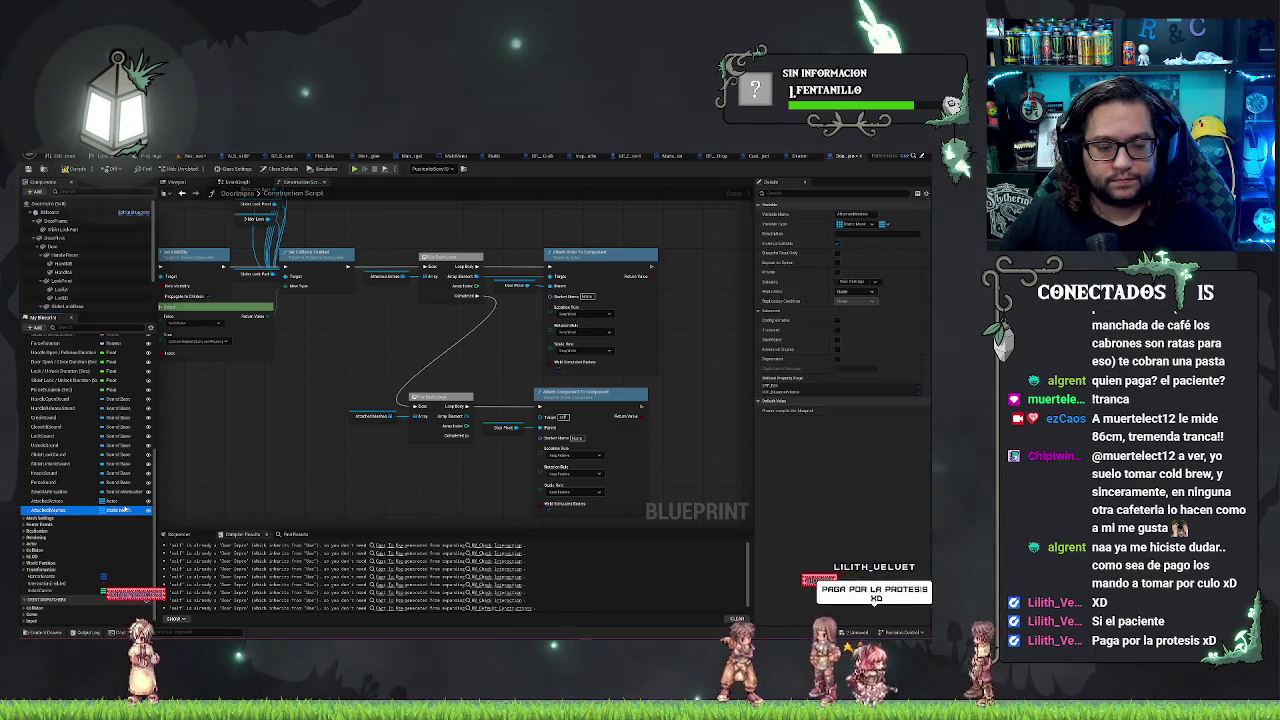
pyautogui.moveTo(469, 421); pyautogui.dragTo(470, 487)
pyautogui.write('att')
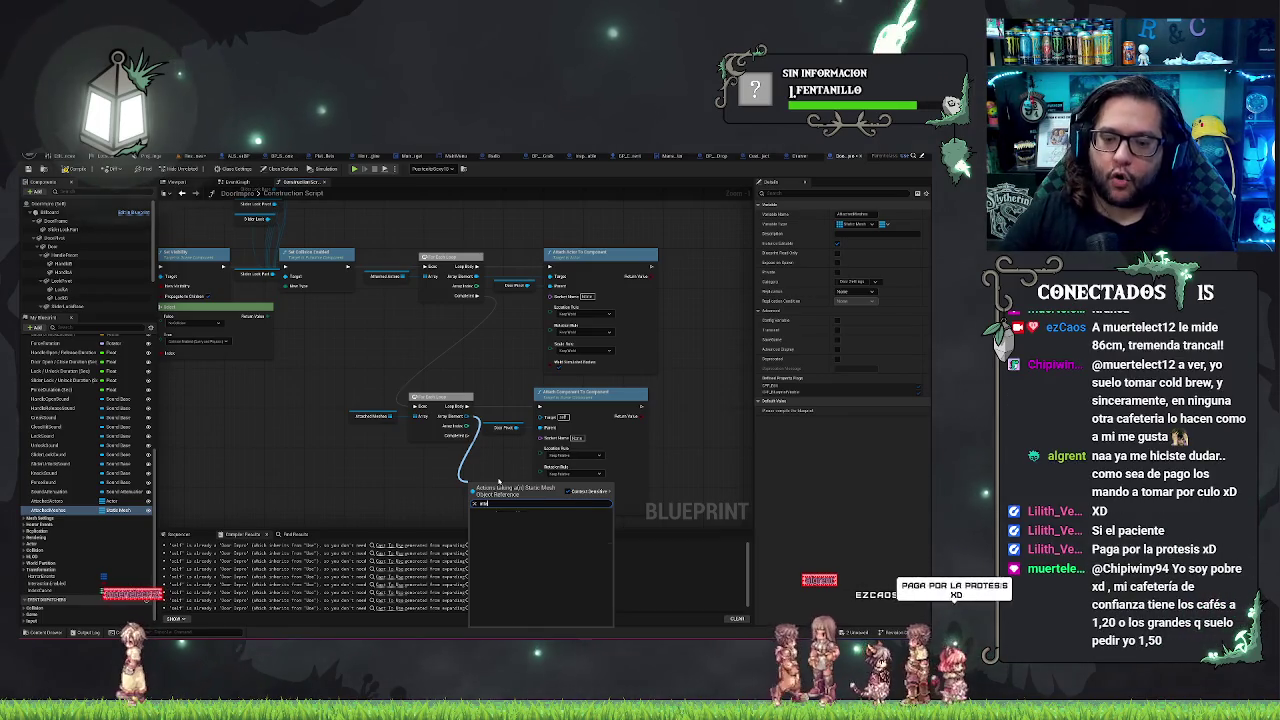
pyautogui.press('Escape')
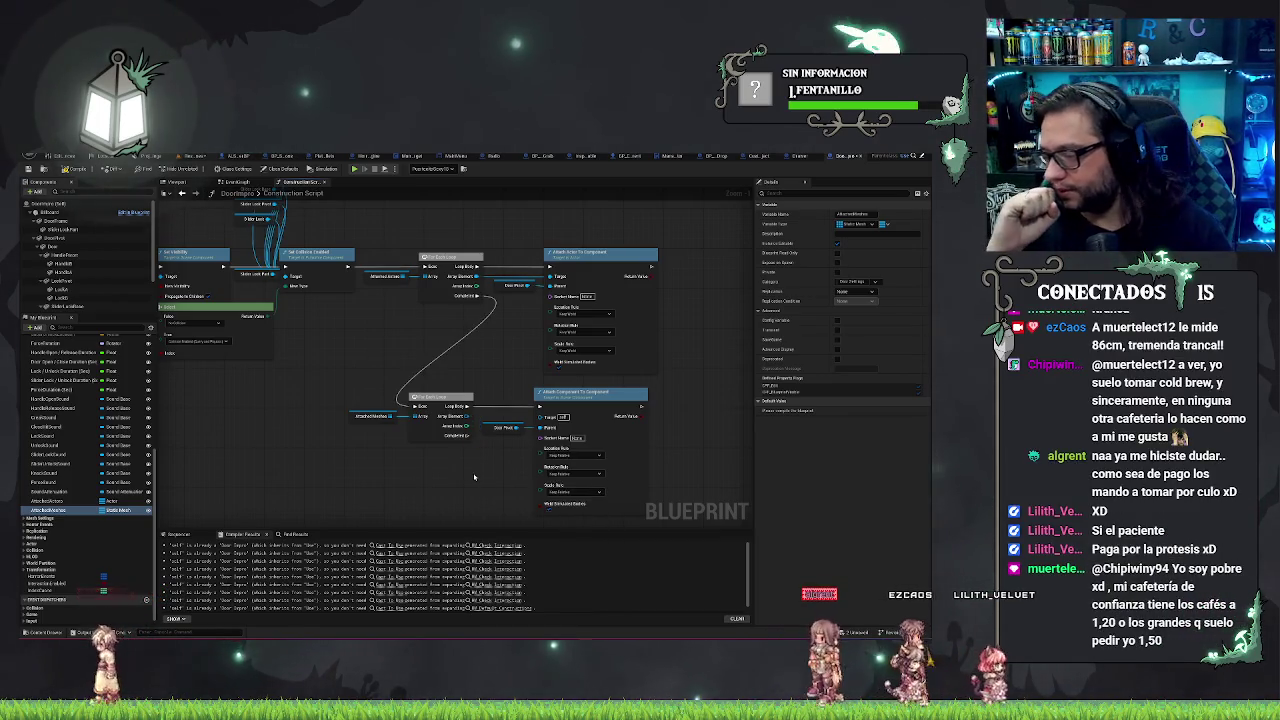
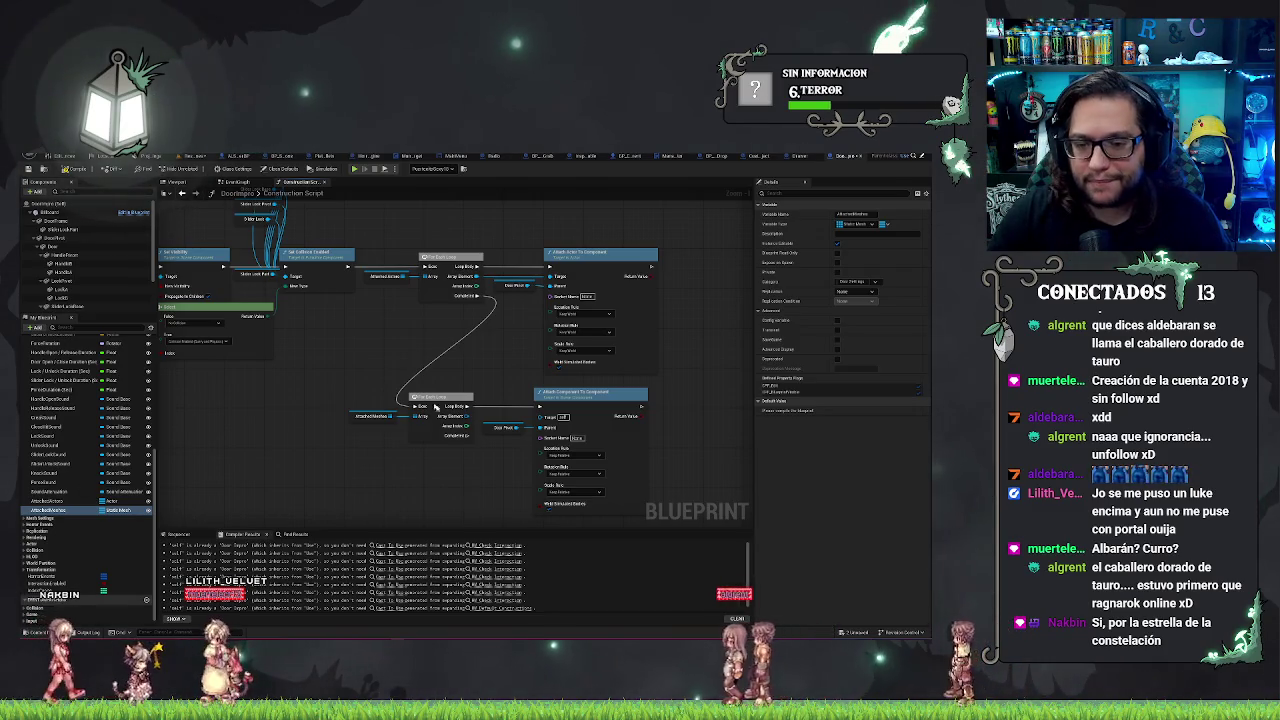
# Step: Delete the second For Each/Attach loop and the AttachedAnchor variable, then save the level
pyautogui.moveTo(308, 403)
pyautogui.mouseDown()
pyautogui.moveTo(560, 446)
pyautogui.moveTo(567, 494)
pyautogui.mouseUp()
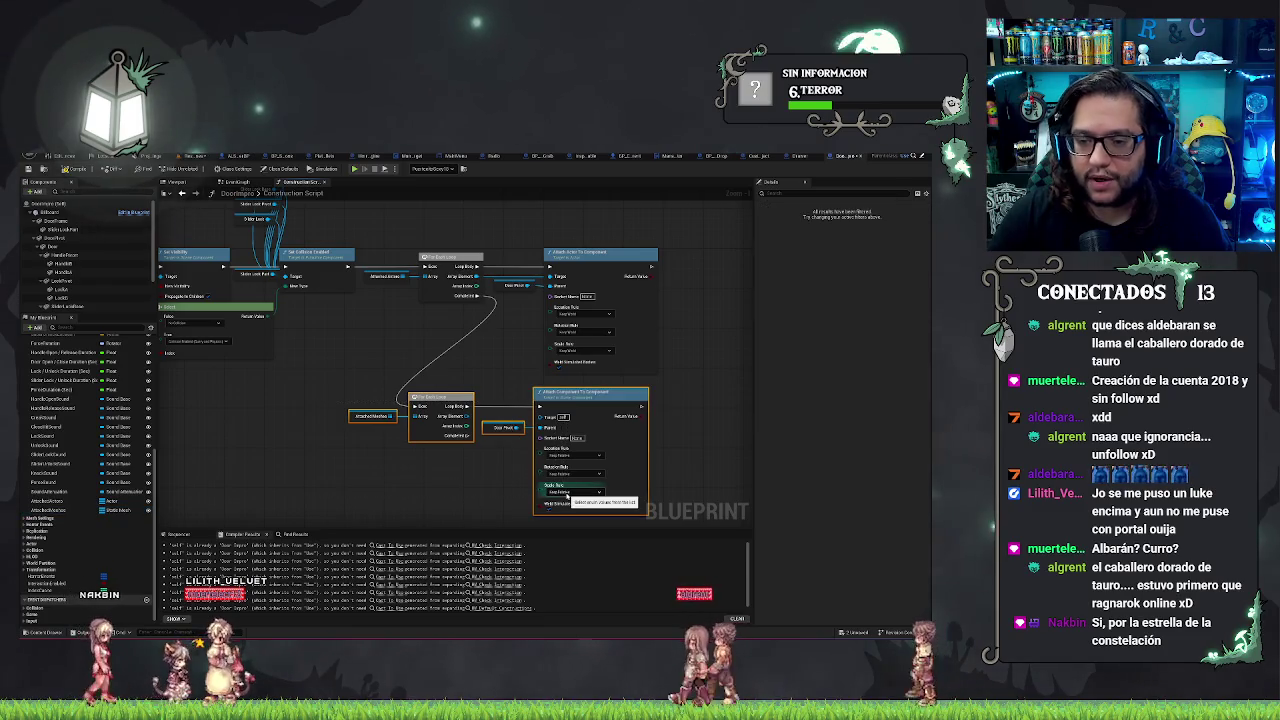
pyautogui.press('Delete')
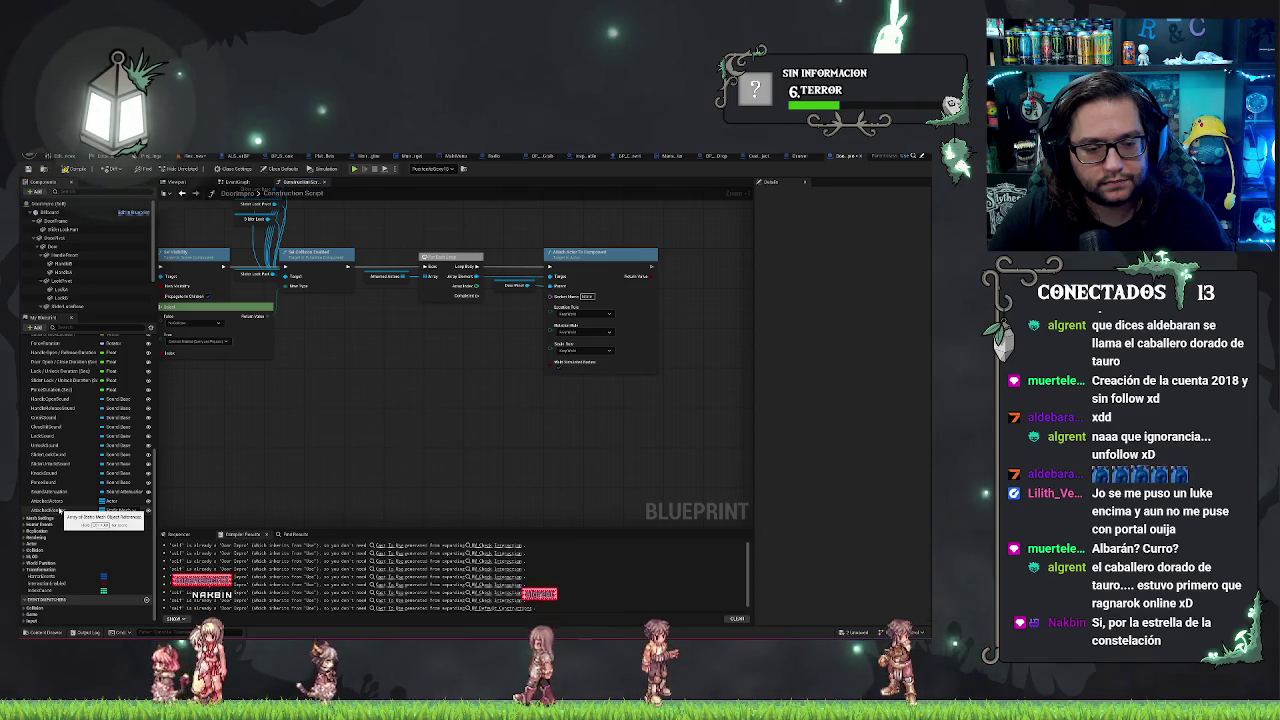
pyautogui.click(80, 510)
pyautogui.press('Delete')
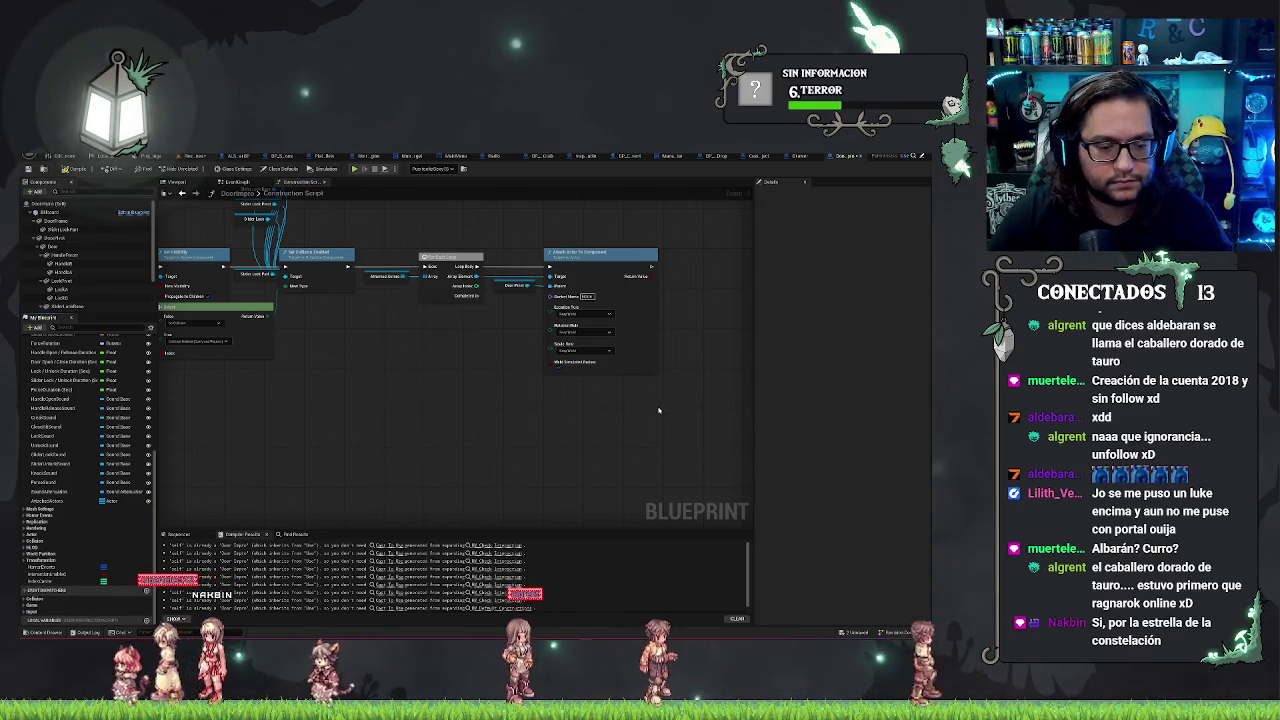
pyautogui.hotkey('ctrl', 's')
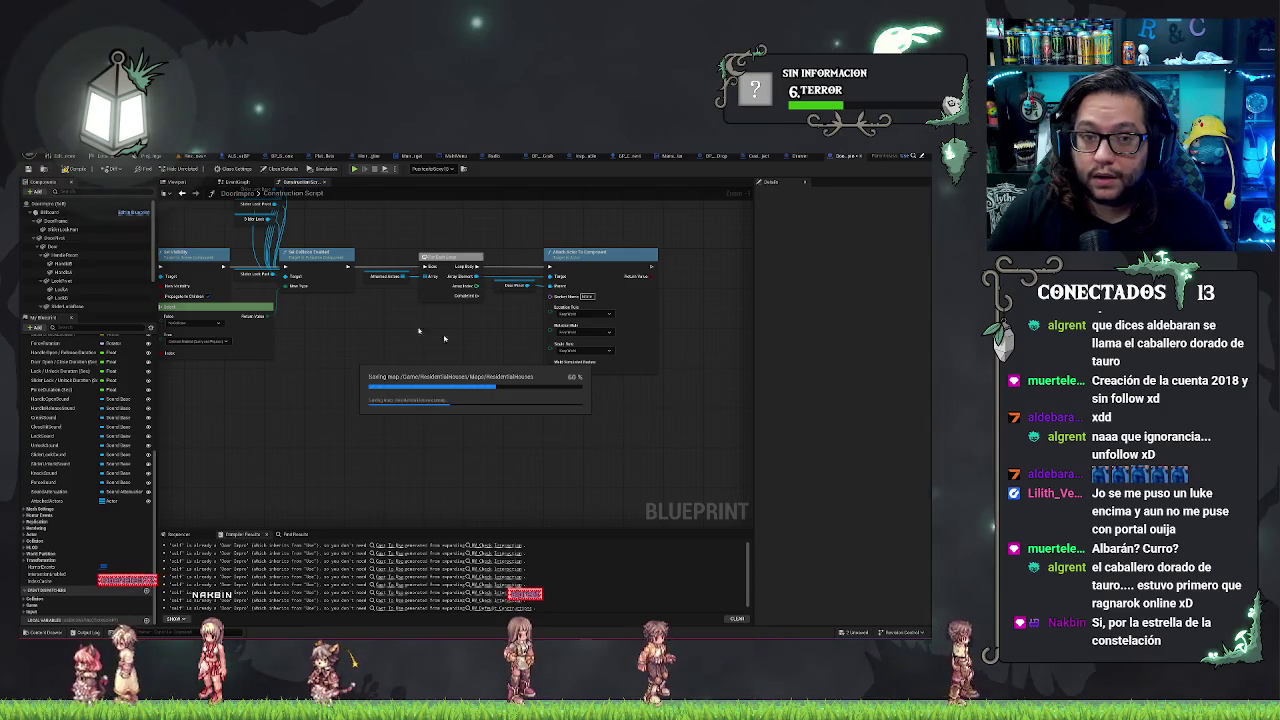
pyautogui.click(199, 157)
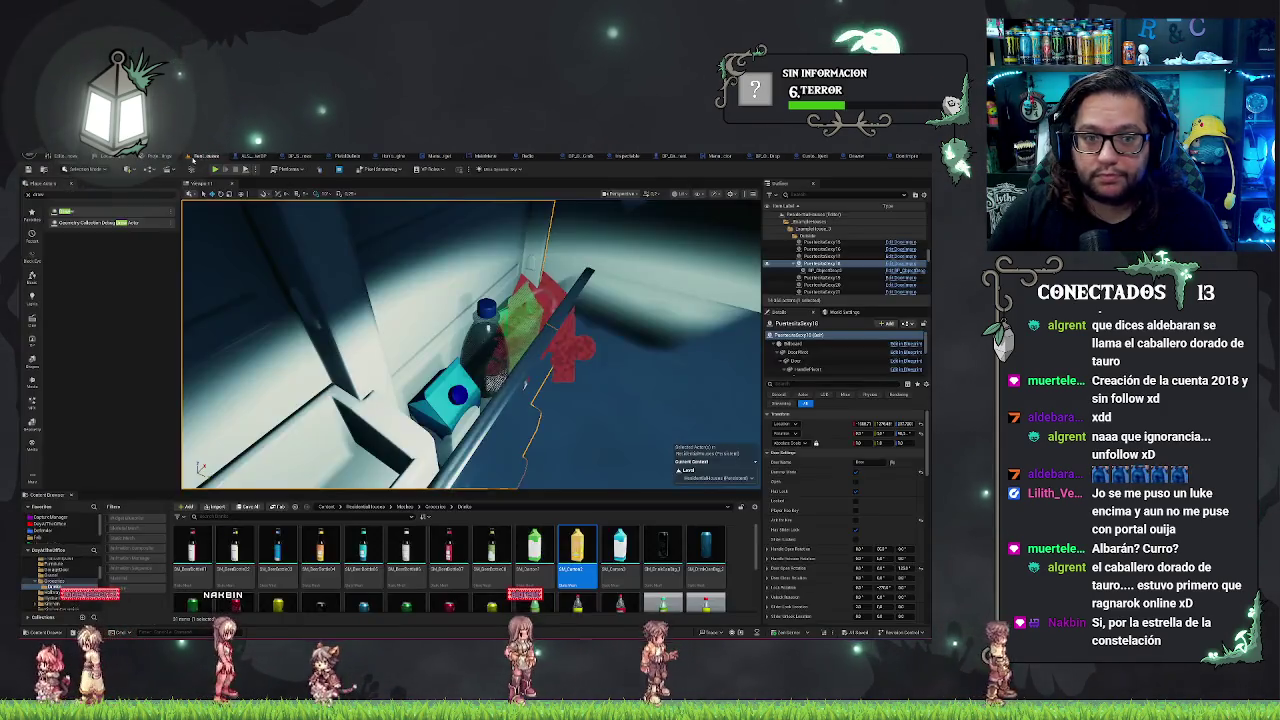
pyautogui.moveTo(480, 348); pyautogui.dragTo(455, 346)
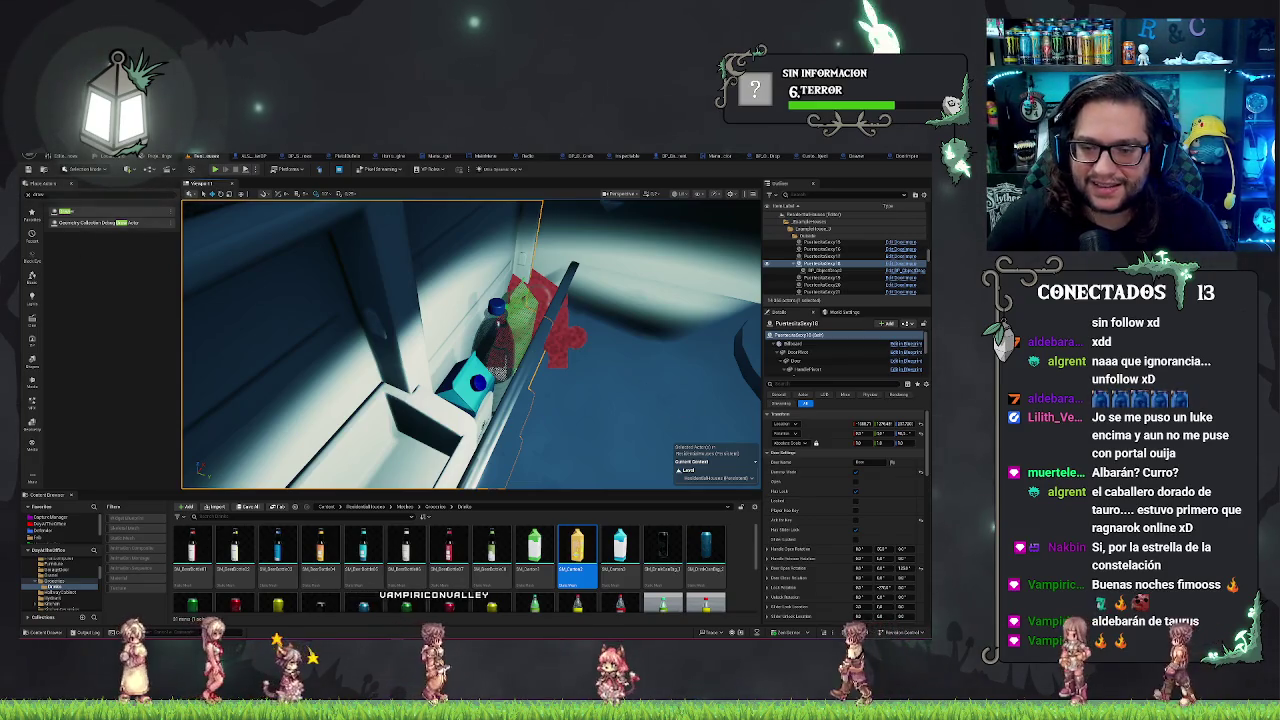
pyautogui.click(578, 381)
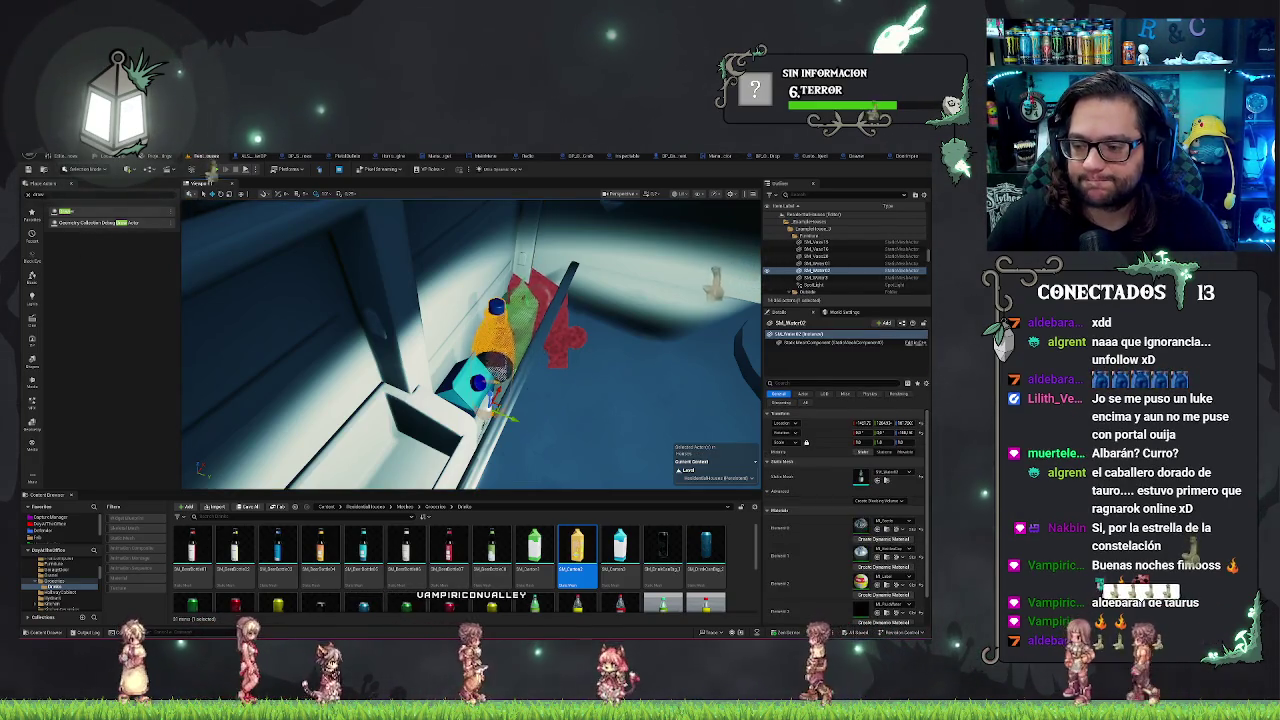
pyautogui.moveTo(470, 340)
pyautogui.mouseDown()
pyautogui.moveTo(440, 320)
pyautogui.moveTo(448, 421)
pyautogui.moveTo(490, 390)
pyautogui.moveTo(466, 398)
pyautogui.mouseUp()
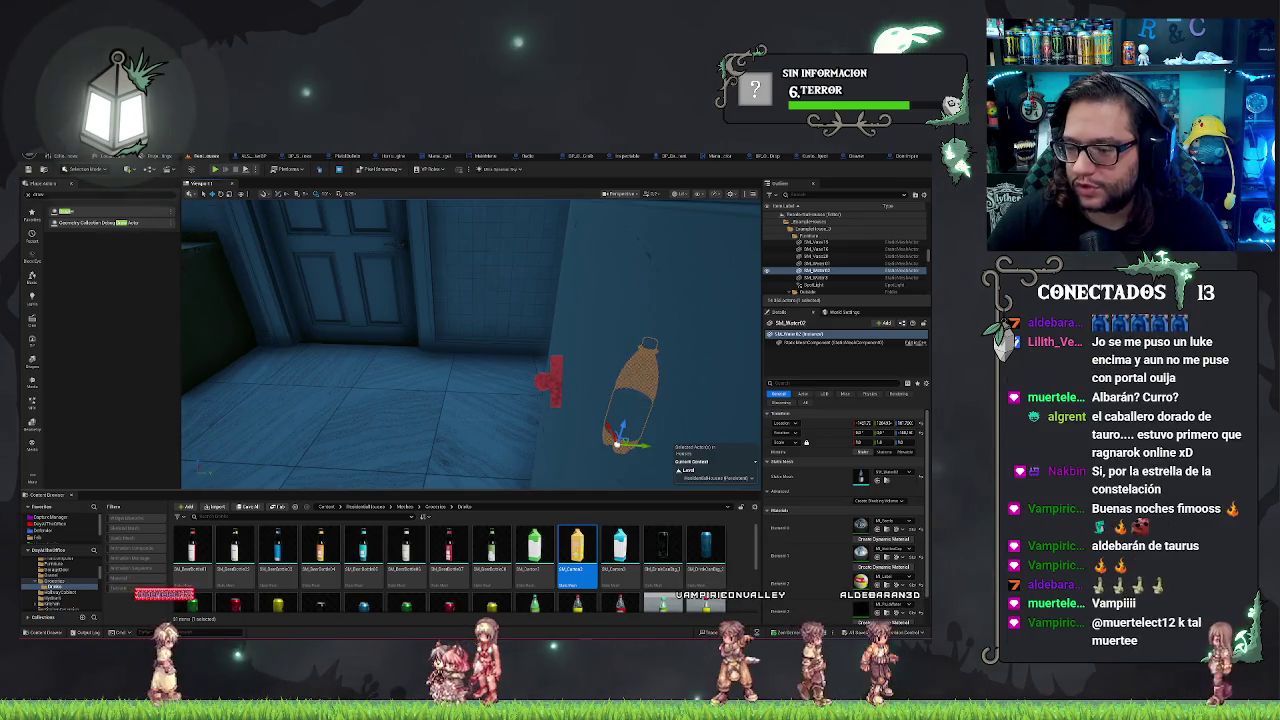
pyautogui.press('f')
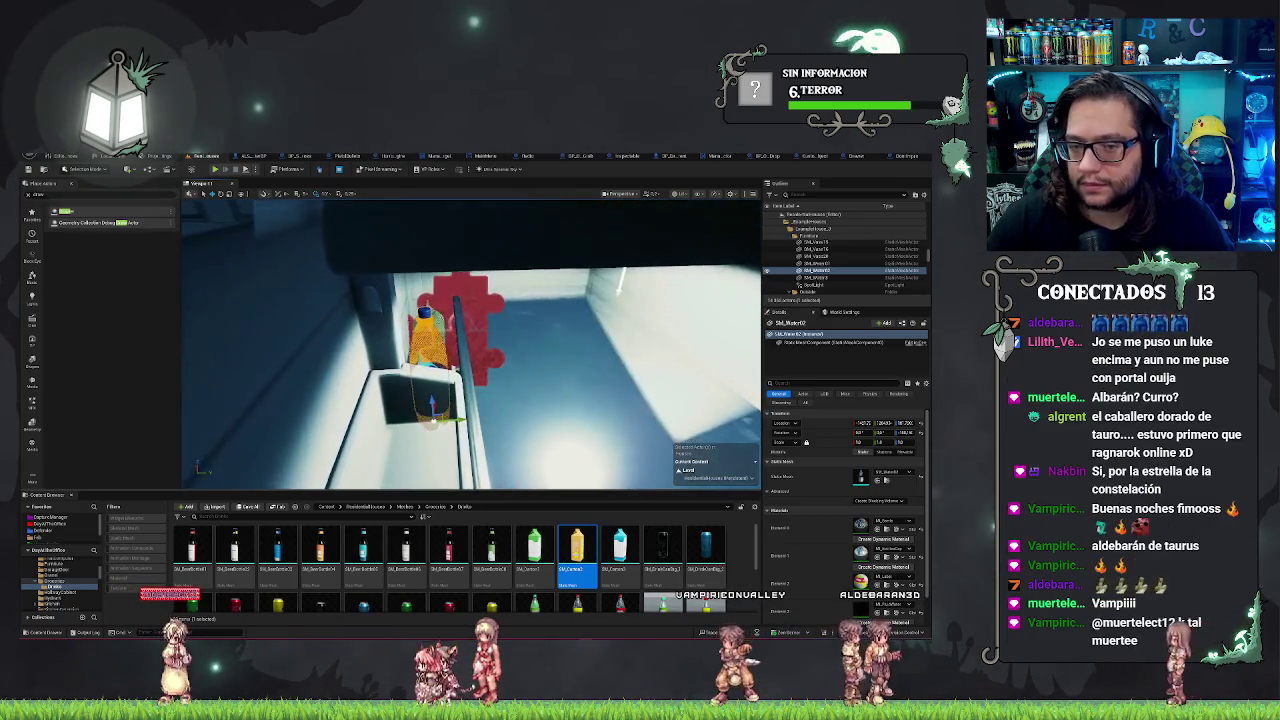
pyautogui.moveTo(470, 400); pyautogui.dragTo(570, 380)
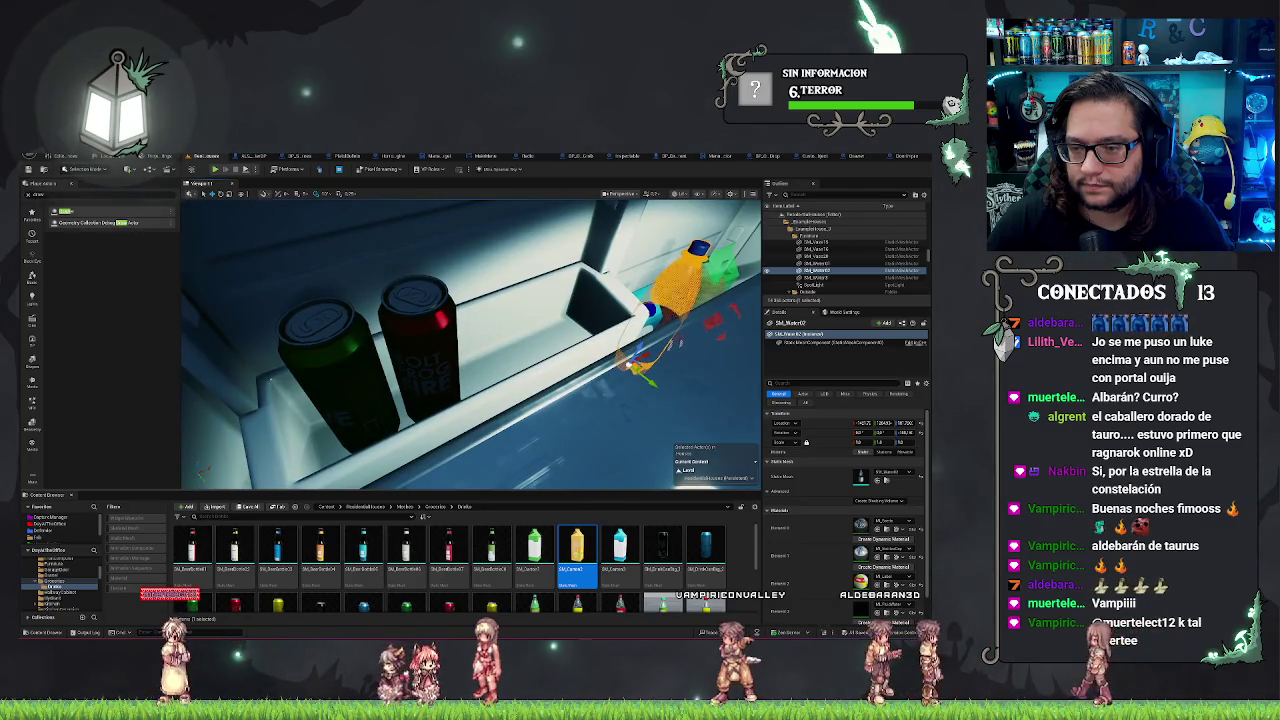
pyautogui.moveTo(570, 380); pyautogui.dragTo(620, 370)
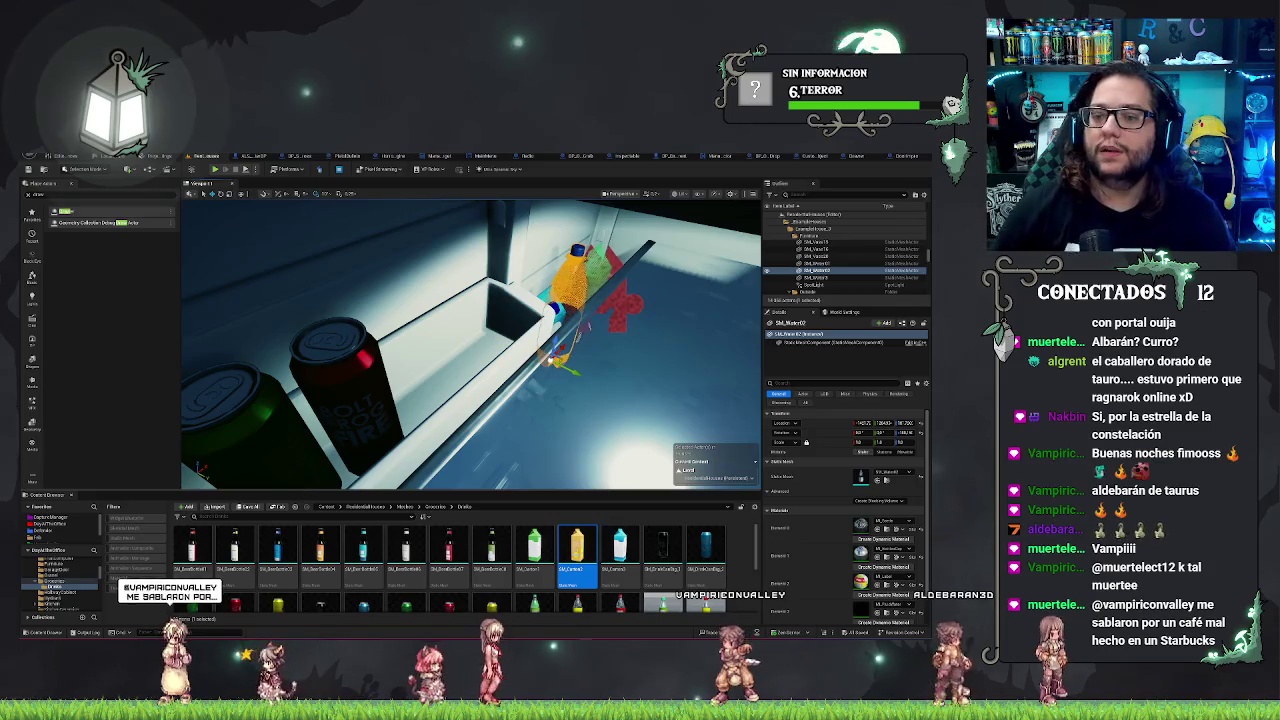
pyautogui.moveTo(470, 340)
pyautogui.mouseDown()
pyautogui.moveTo(470, 380)
pyautogui.moveTo(430, 402)
pyautogui.moveTo(665, 298)
pyautogui.moveTo(570, 335)
pyautogui.moveTo(433, 345)
pyautogui.mouseUp()
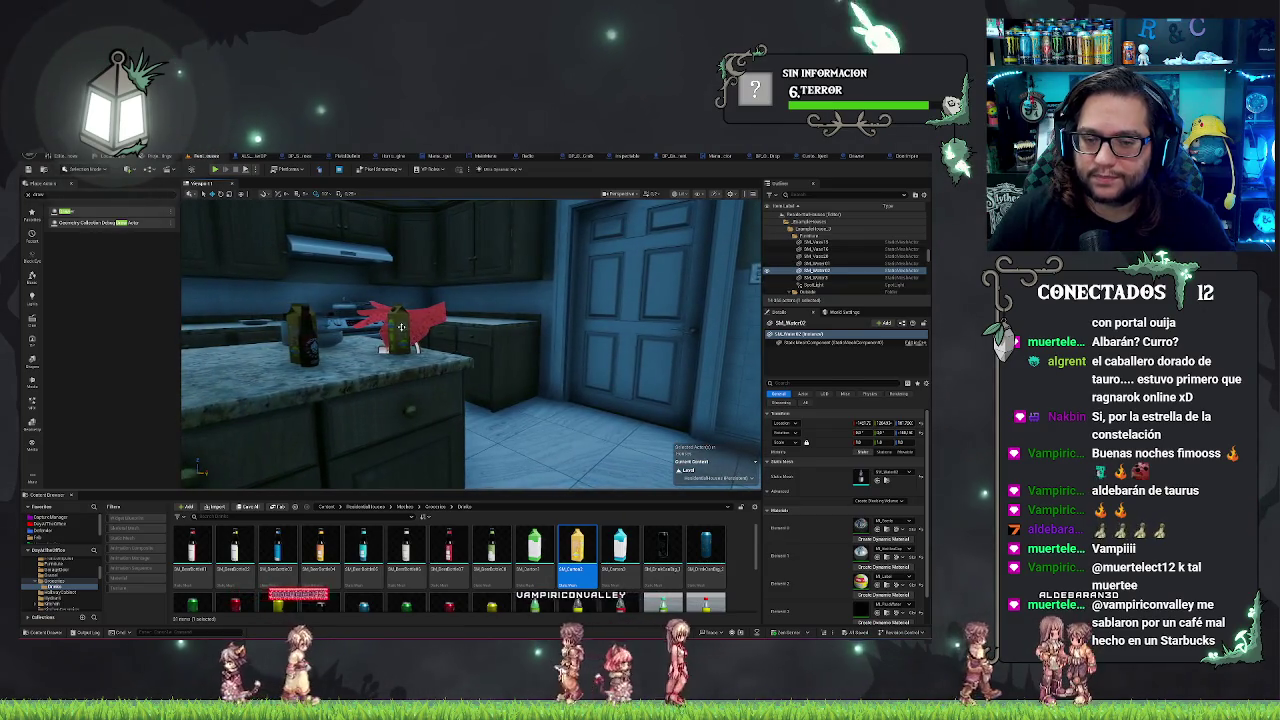
pyautogui.click(400, 330)
pyautogui.click(775, 384)
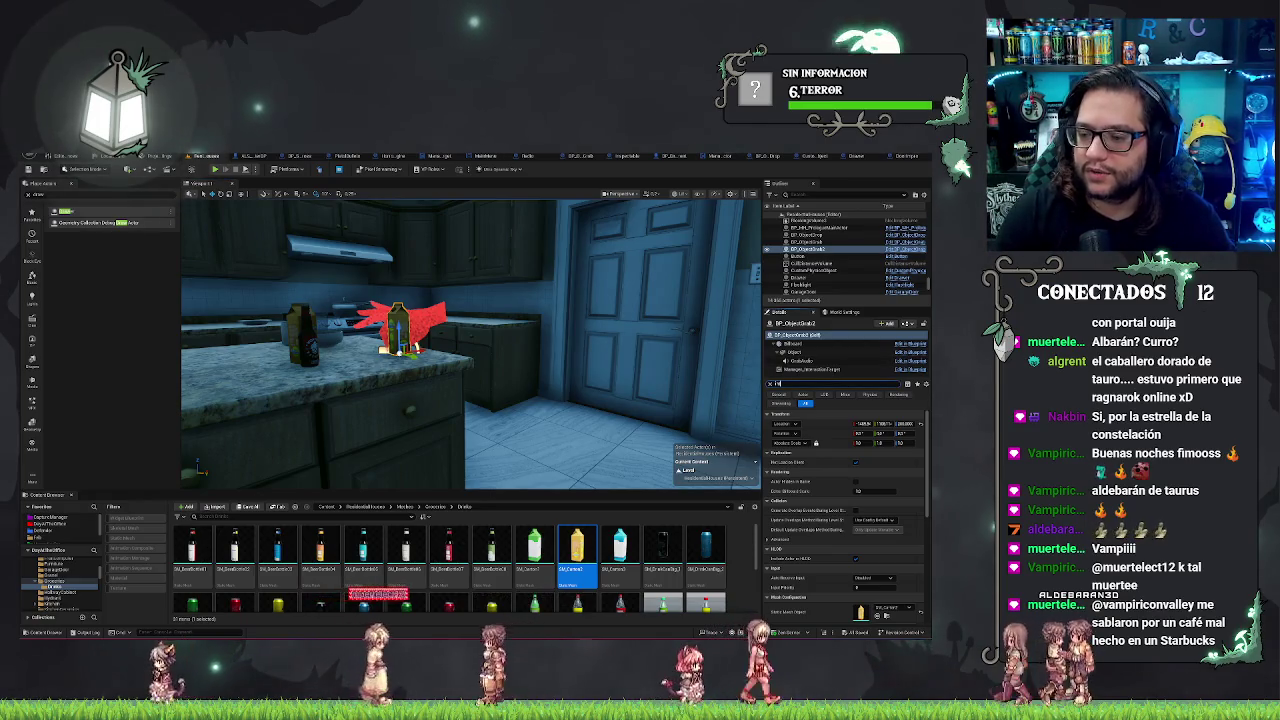
pyautogui.write('li')
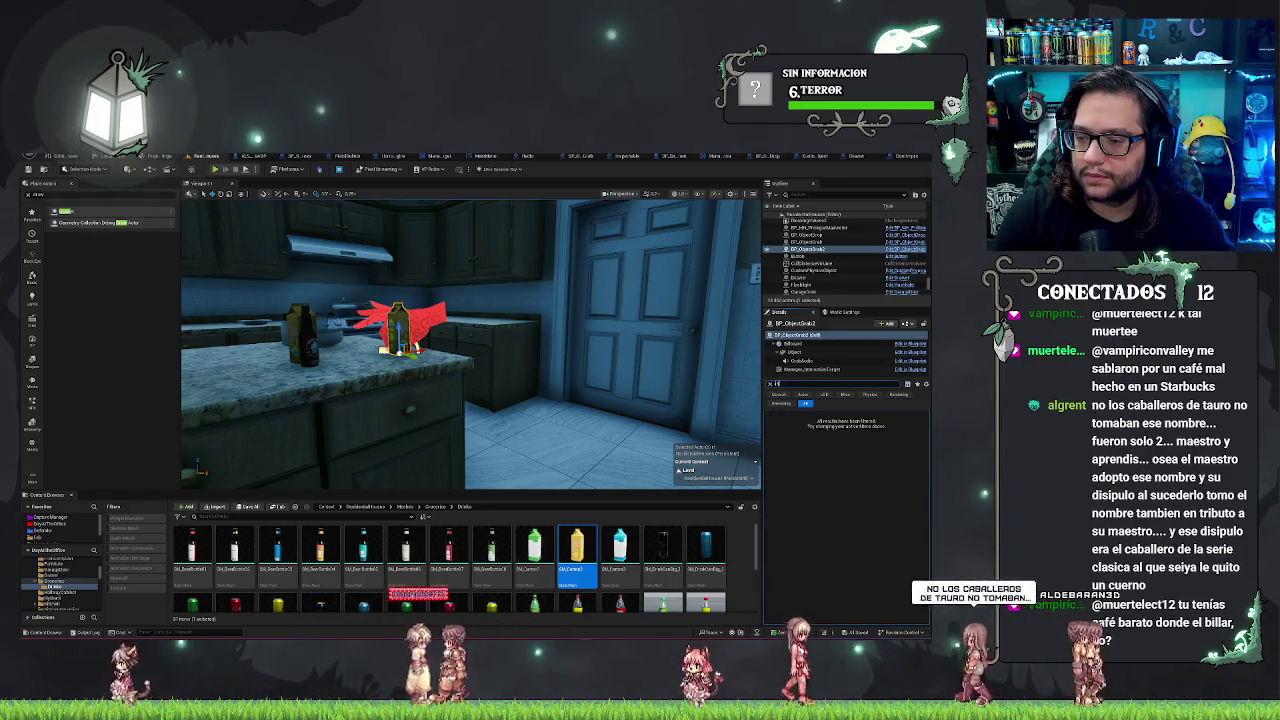
pyautogui.press('BackSpace')
pyautogui.press('BackSpace')
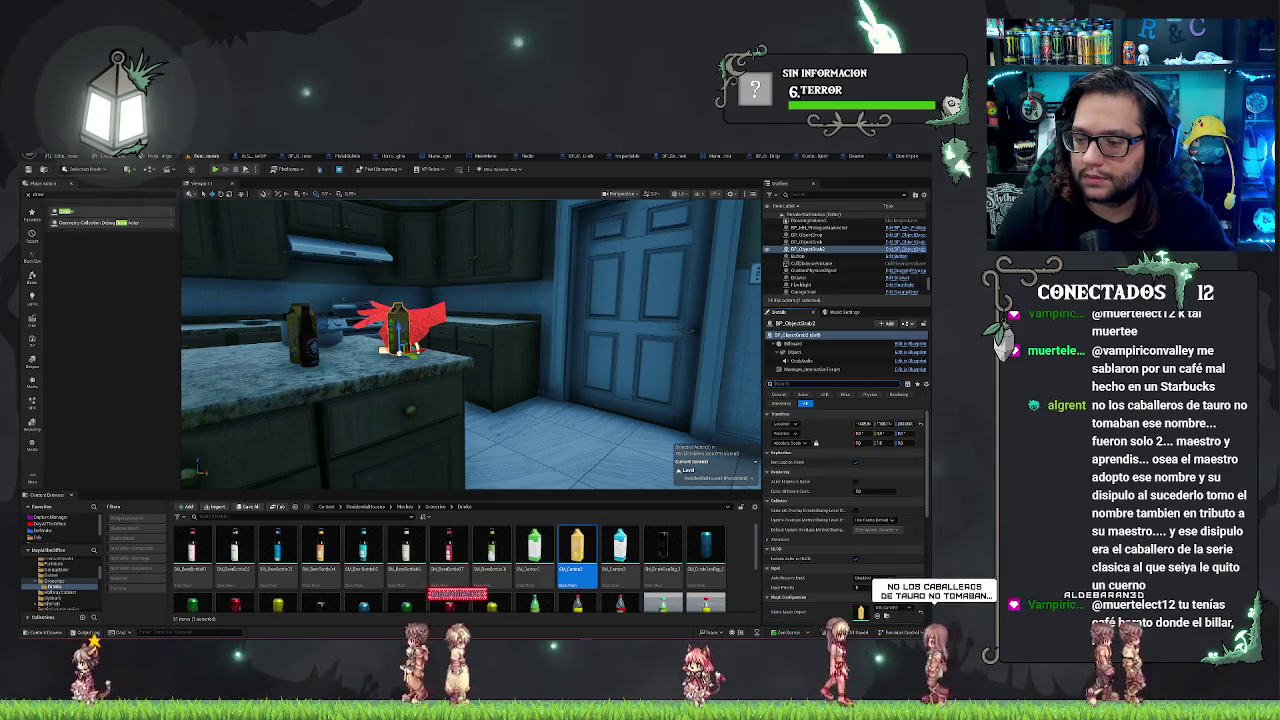
pyautogui.write('free')
pyautogui.press('BackSpace')
pyautogui.press('BackSpace')
pyautogui.press('BackSpace')
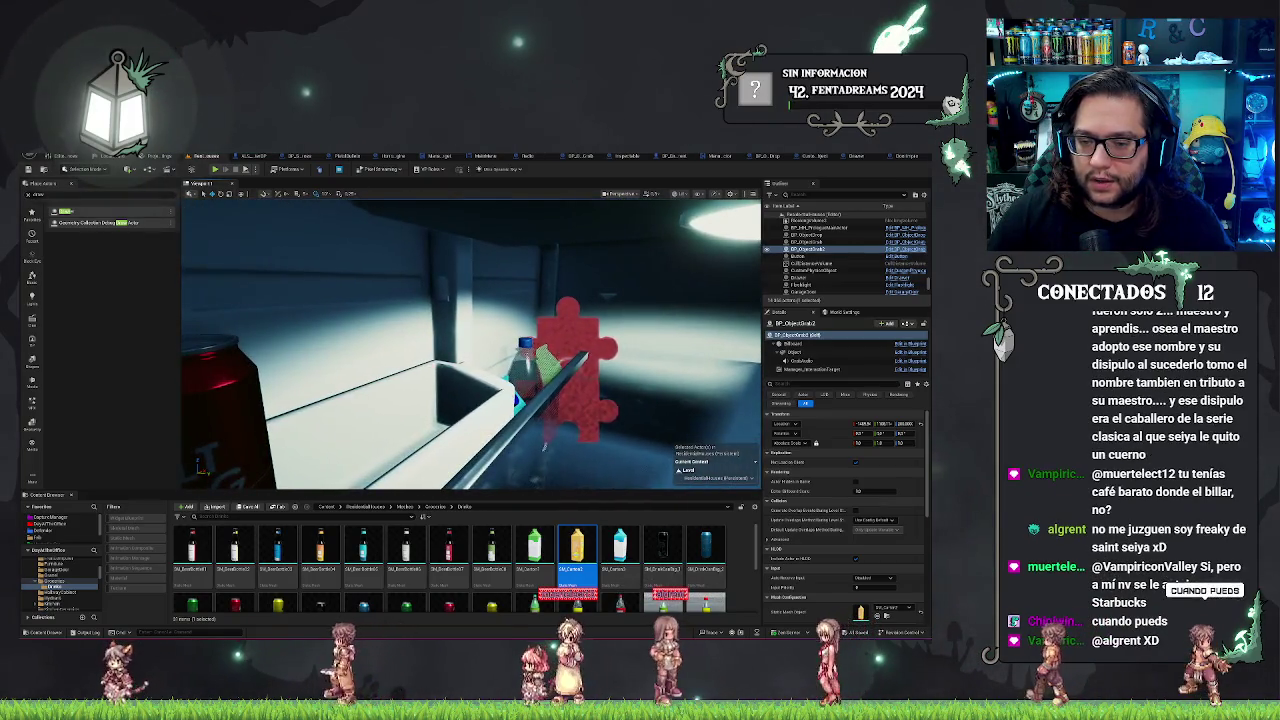
pyautogui.click(540, 380)
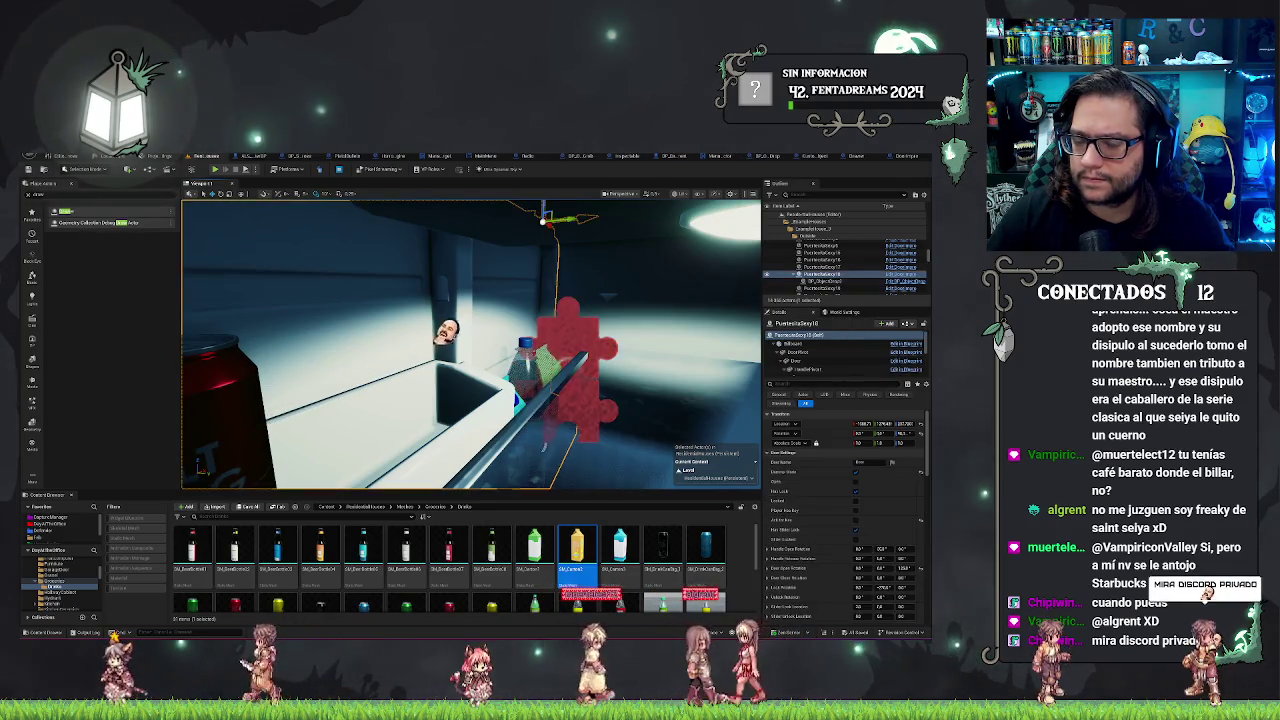
pyautogui.doubleClick(822, 274)
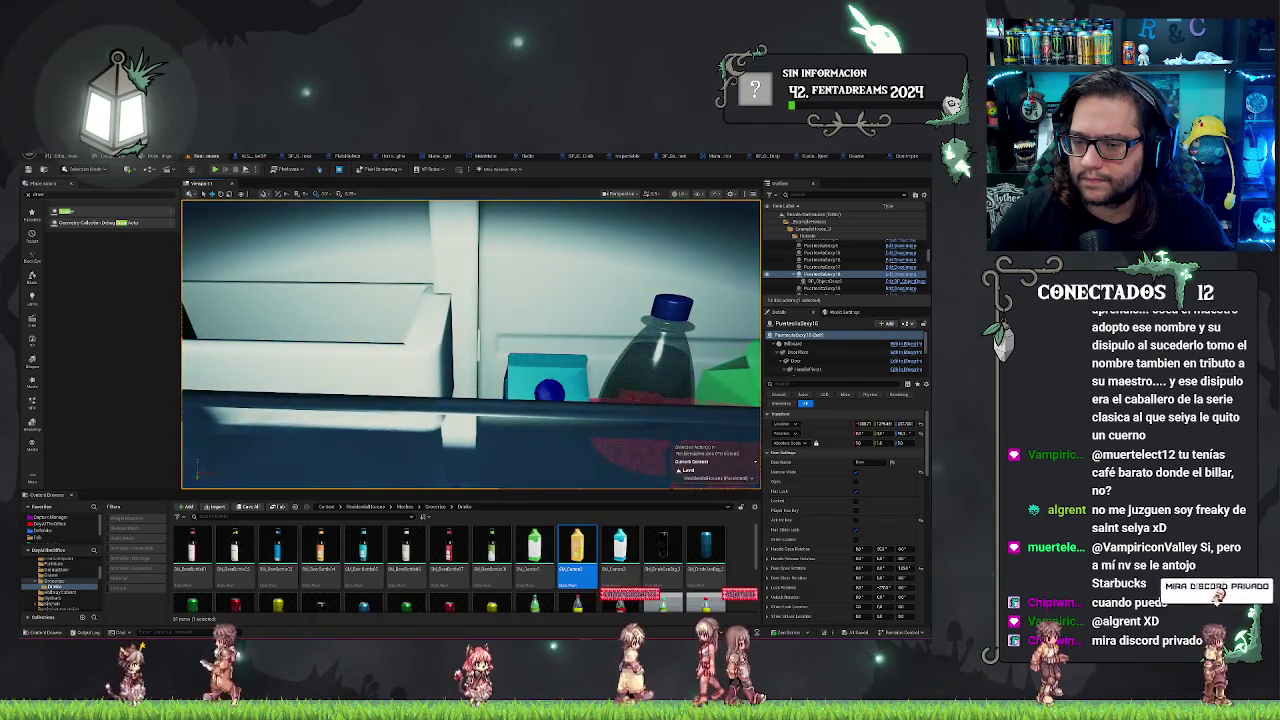
pyautogui.click(547, 375)
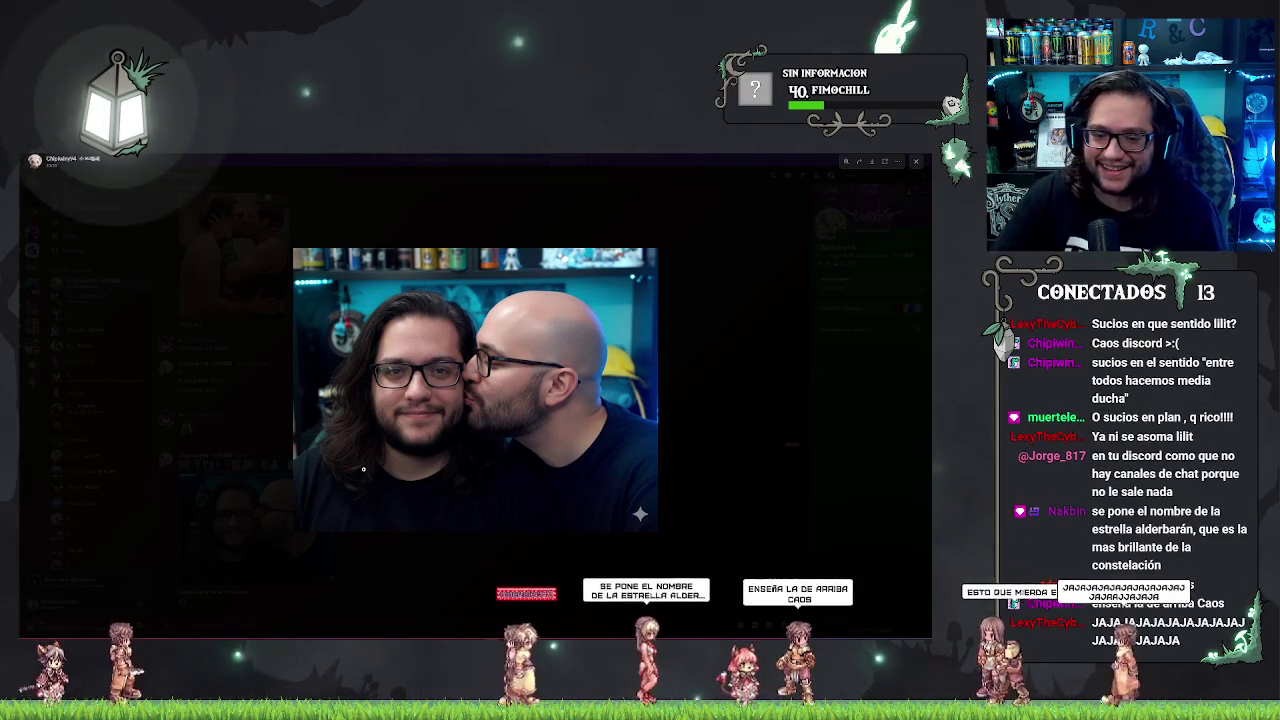
# Step: View the DM's shared images full size, including the first photo and the later selfie
pyautogui.click(263, 283)
pyautogui.click(263, 283)
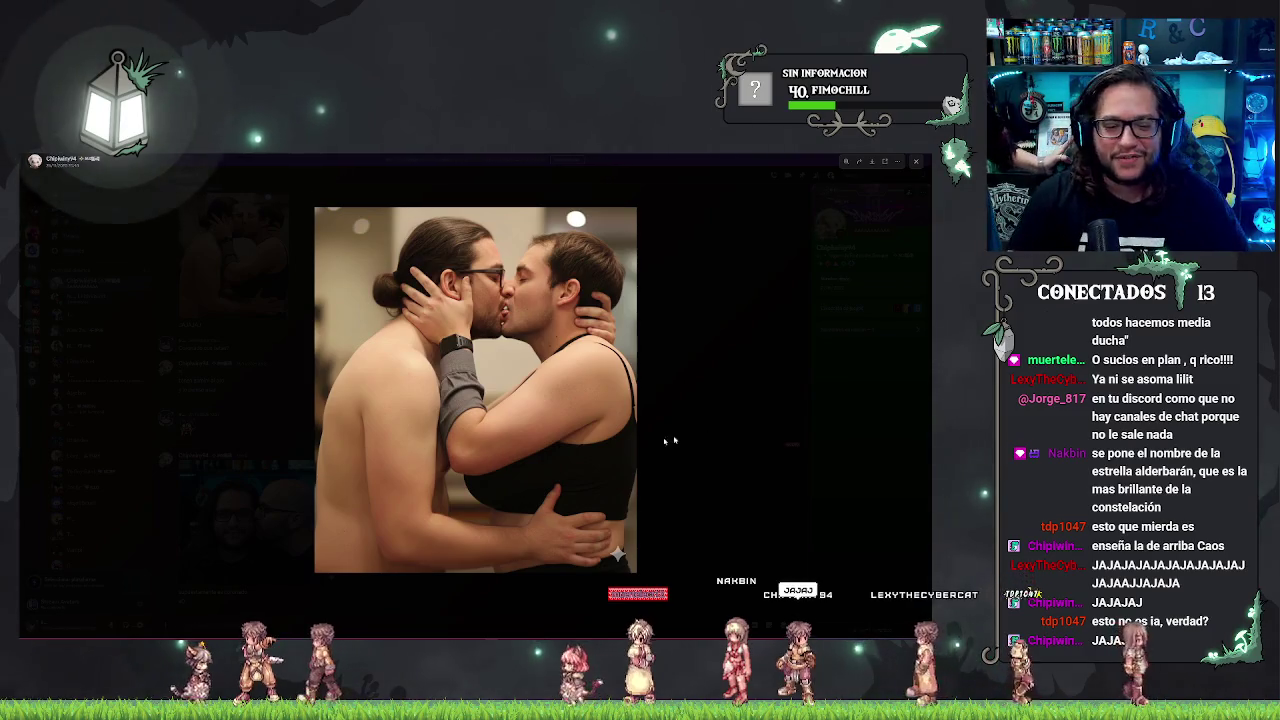
pyautogui.click(268, 511)
pyautogui.click(250, 250)
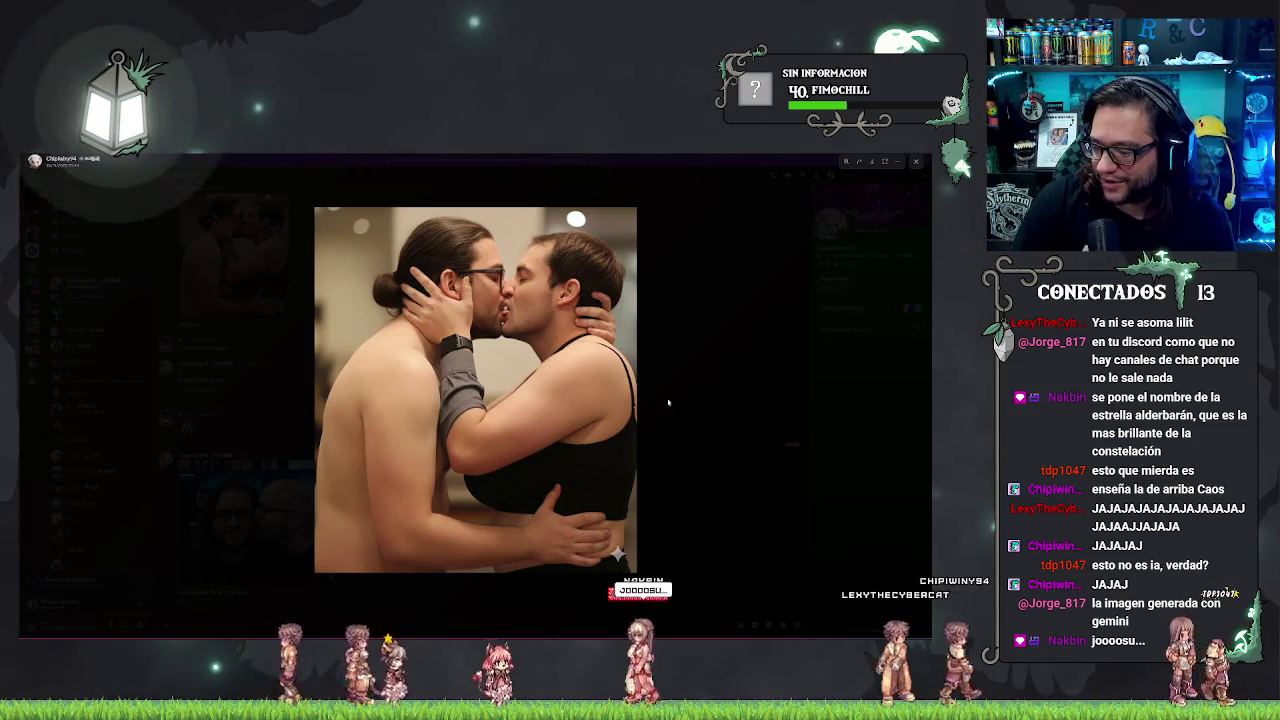
pyautogui.click(679, 484)
pyautogui.click(294, 513)
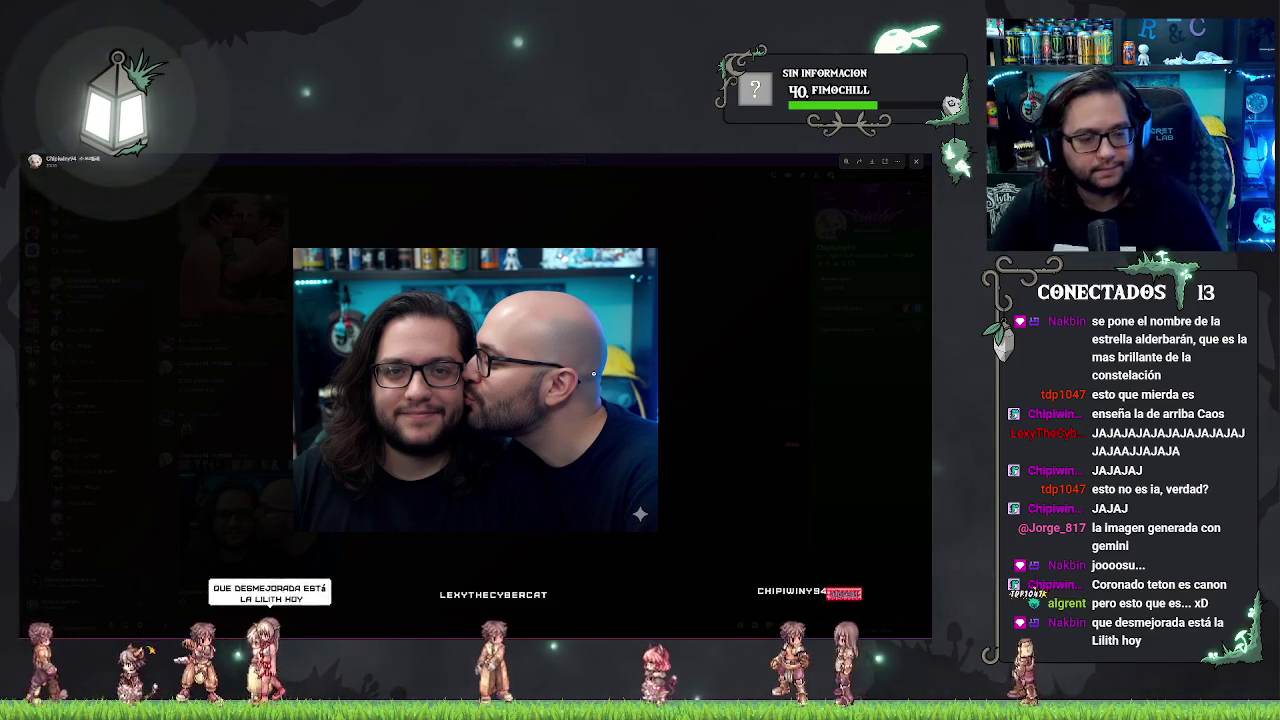
# Step: Close the photo viewer and go to the server's General channel
pyautogui.press('Escape')
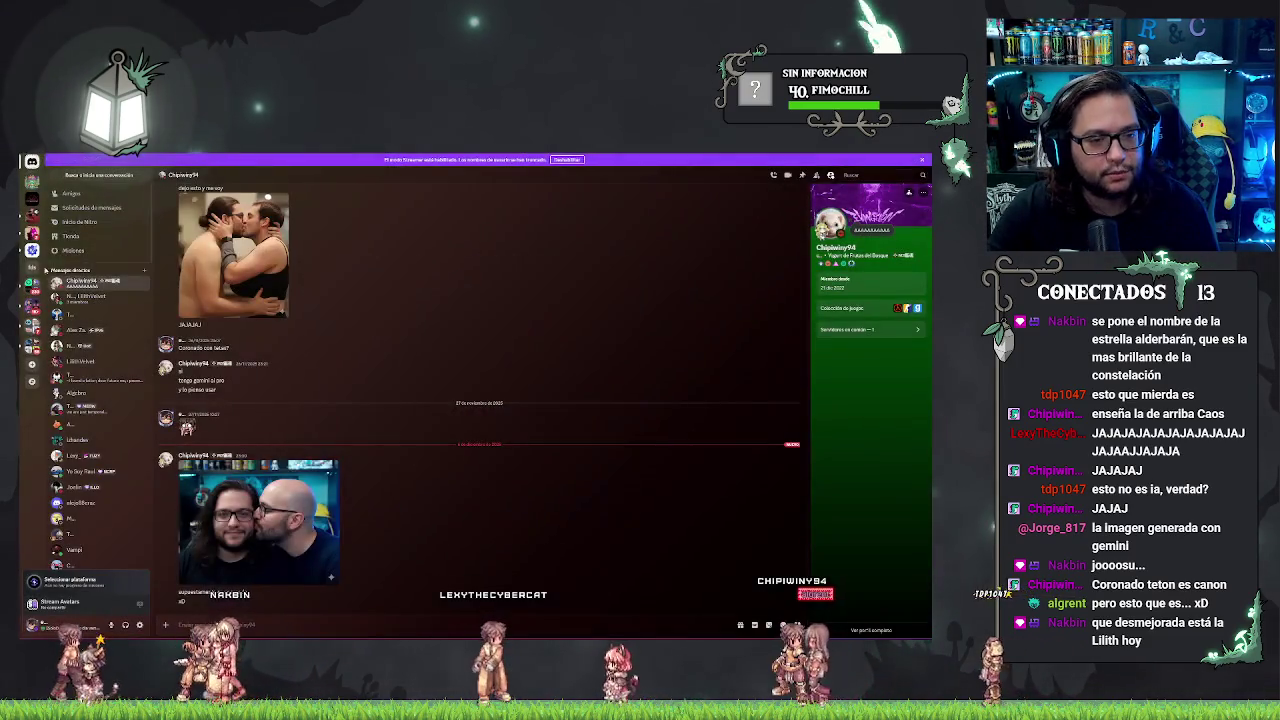
pyautogui.hotkey('alt', 'Left')
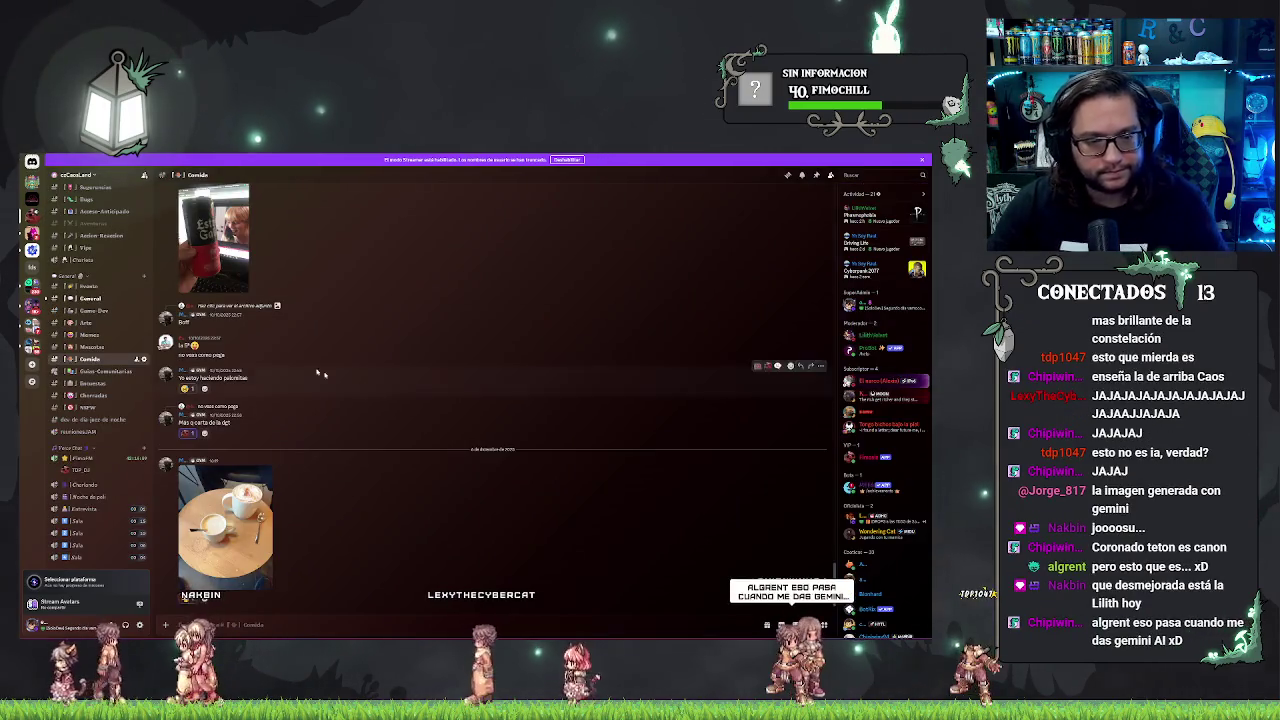
pyautogui.scroll(4, 97, 300)
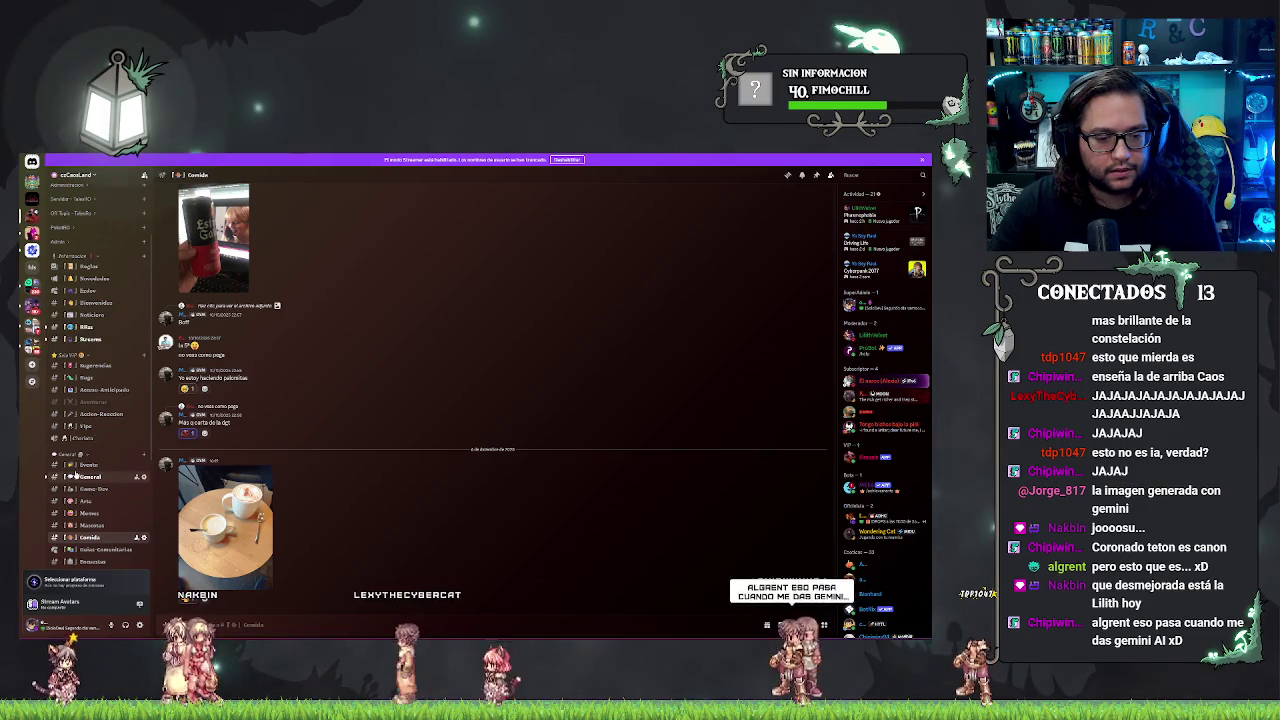
pyautogui.click(76, 476)
# Step: Open the mentioned member's profile card and role list, then dismiss both
pyautogui.click(198, 562)
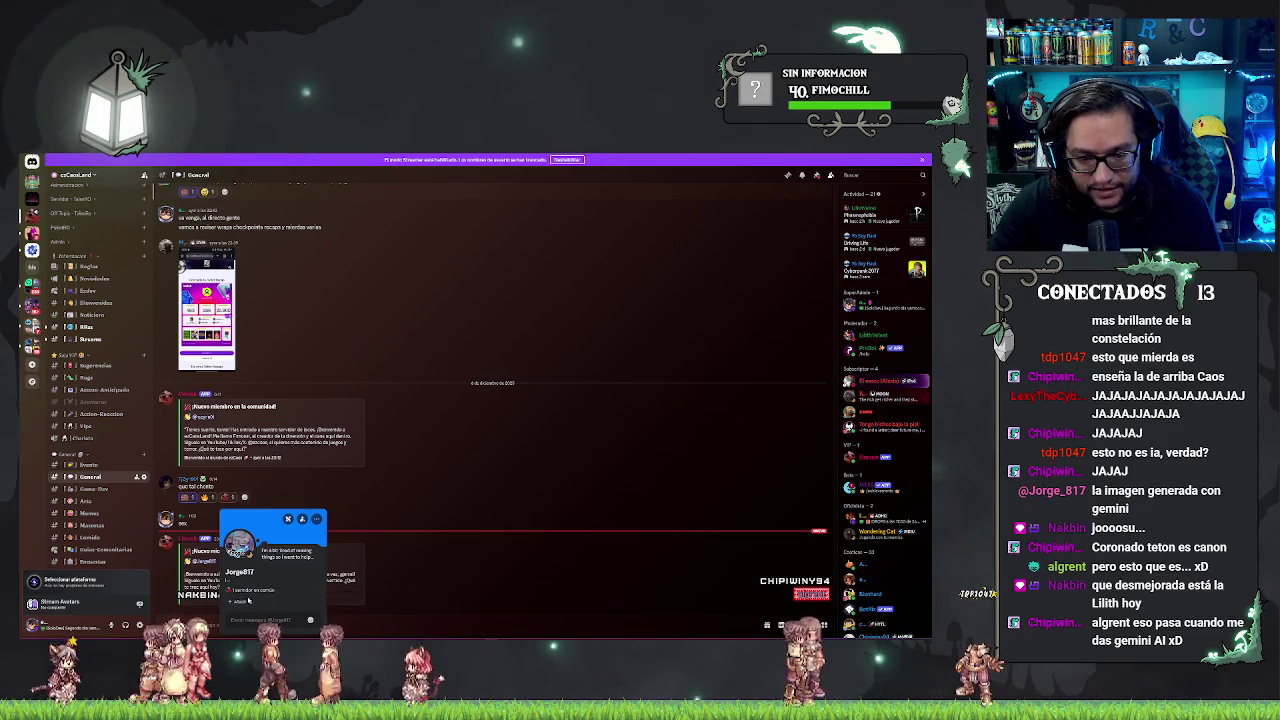
pyautogui.click(247, 601)
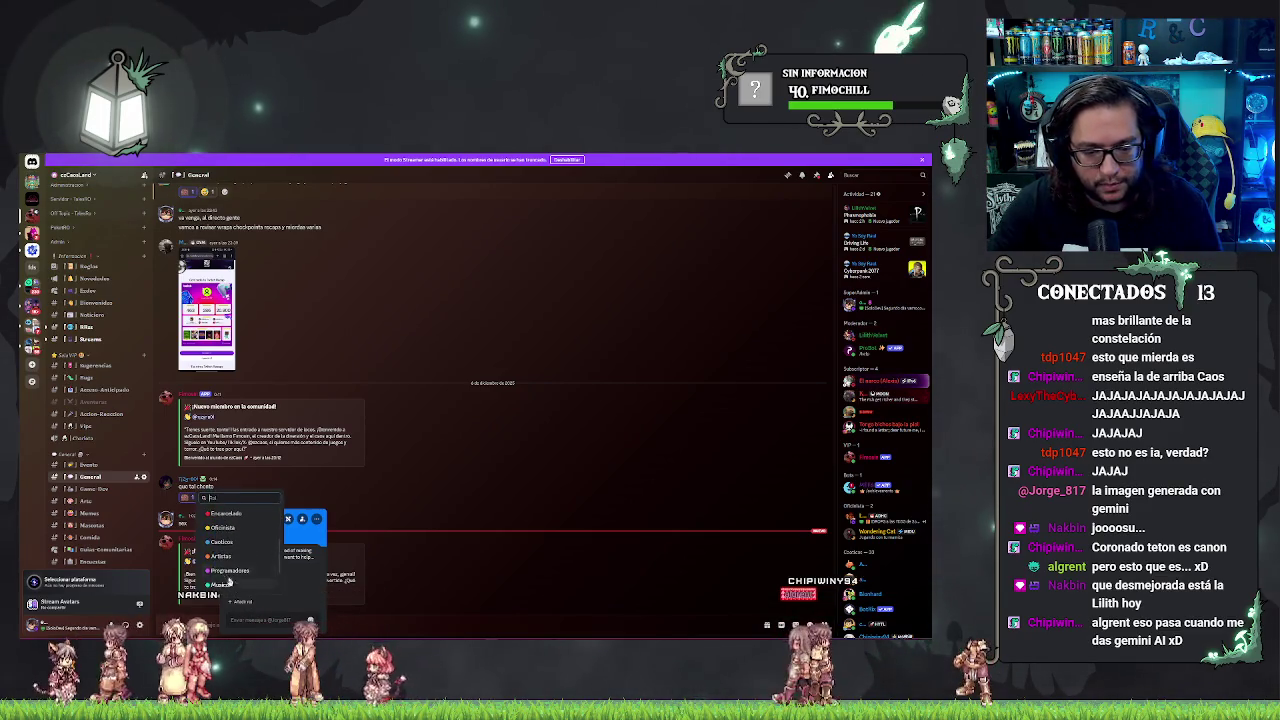
pyautogui.click(222, 540)
pyautogui.click(435, 590)
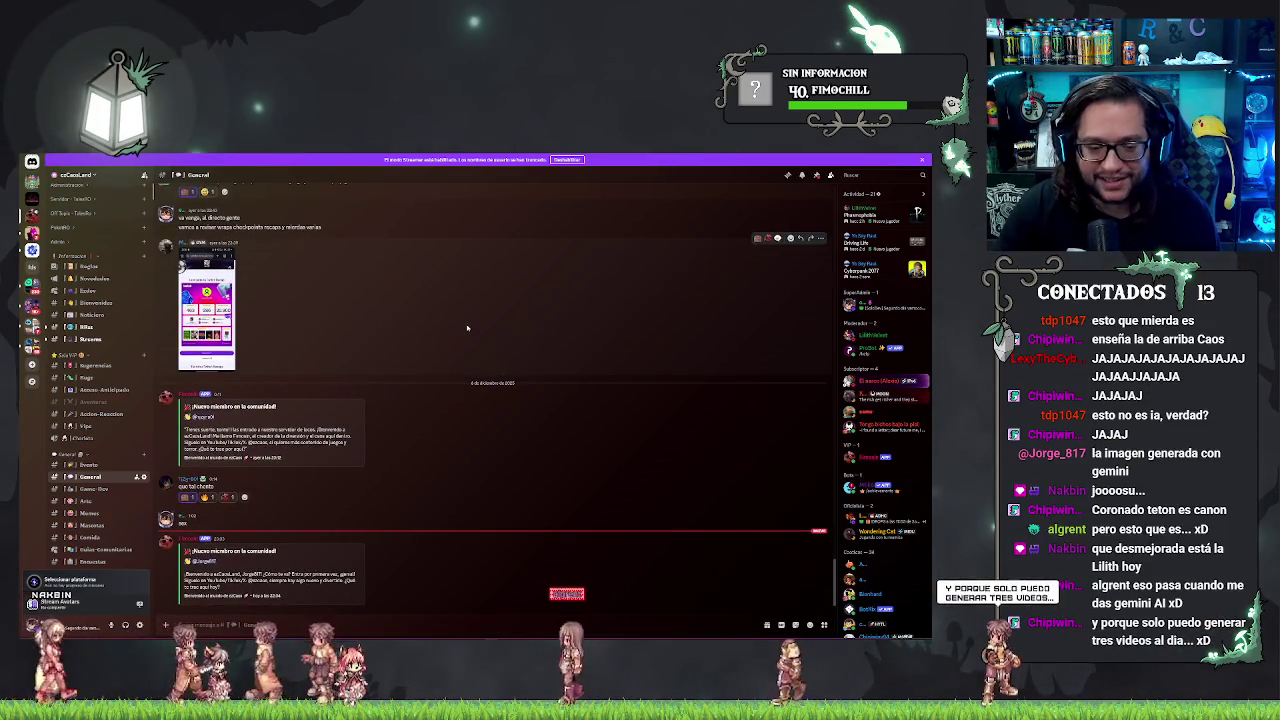
# Step: Scroll down the General channel and switch back to Unreal Engine
pyautogui.scroll(-1, 112, 397)
pyautogui.scroll(-2, 112, 397)
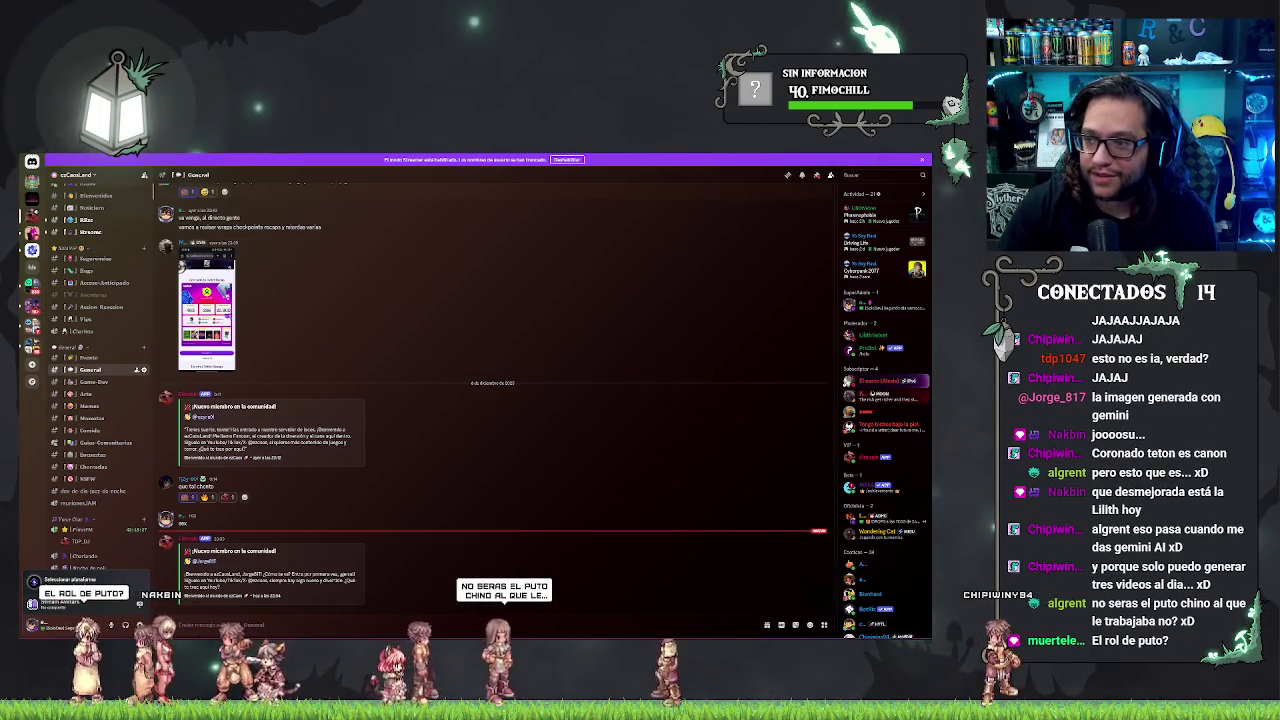
pyautogui.hotkey('alt', 'Tab')
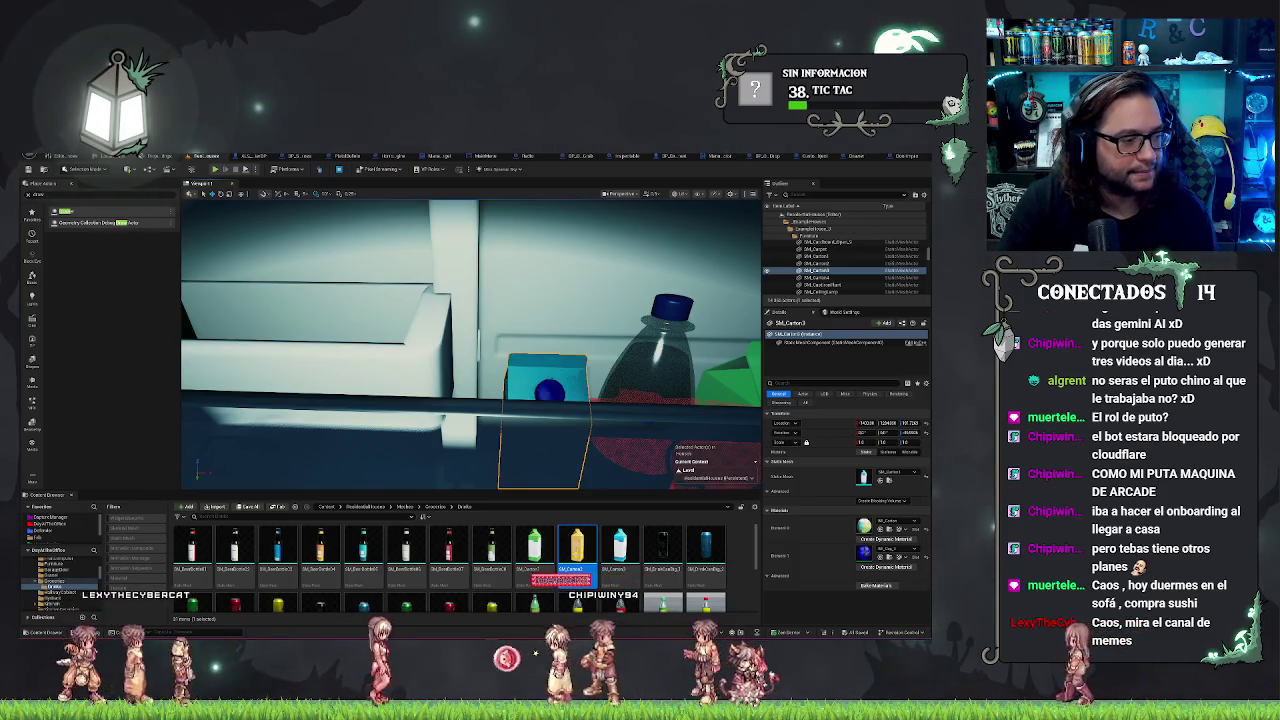
# Step: View the 'Programando na linguagem C4' meme full size in Discord, then return to Unreal
pyautogui.hotkey('alt', 'Tab')
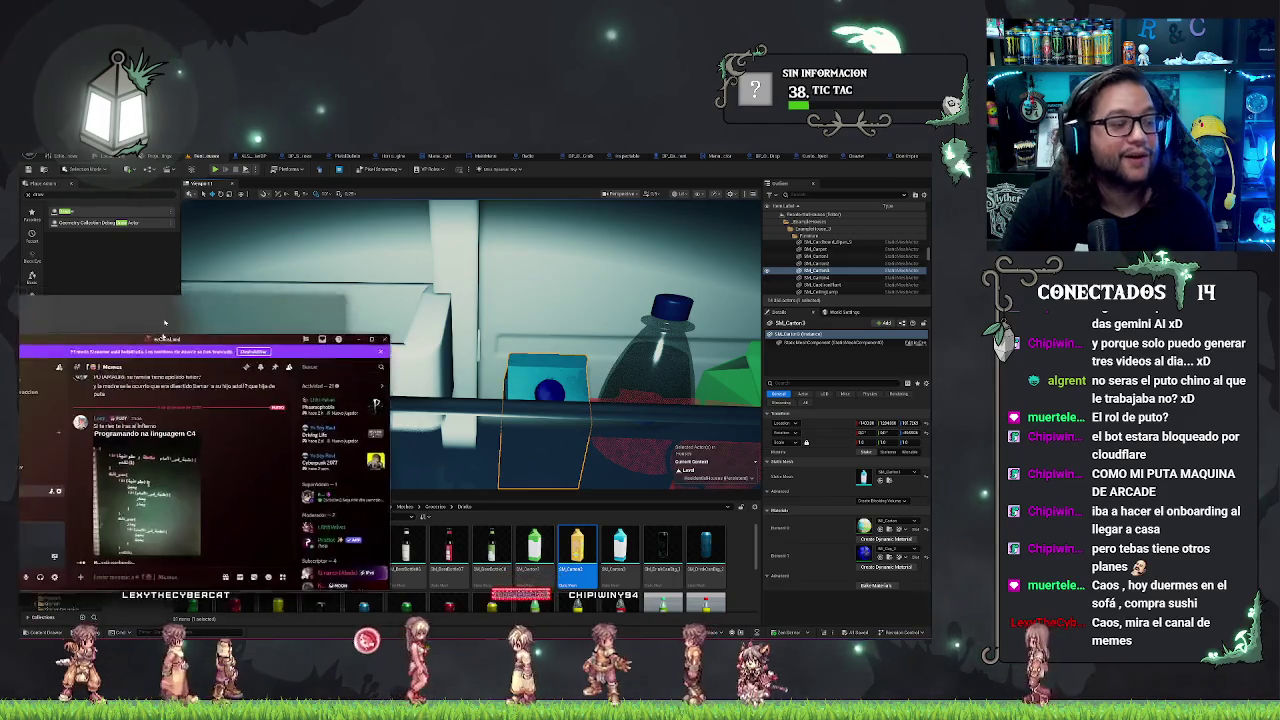
pyautogui.click(252, 536)
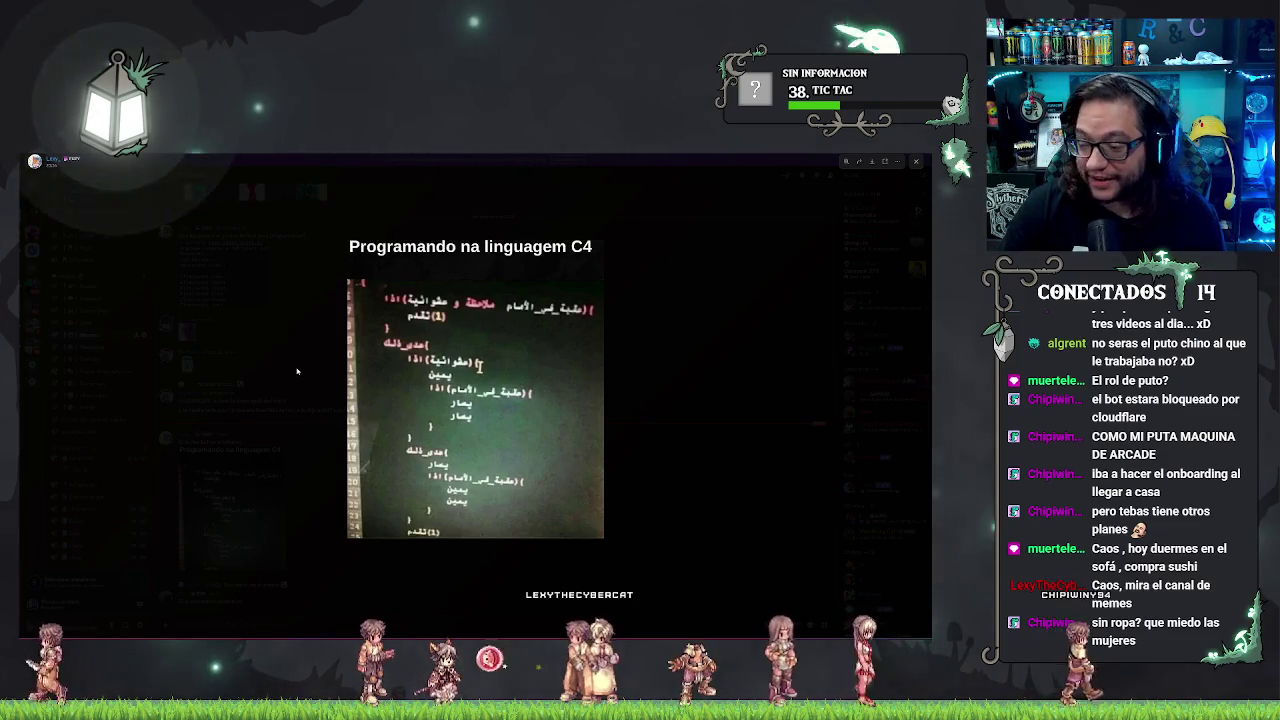
pyautogui.click(278, 330)
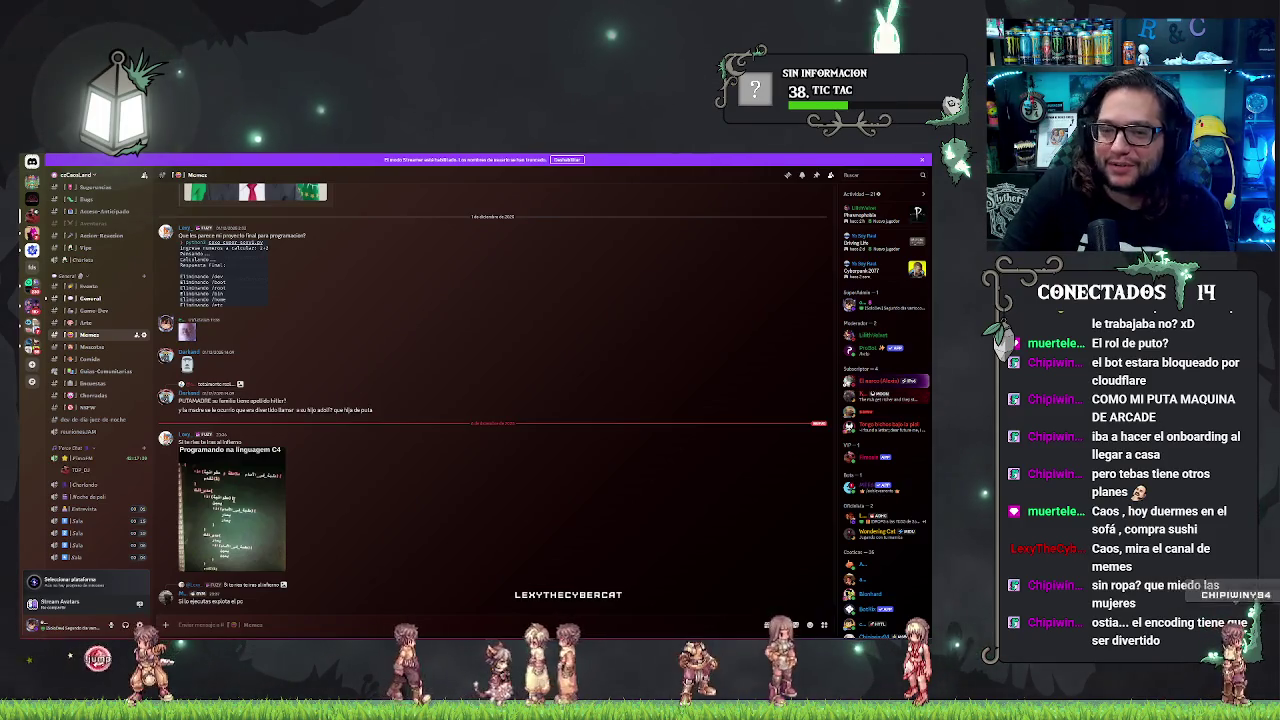
pyautogui.hotkey('alt', 'Tab')
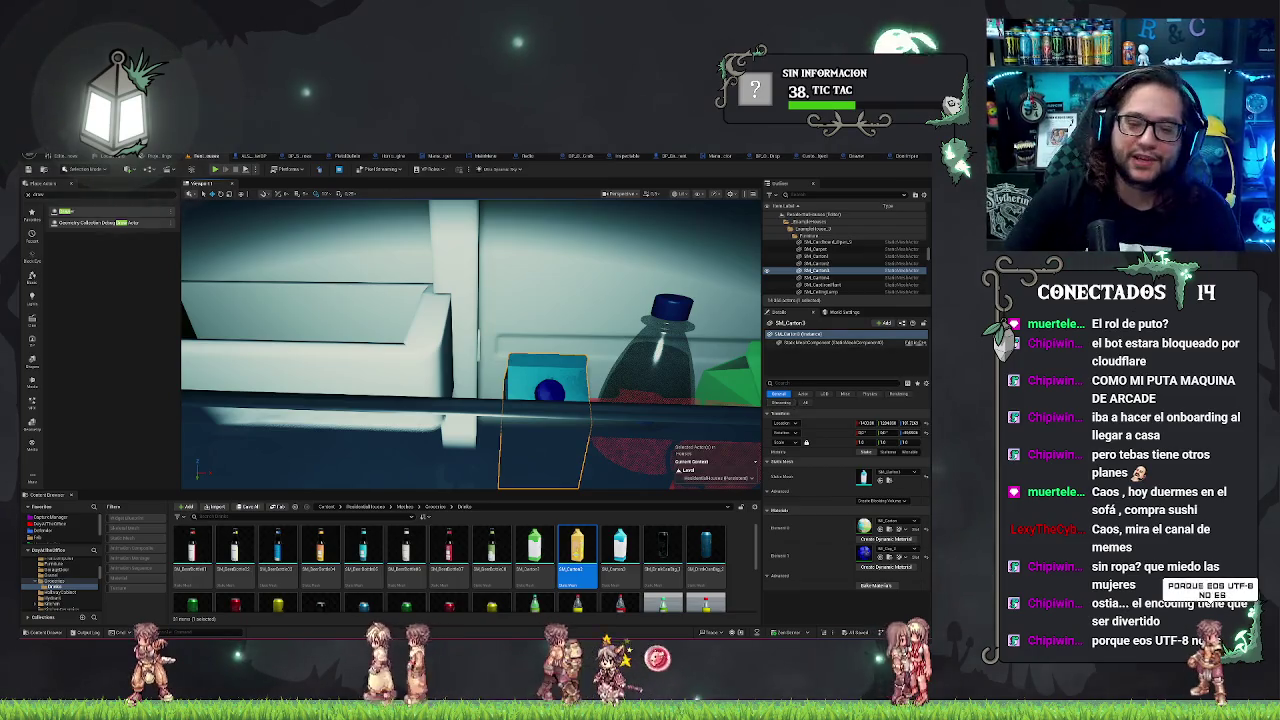
# Step: Select the fridge door and frame the view on the orange grab object
pyautogui.scroll(-5, 470, 345)
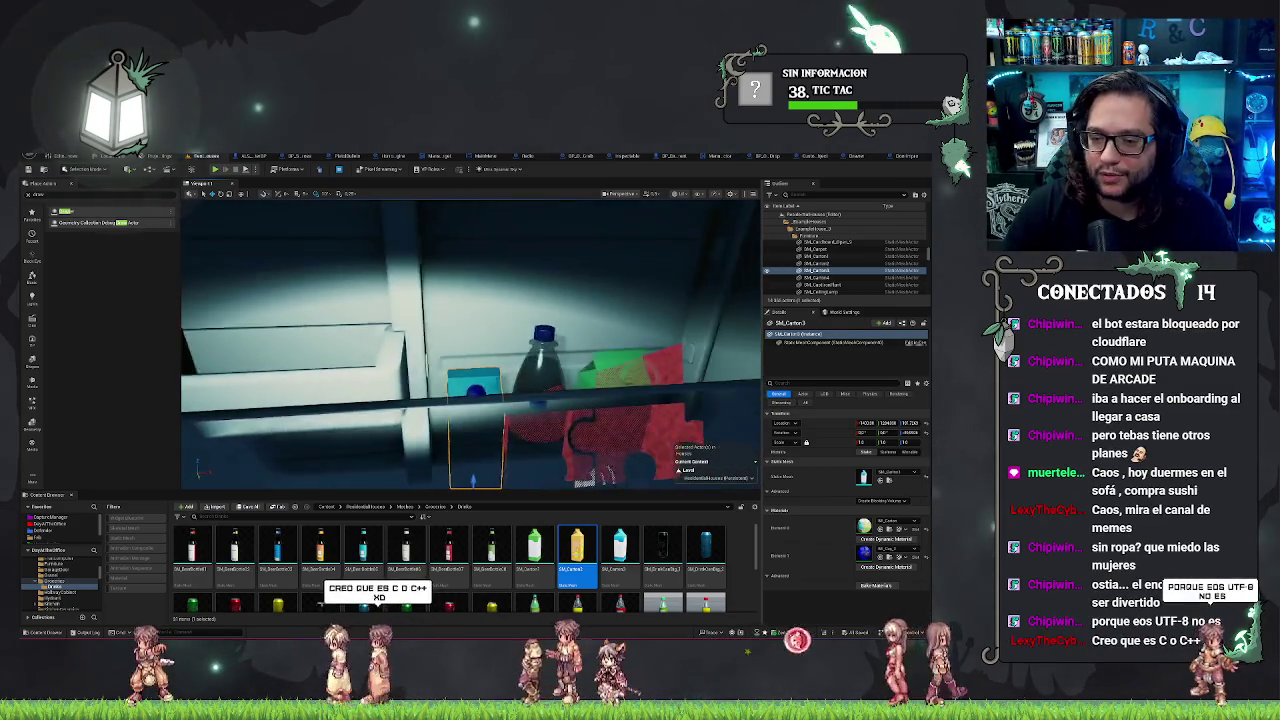
pyautogui.scroll(3, 470, 345)
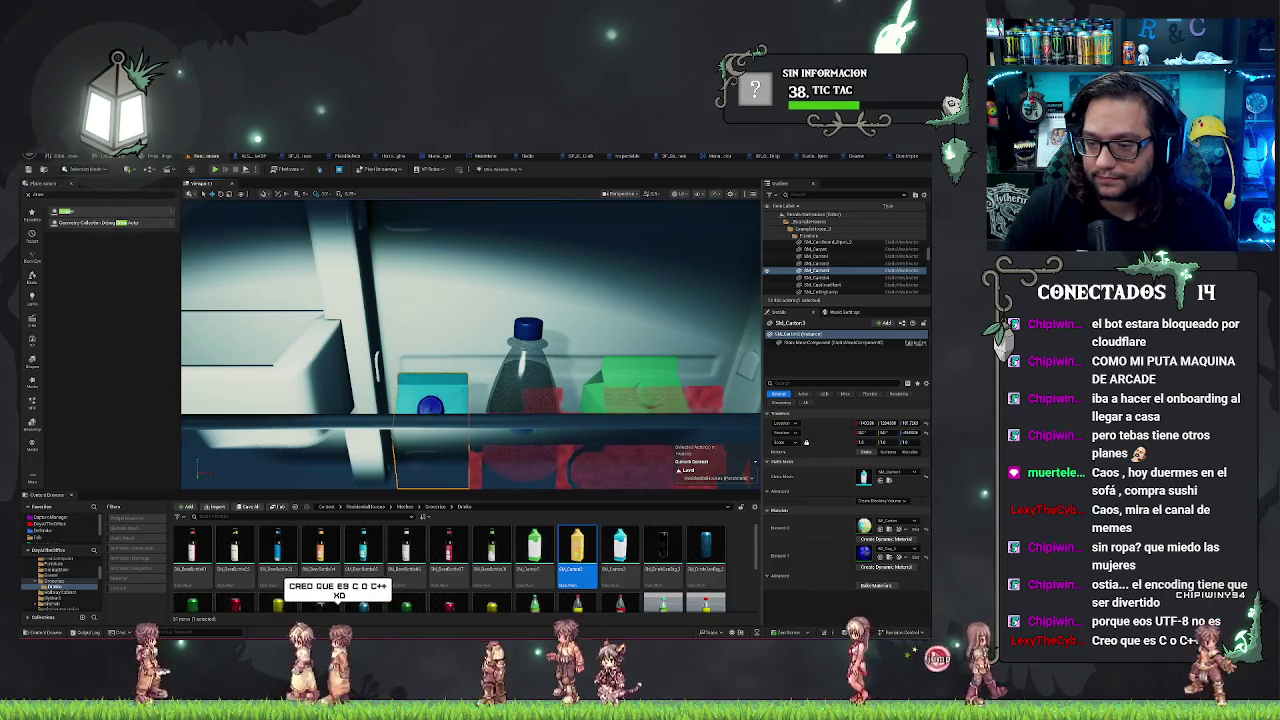
pyautogui.click(280, 300)
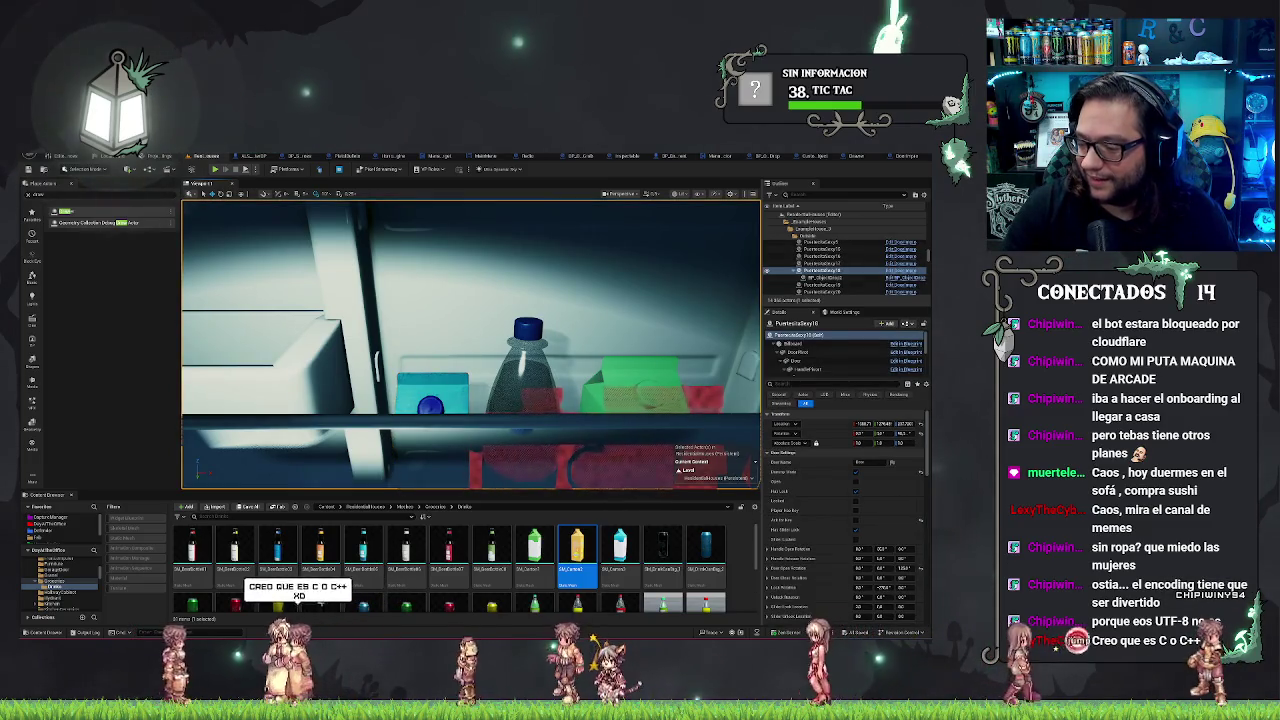
pyautogui.scroll(-3, 470, 345)
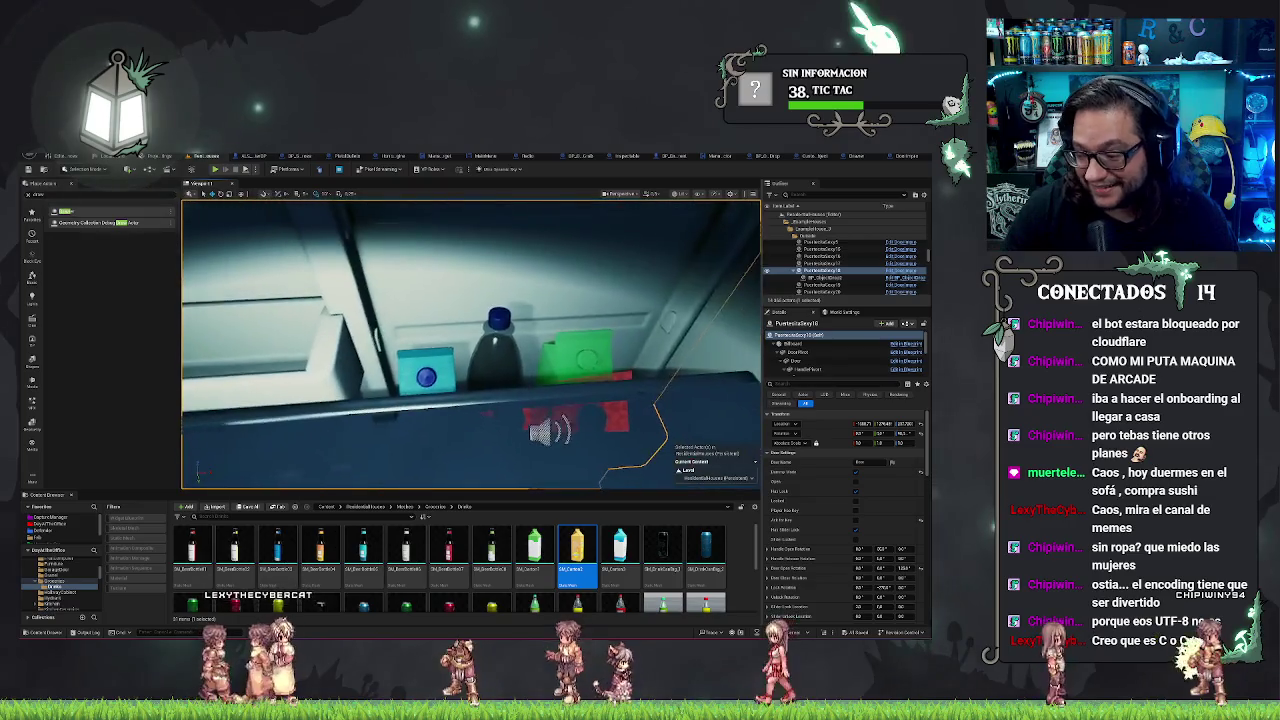
pyautogui.click(565, 428)
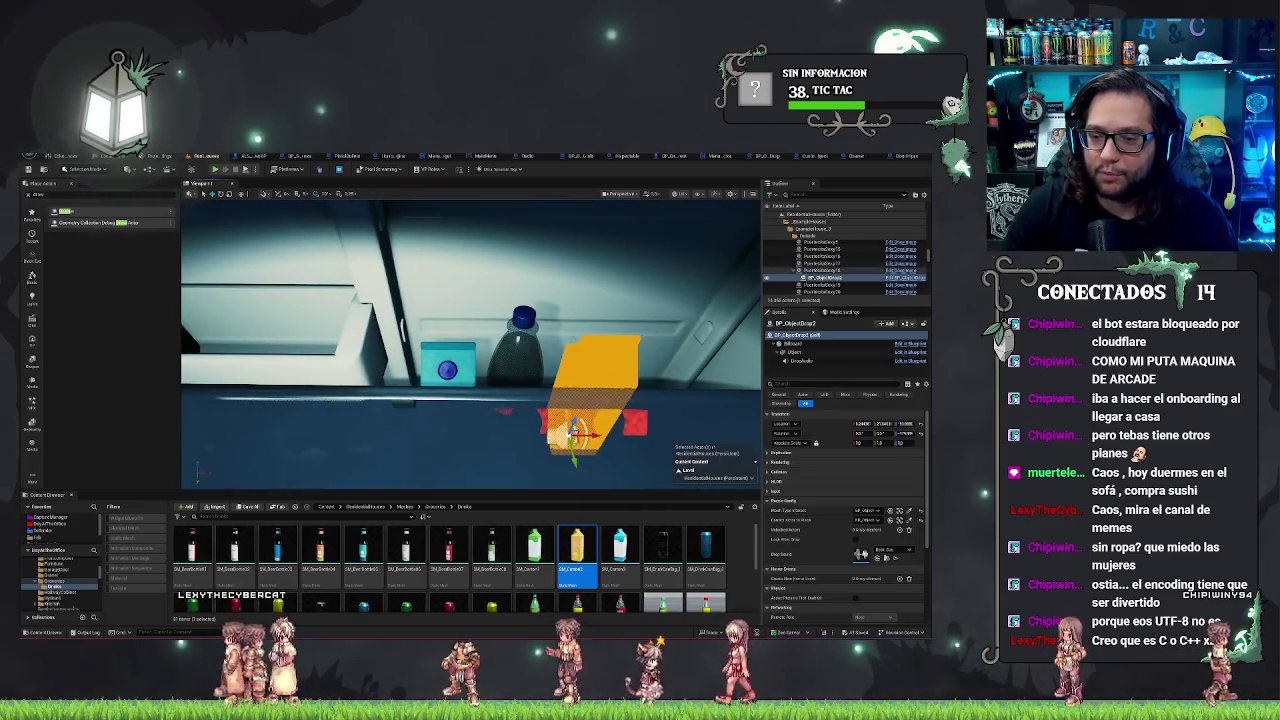
pyautogui.press('f')
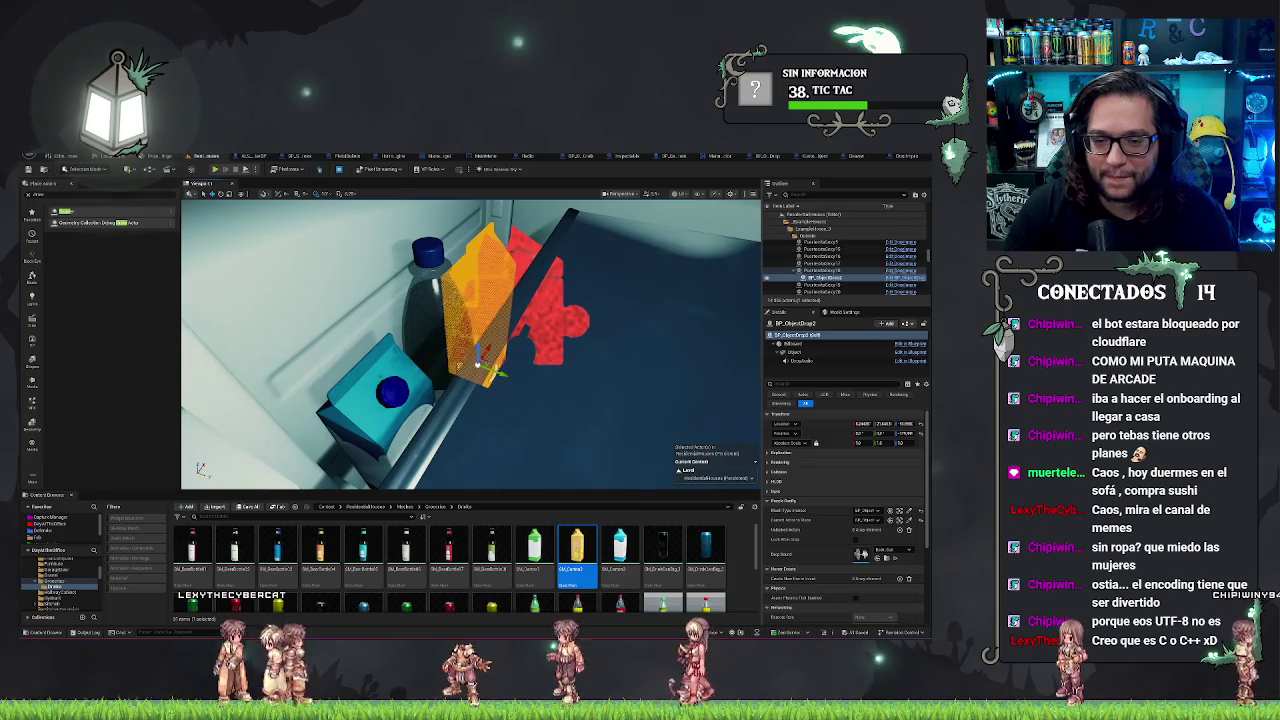
# Step: Inspect the water bottle and blue carton, then show the Drinks folder's parent in the Content Browser
pyautogui.click(458, 365)
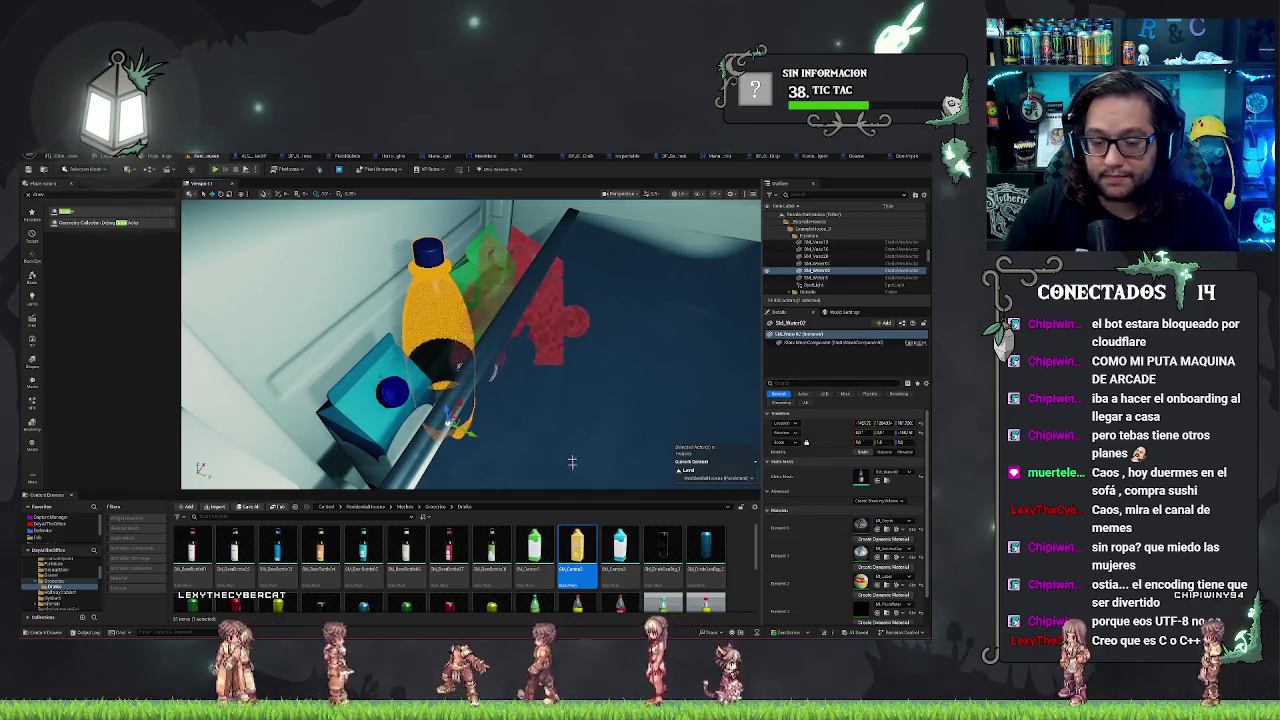
pyautogui.scroll(-1, 597, 562)
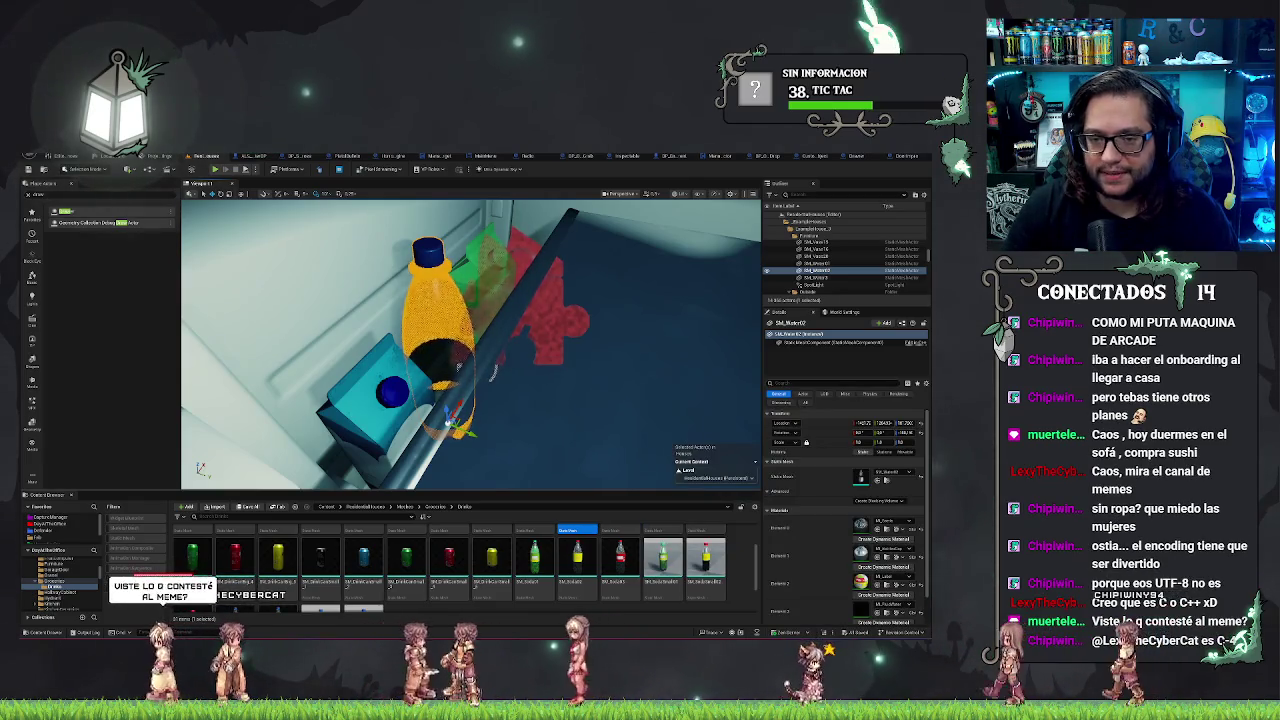
pyautogui.click(429, 350)
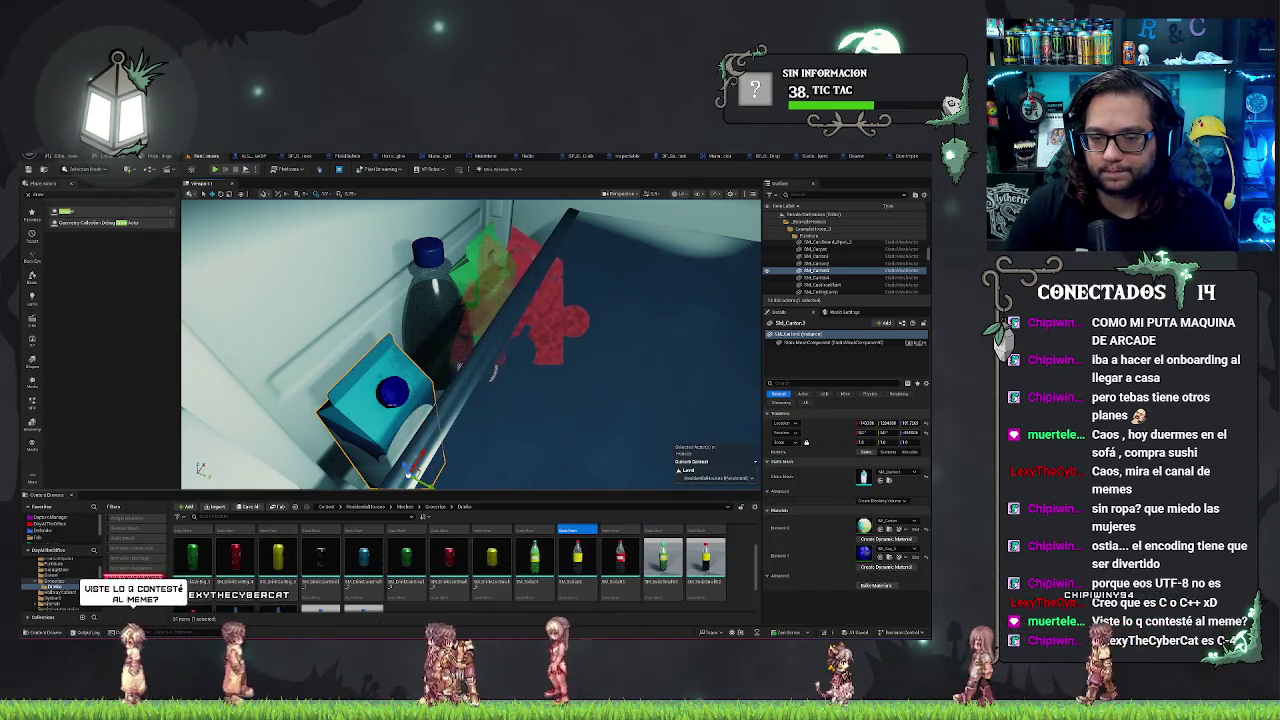
pyautogui.click(429, 348)
pyautogui.hotkey('ctrl', 'z')
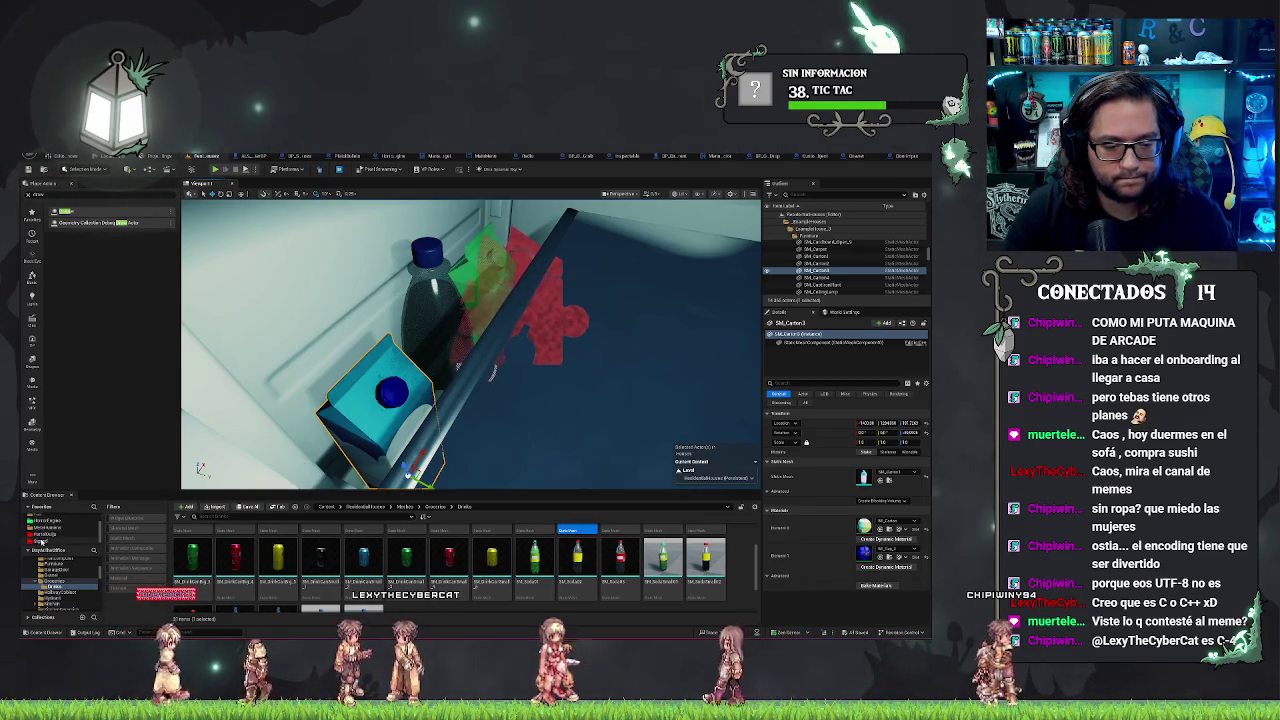
pyautogui.click(60, 520)
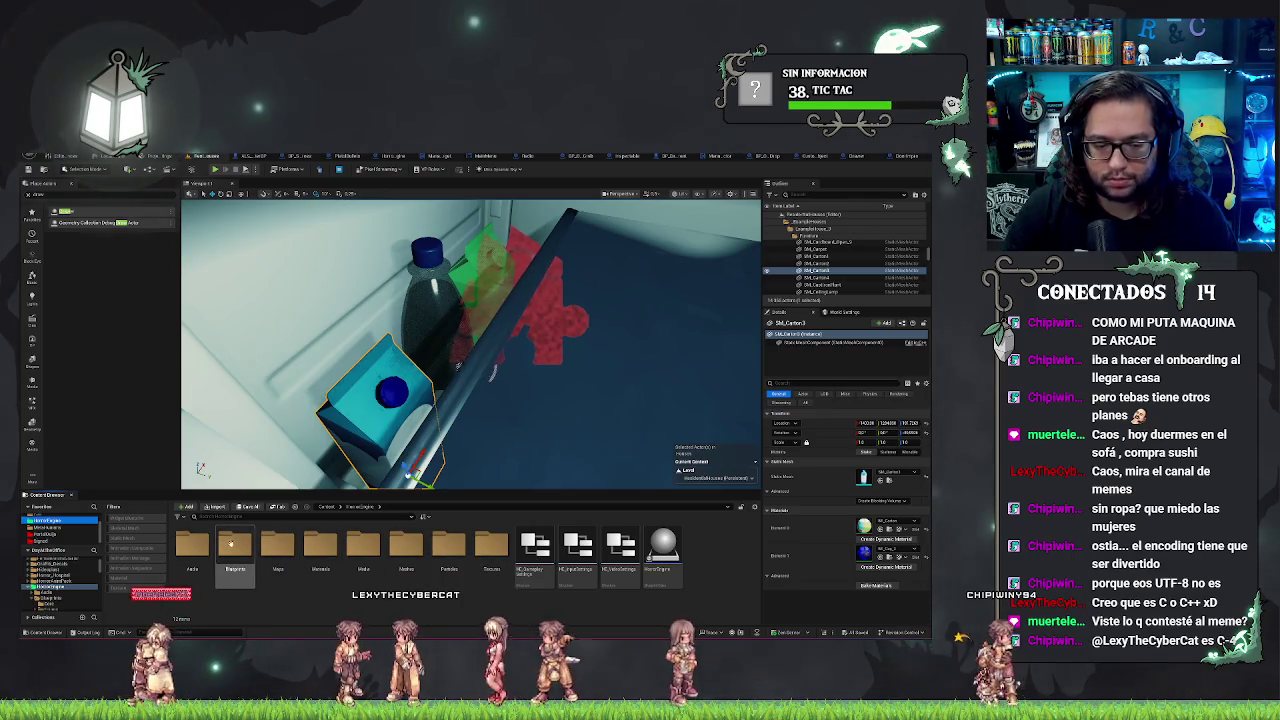
# Step: Navigate the Content Browser to Blueprints > UsableAssets > Objects
pyautogui.doubleClick(233, 543)
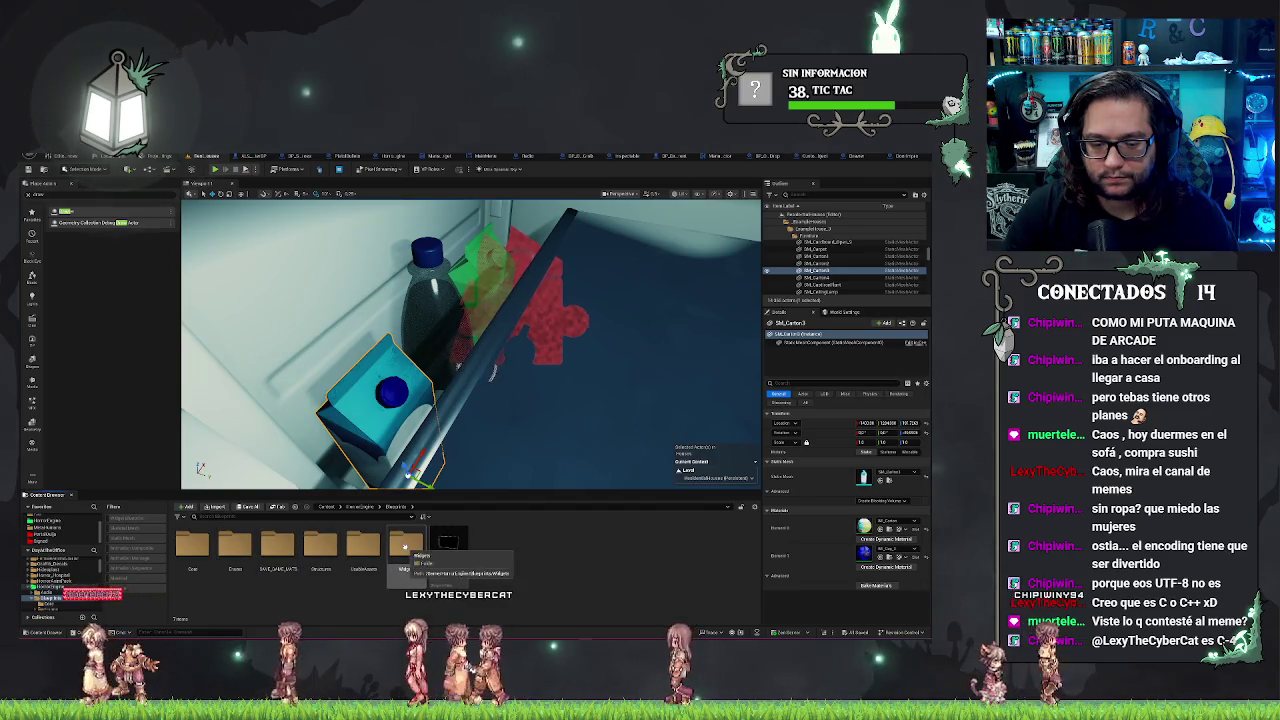
pyautogui.click(322, 548)
pyautogui.click(195, 542)
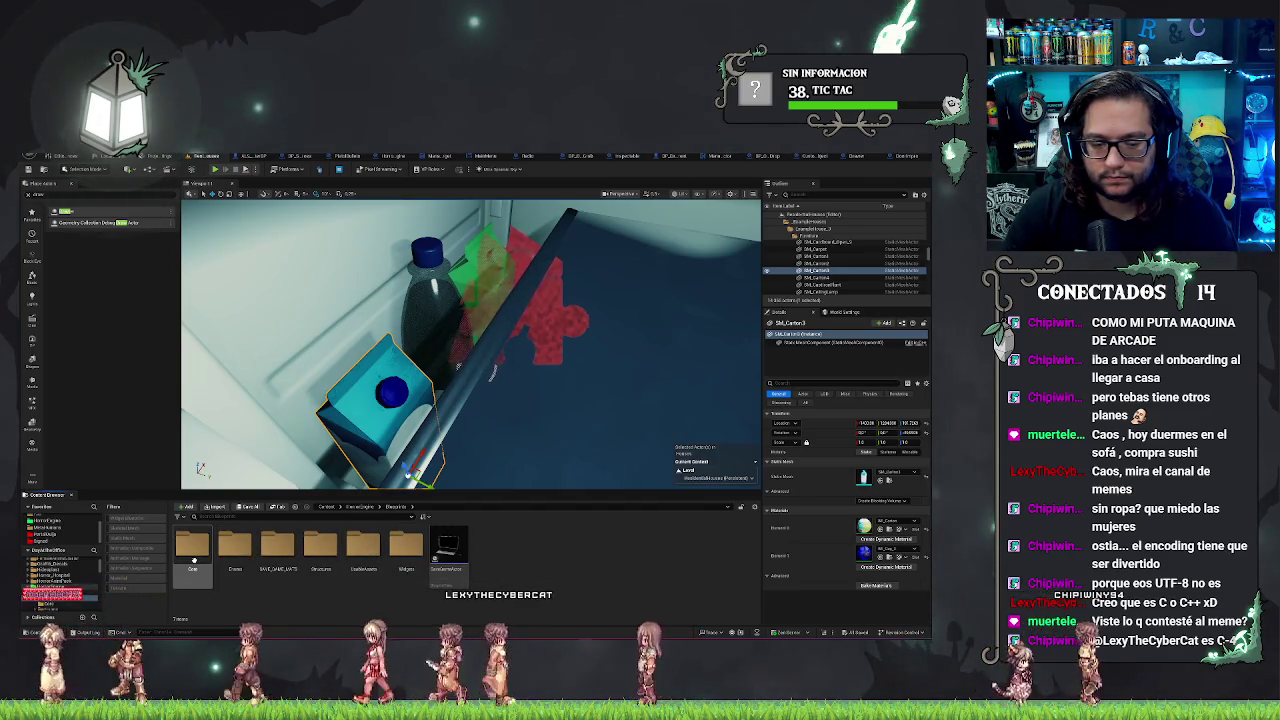
pyautogui.press('Right')
pyautogui.press('Right')
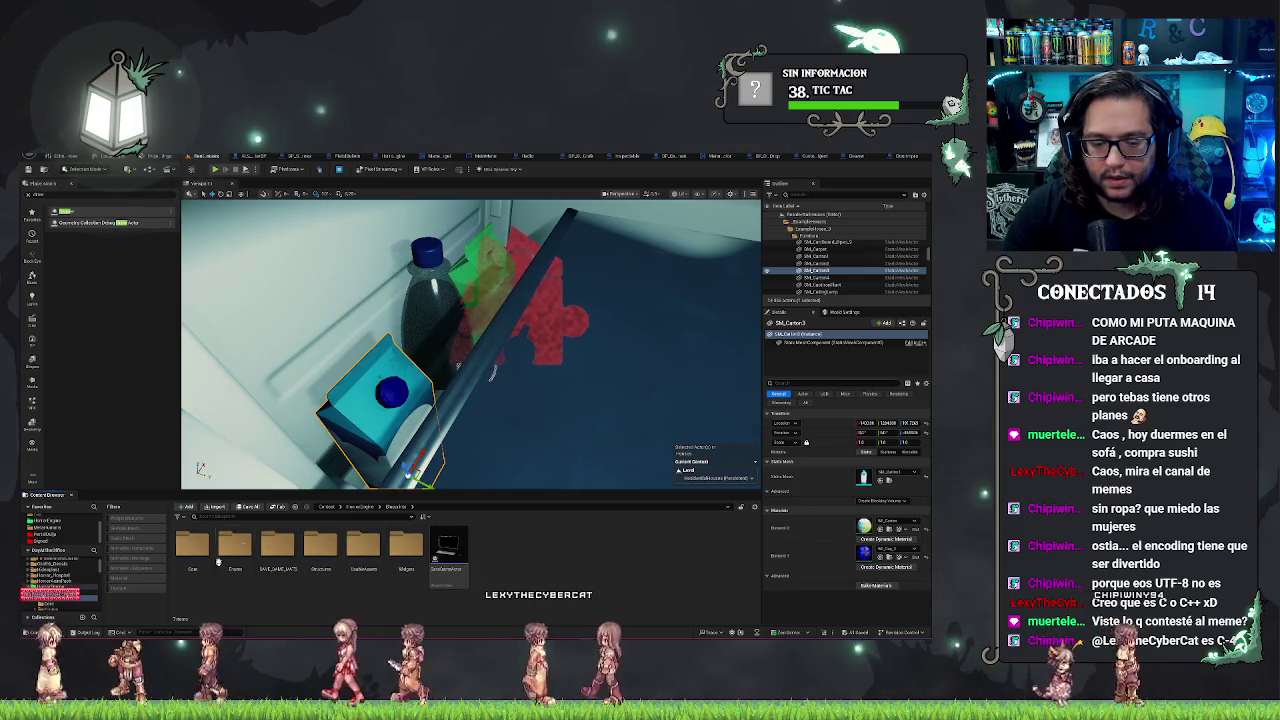
pyautogui.doubleClick(363, 550)
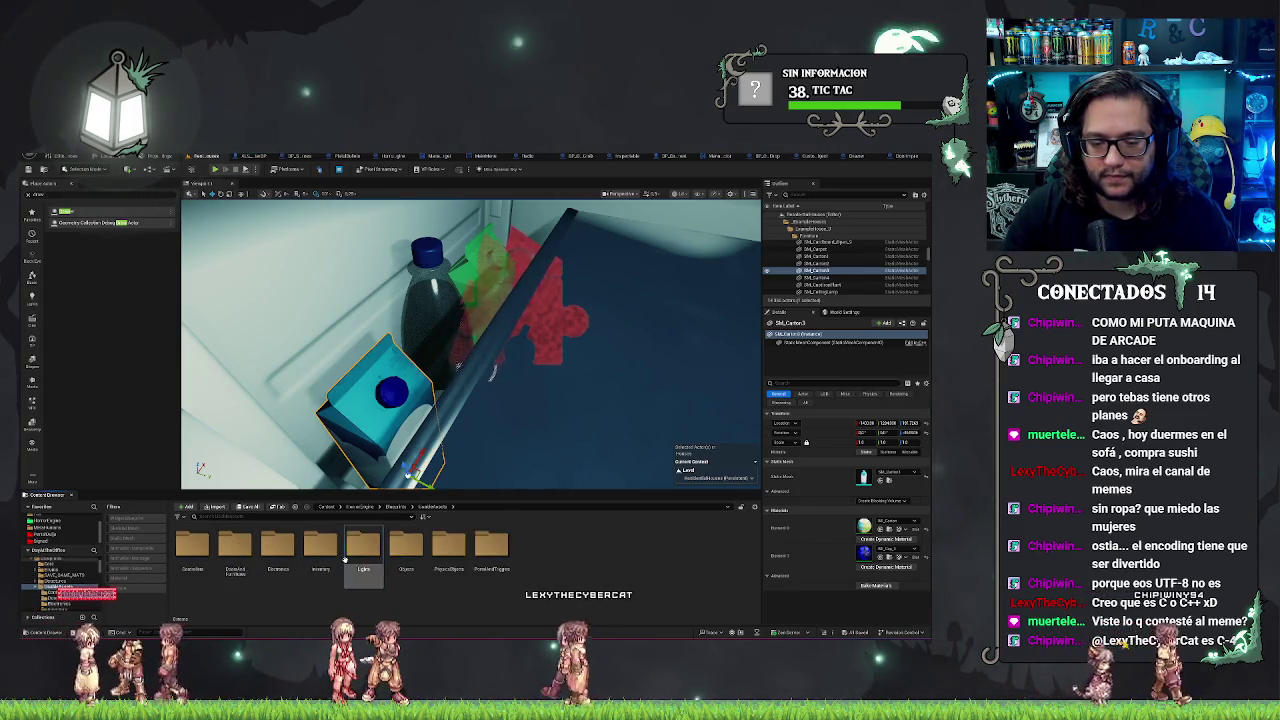
pyautogui.doubleClick(455, 562)
# Step: Create a new Blueprint Class there with Actor as its parent class
pyautogui.rightClick(460, 573)
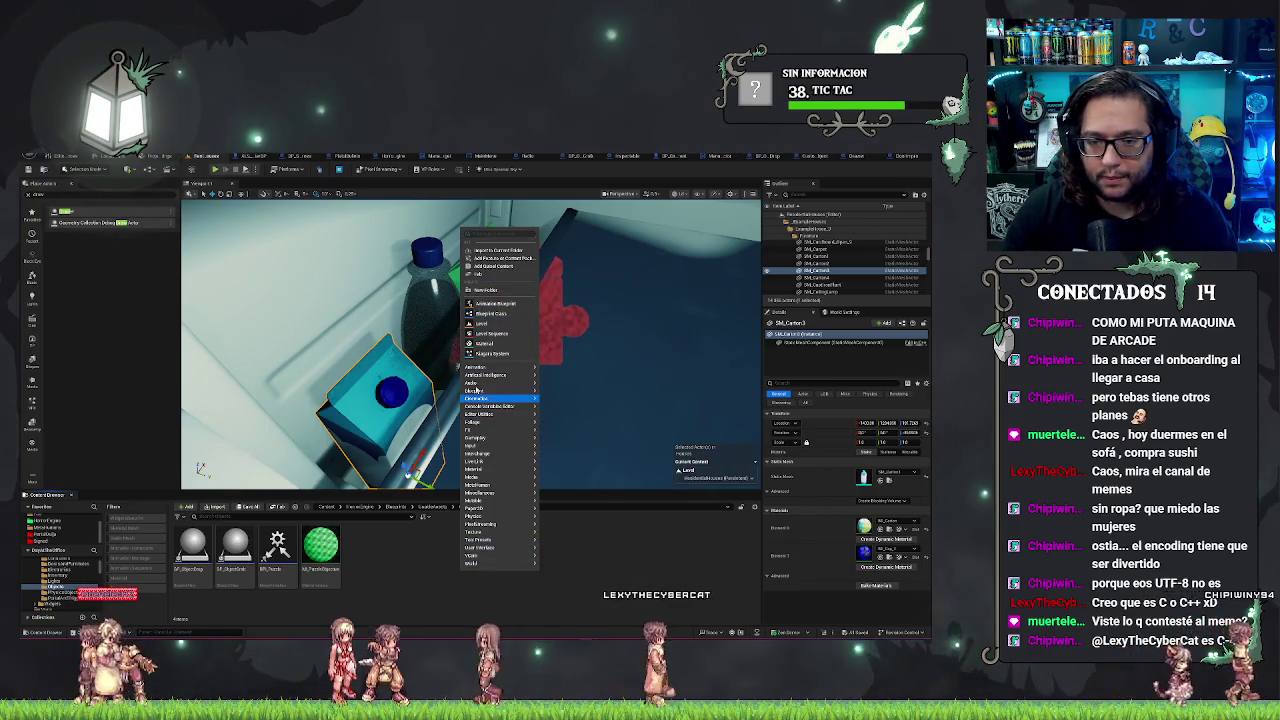
pyautogui.moveTo(476, 386)
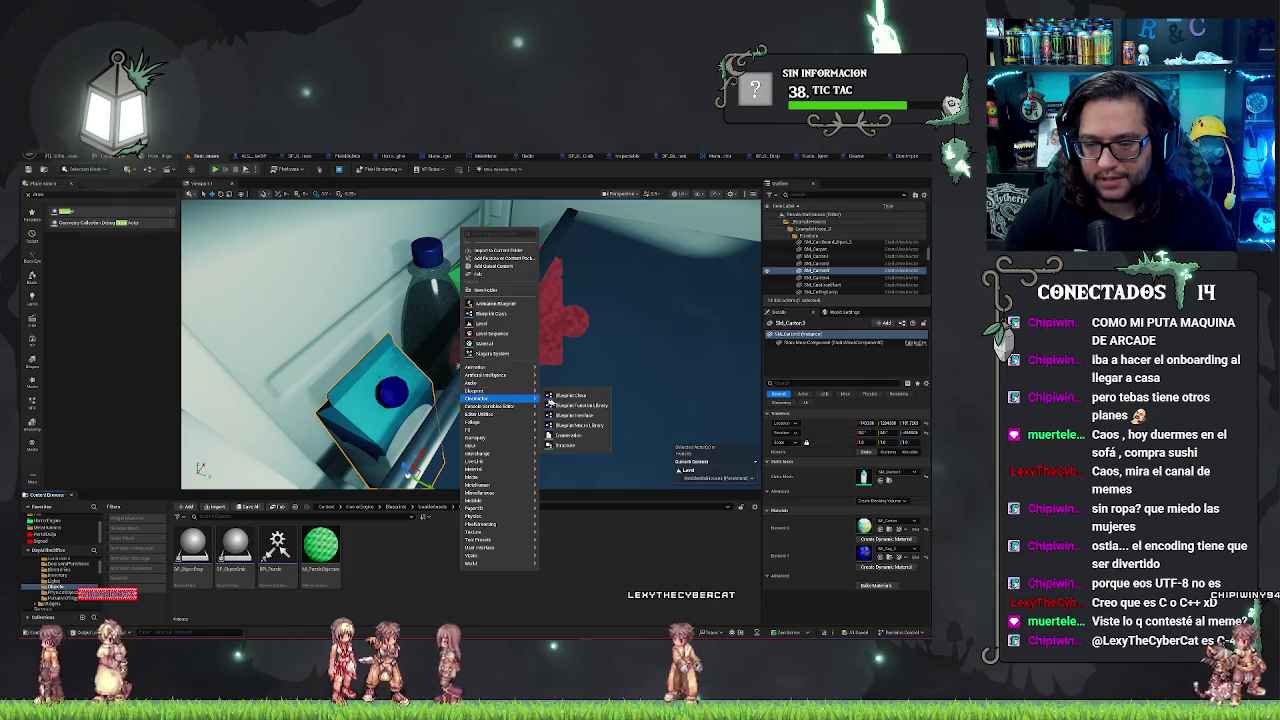
pyautogui.click(550, 397)
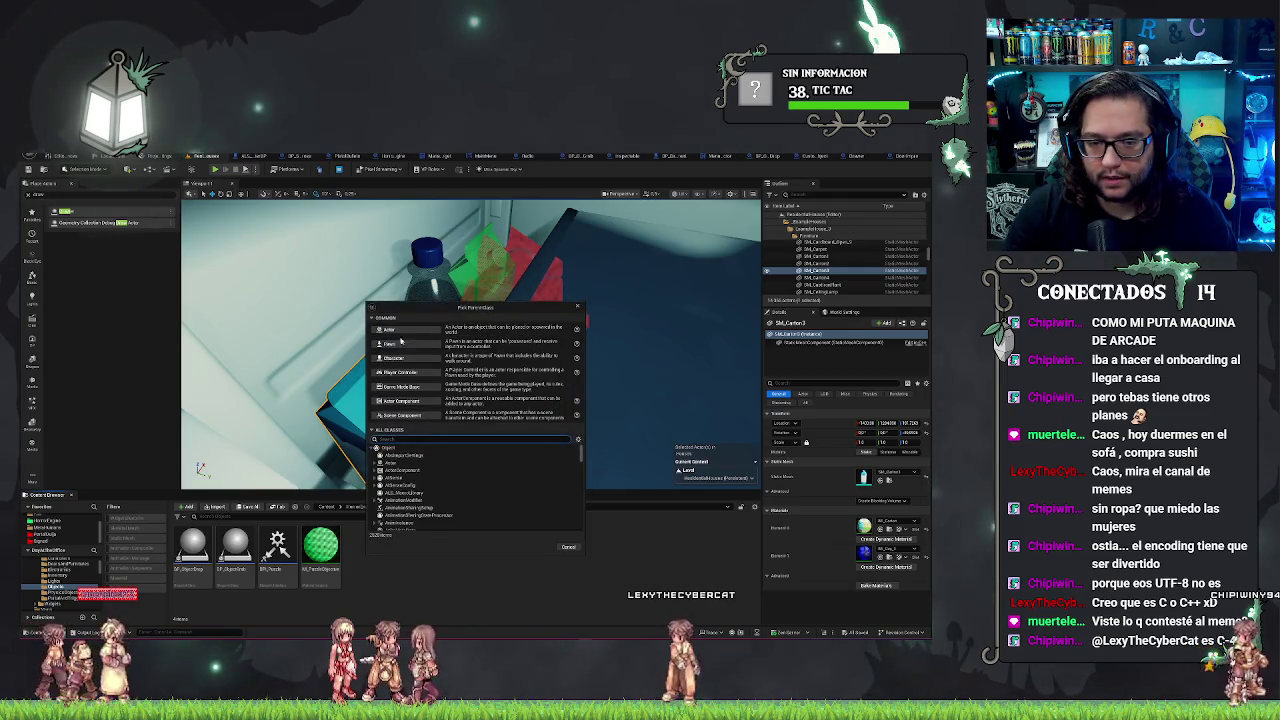
pyautogui.click(401, 341)
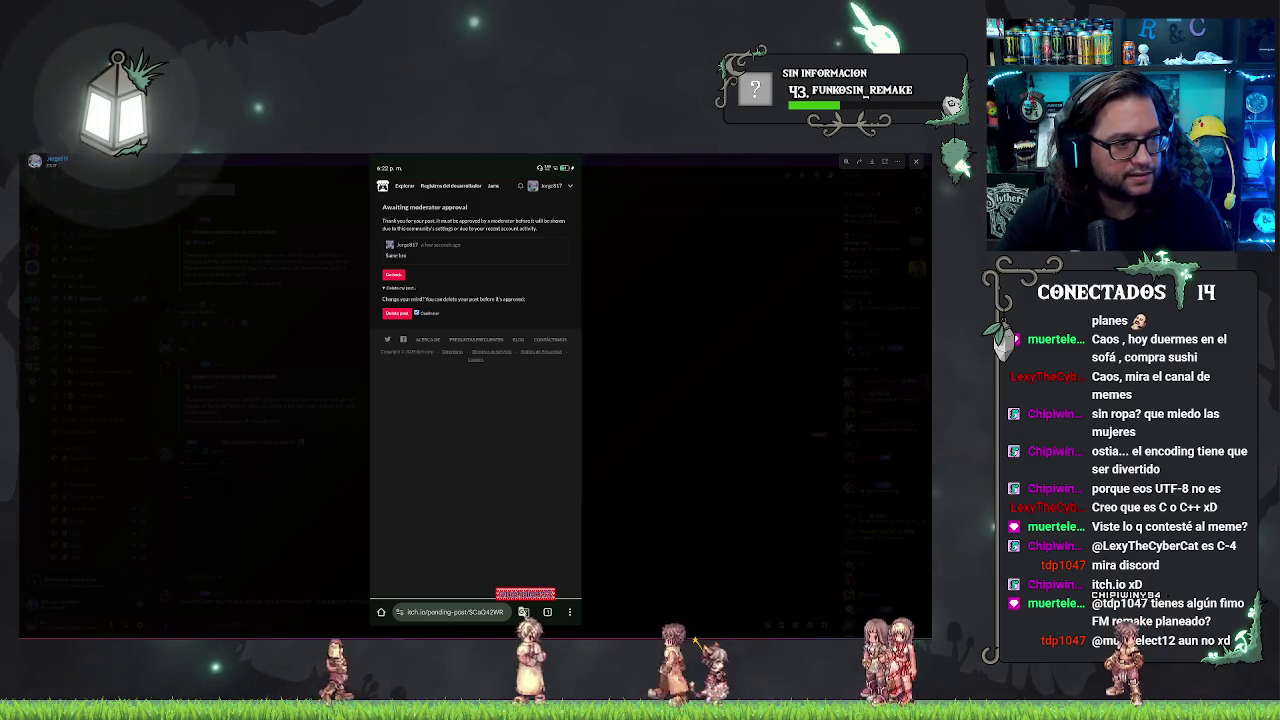
# Step: Close the enlarged phone screenshot in Discord and switch back to the Unreal Blueprint editor
pyautogui.press('Escape')
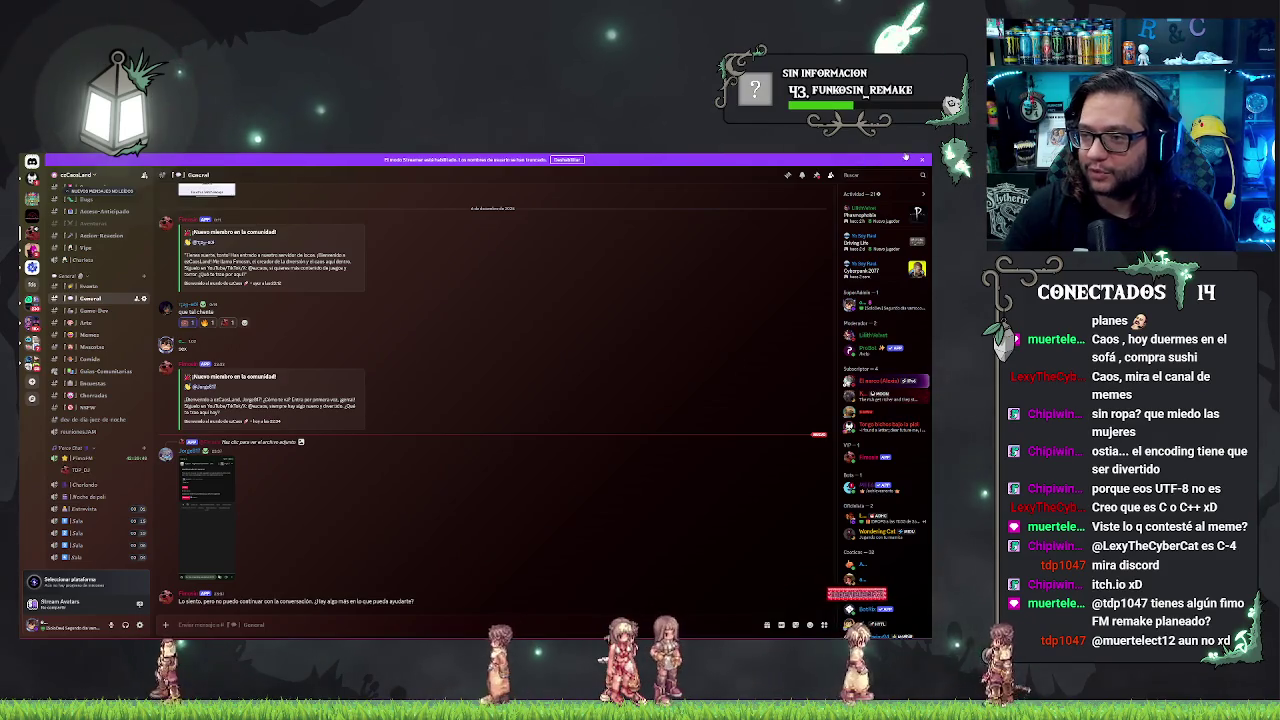
pyautogui.hotkey('alt', 'Tab')
# Step: Compile BP_DummyDecor and add a variable named Mesh in the Config category
pyautogui.click(126, 243)
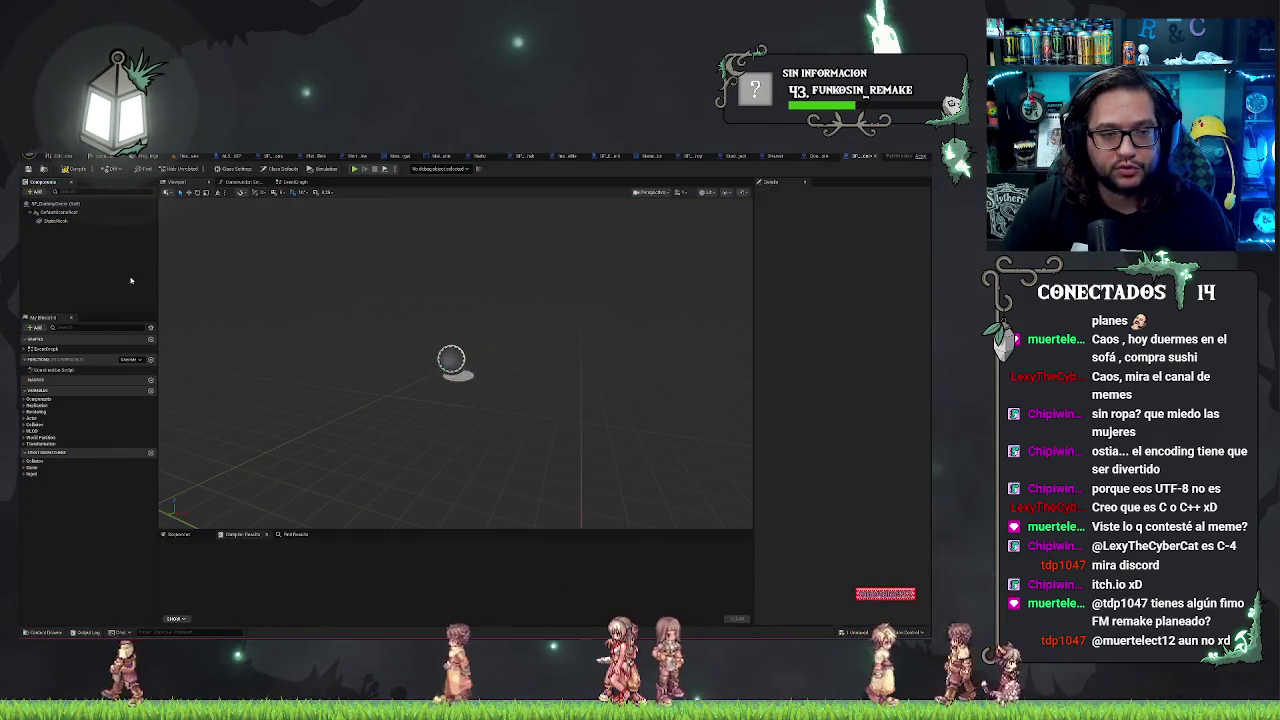
pyautogui.click(77, 169)
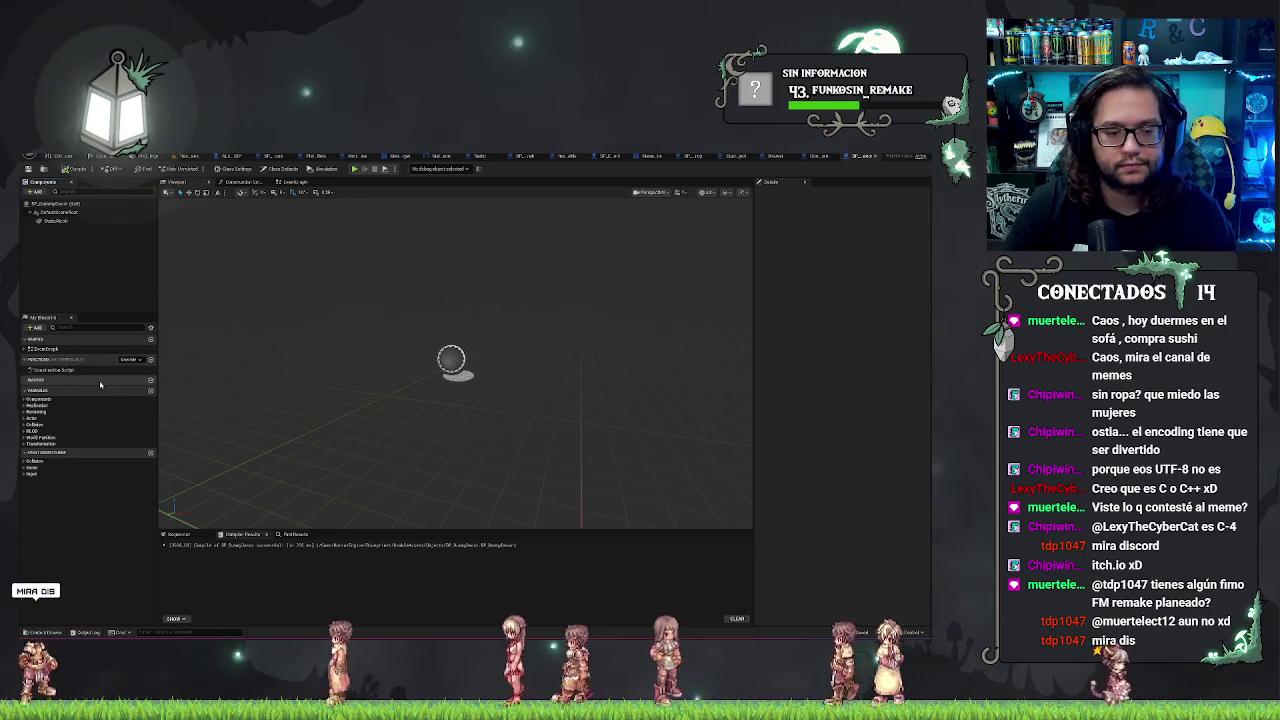
pyautogui.click(150, 391)
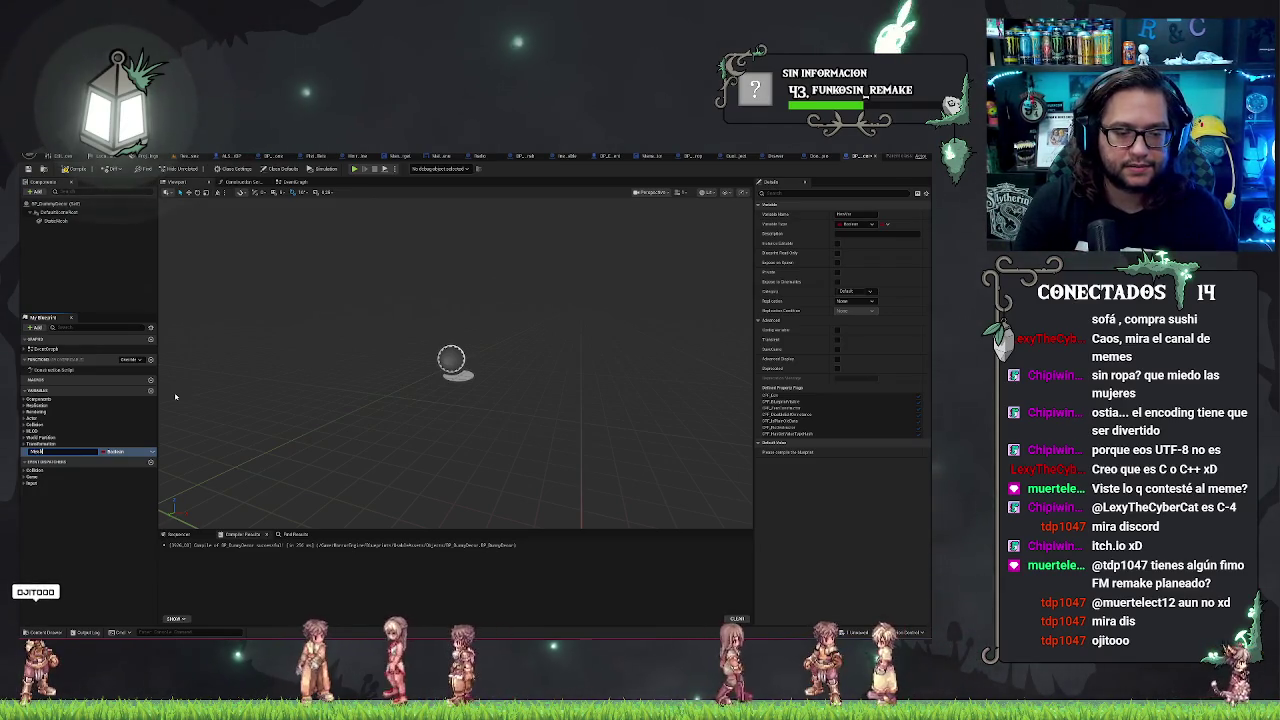
pyautogui.write('Mesh')
pyautogui.press('Return')
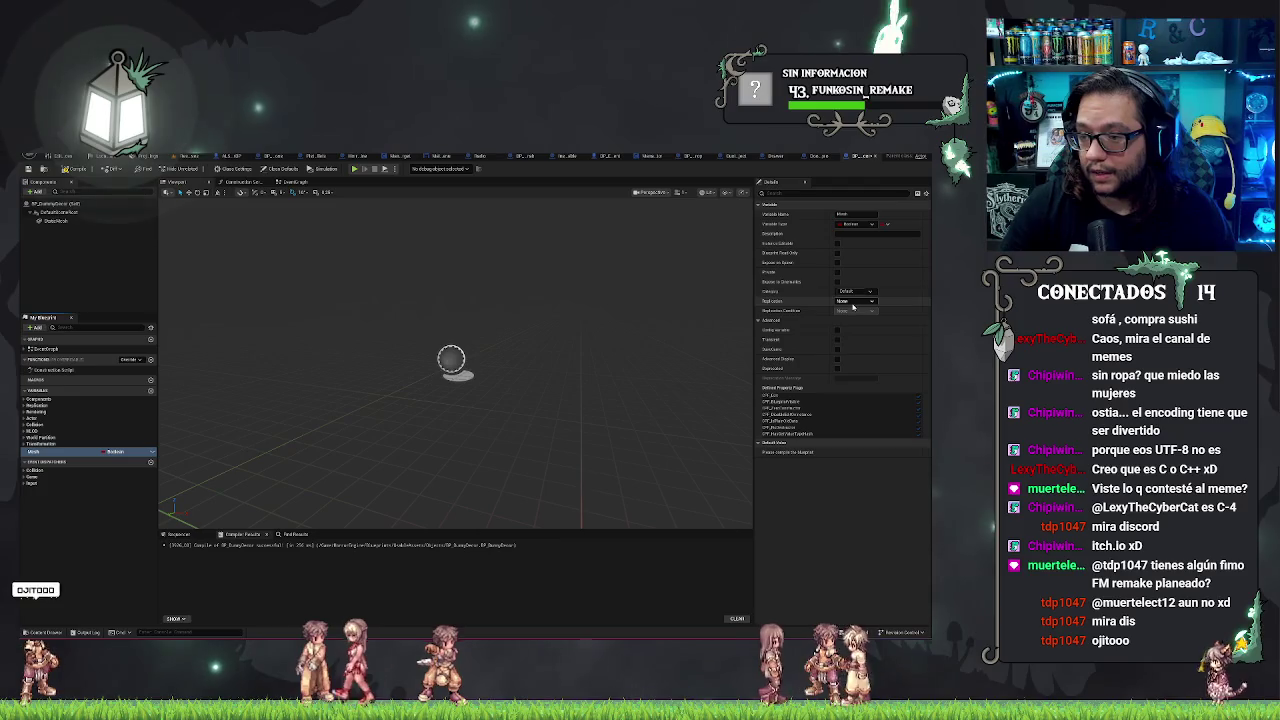
pyautogui.click(869, 292)
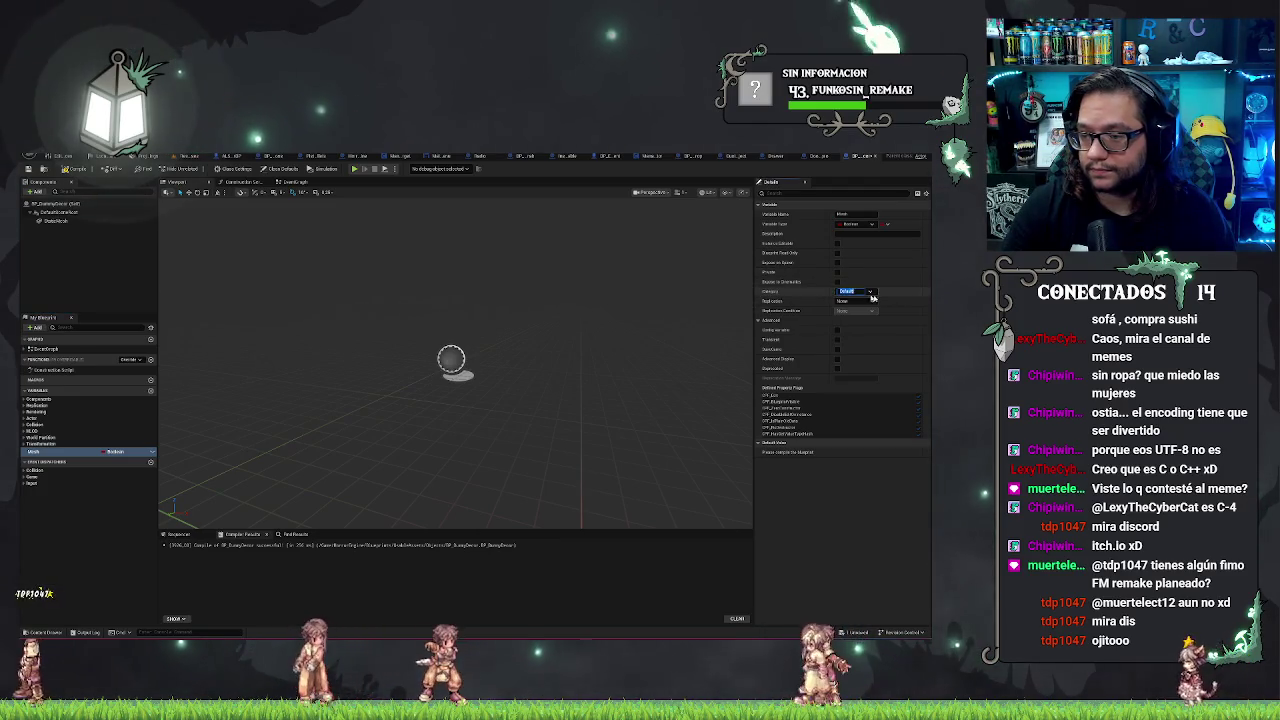
pyautogui.write('Config')
pyautogui.press('Return')
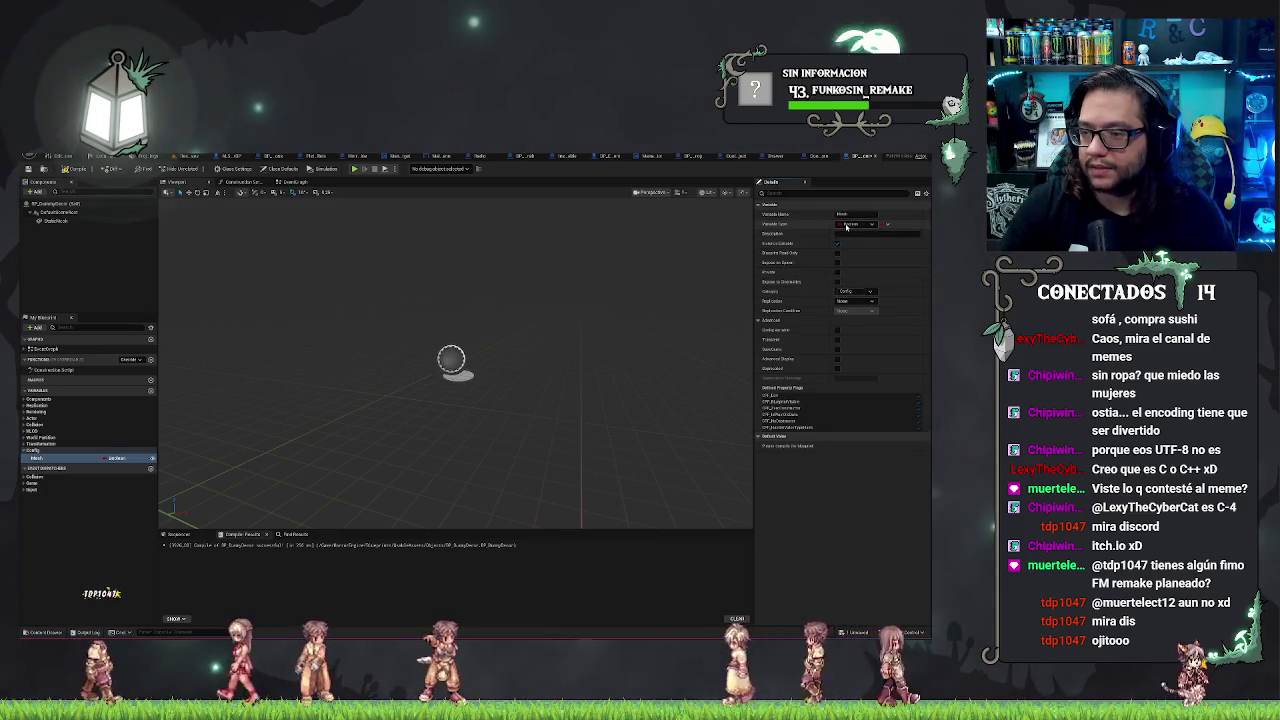
# Step: Change the Mesh variable's type to Static Mesh object reference
pyautogui.click(850, 225)
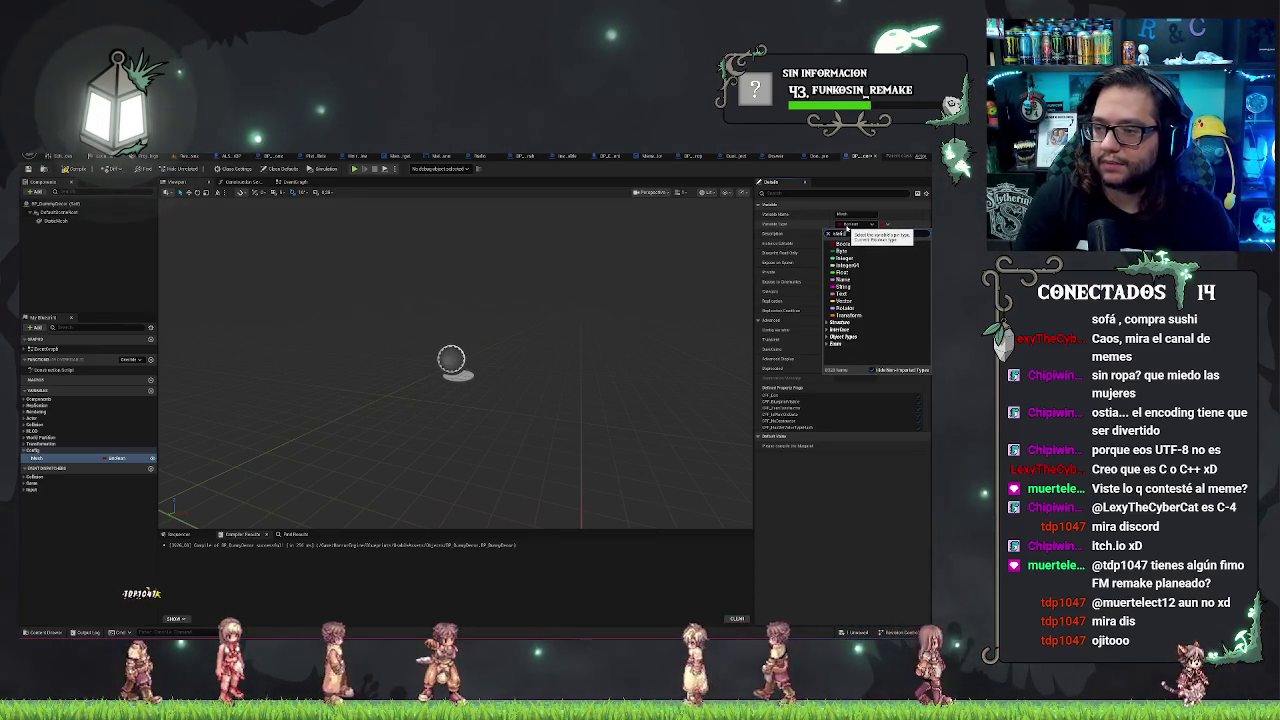
pyautogui.write('mesh mesh')
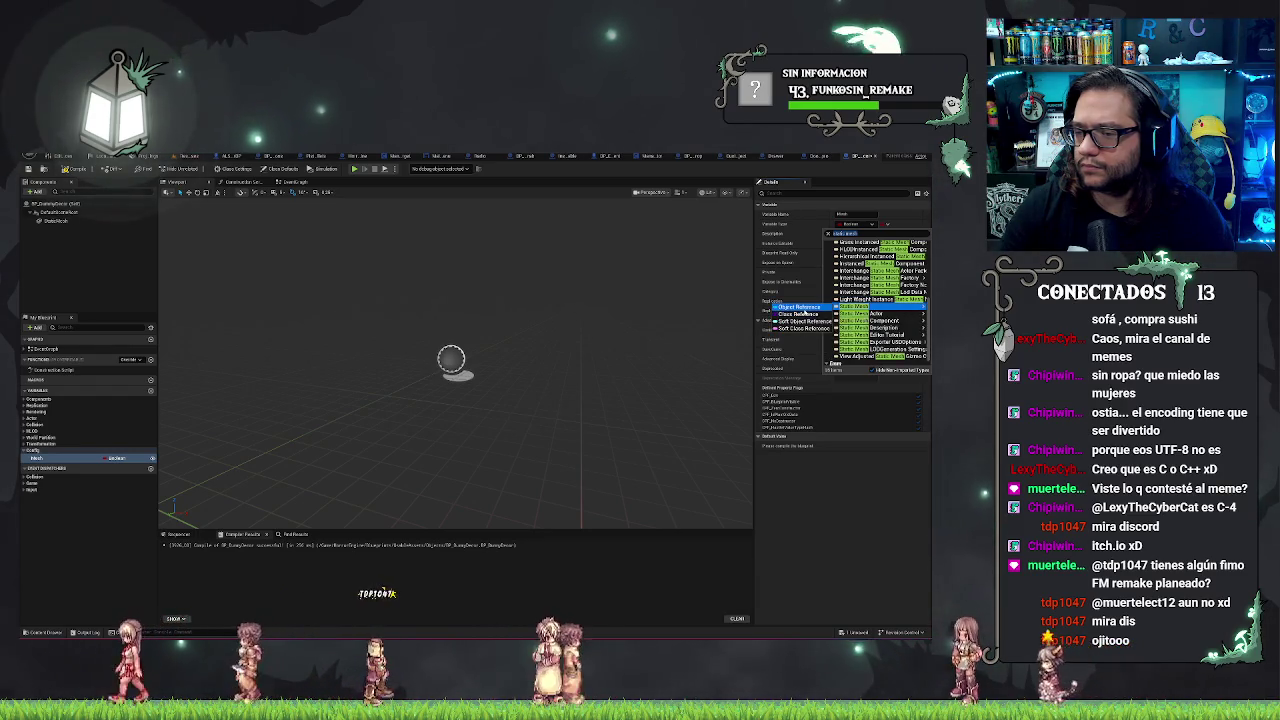
pyautogui.click(797, 314)
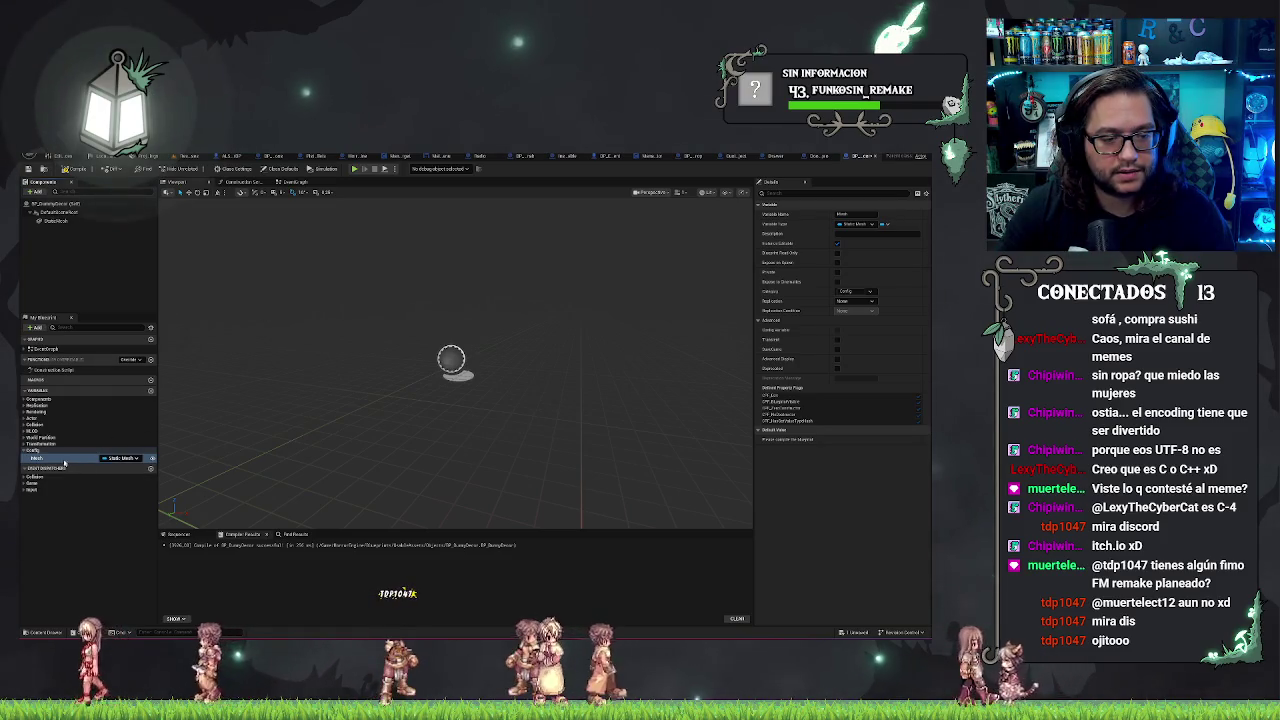
# Step: In the Construction Script, add Mesh and StaticMesh getters and a Set Static Mesh node fed by Mesh
pyautogui.click(240, 182)
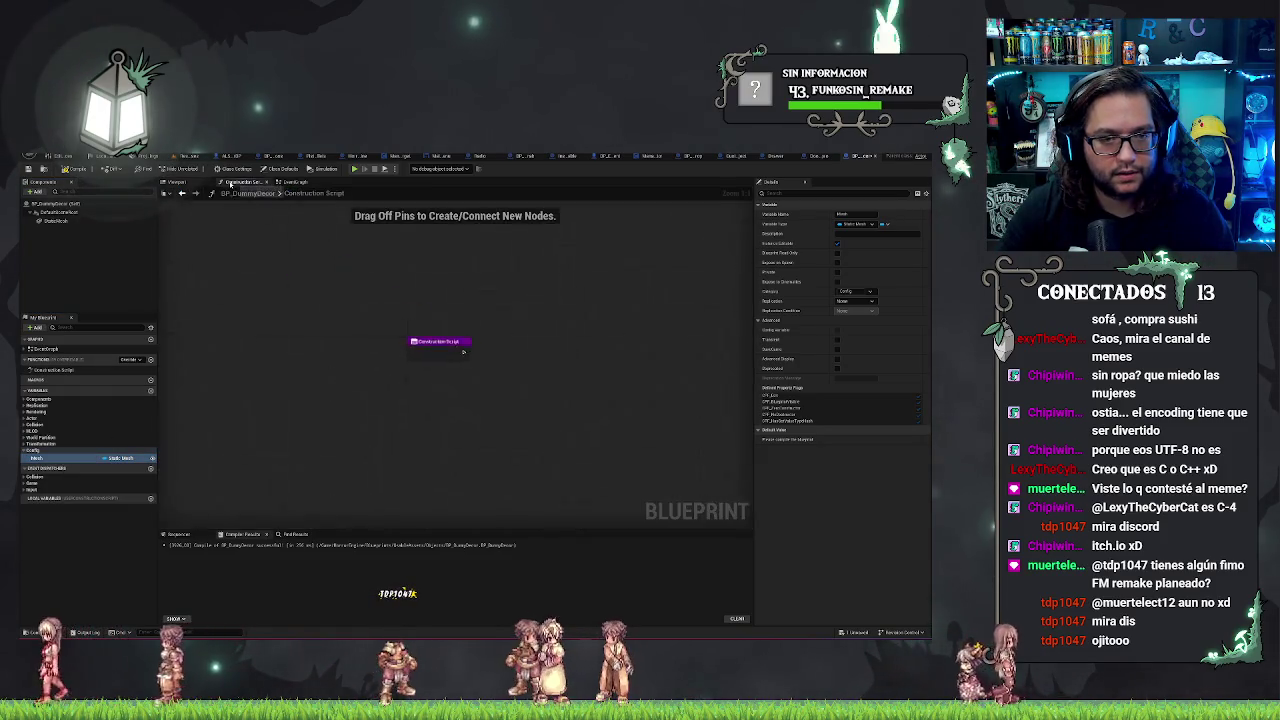
pyautogui.moveTo(40, 458); pyautogui.dragTo(481, 410)
pyautogui.moveTo(38, 222)
pyautogui.mouseDown()
pyautogui.moveTo(500, 309)
pyautogui.moveTo(594, 308)
pyautogui.mouseUp()
pyautogui.write('set mesh')
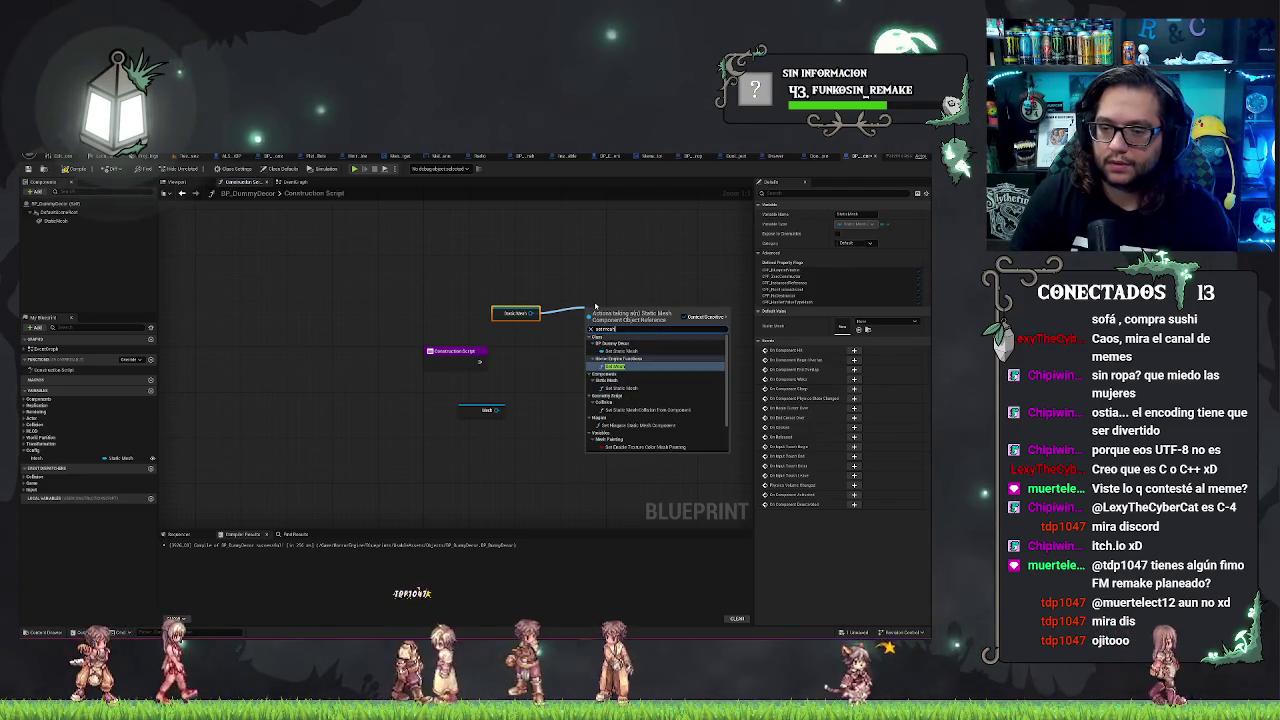
pyautogui.press('Return')
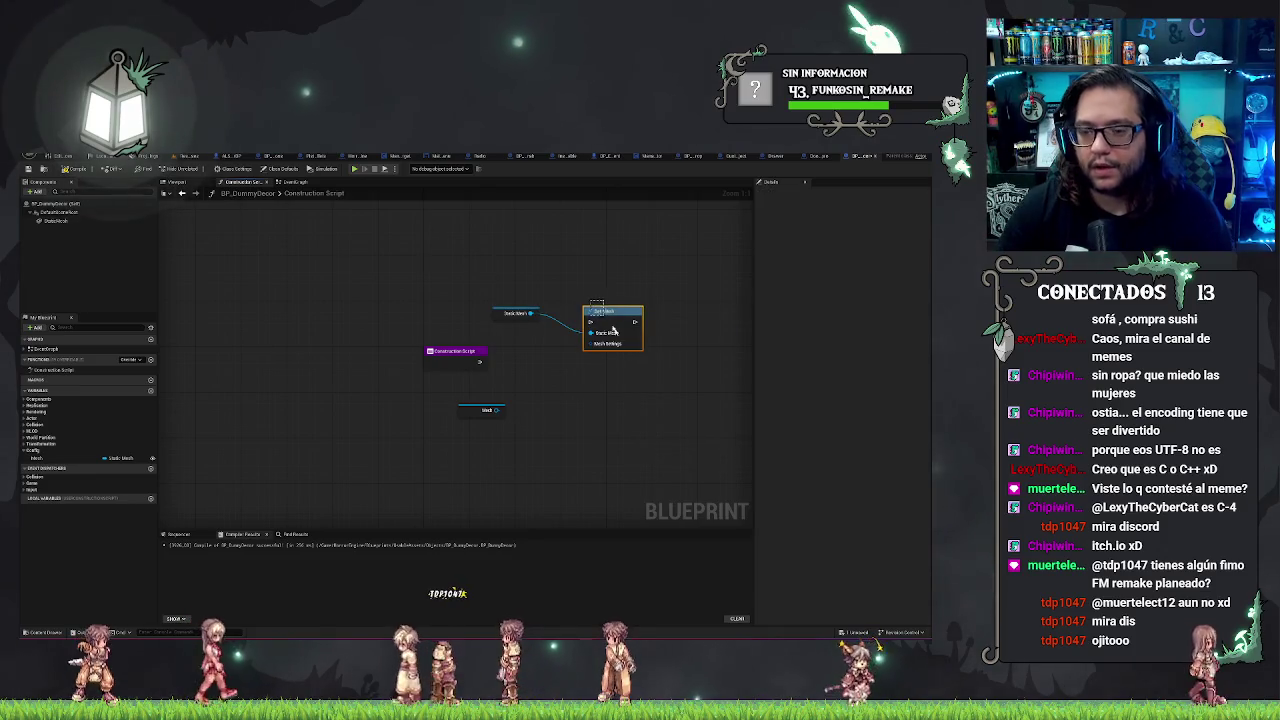
pyautogui.moveTo(531, 313); pyautogui.dragTo(549, 316)
pyautogui.write('set mesh')
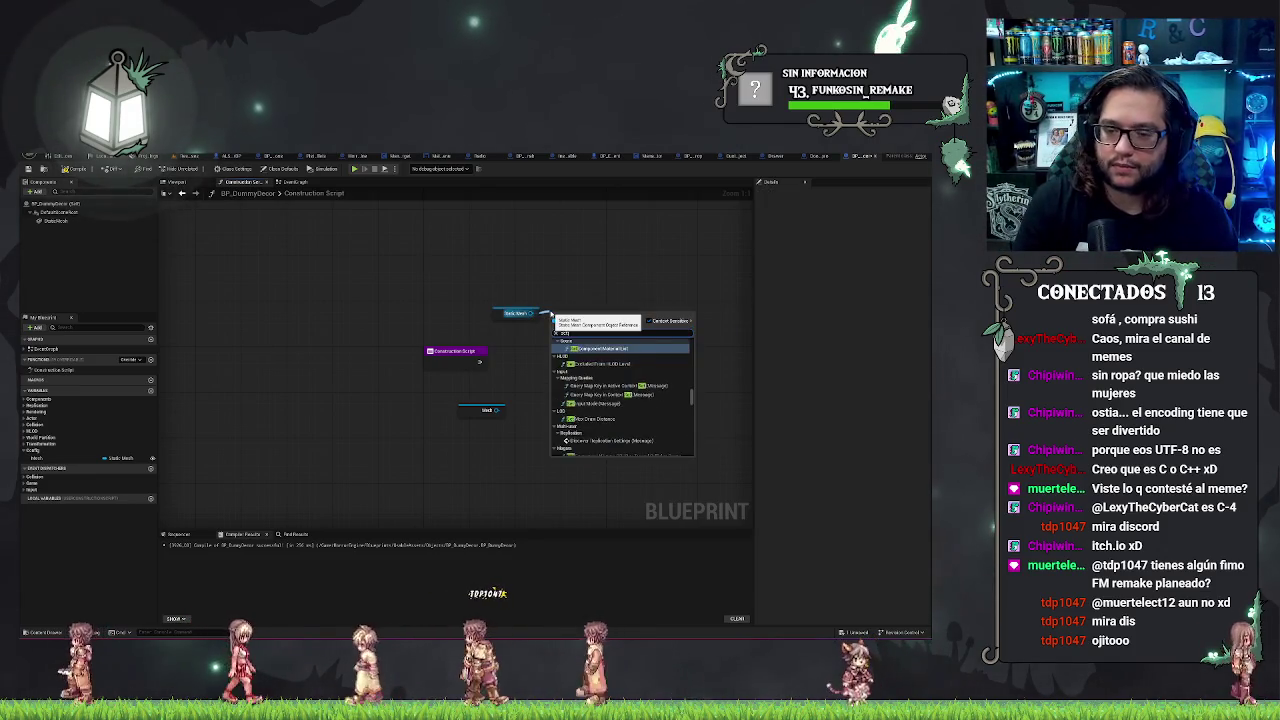
pyautogui.click(596, 348)
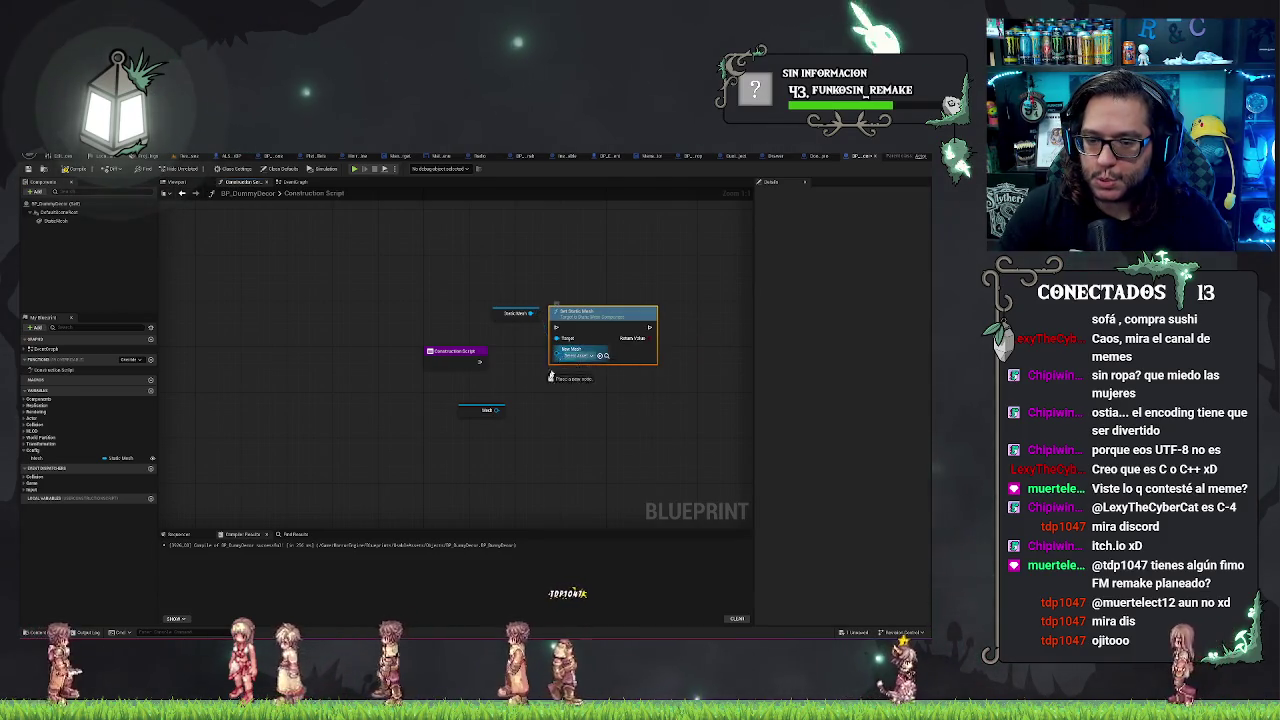
pyautogui.moveTo(550, 377)
pyautogui.mouseDown()
pyautogui.moveTo(557, 348)
pyautogui.moveTo(673, 383)
pyautogui.moveTo(658, 341)
pyautogui.mouseUp()
# Step: Straighten and align the getter nodes beside Set Static Mesh, then select the StaticMesh component
pyautogui.click(494, 294)
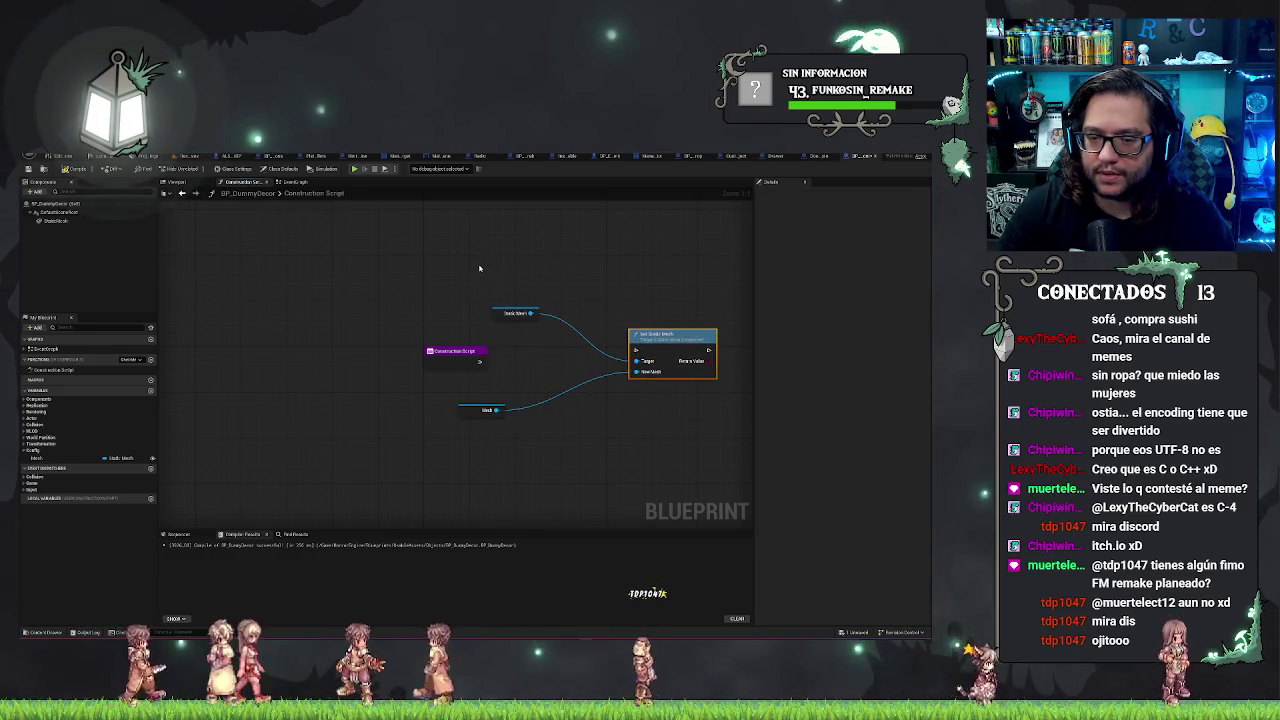
pyautogui.moveTo(458, 415); pyautogui.dragTo(530, 418)
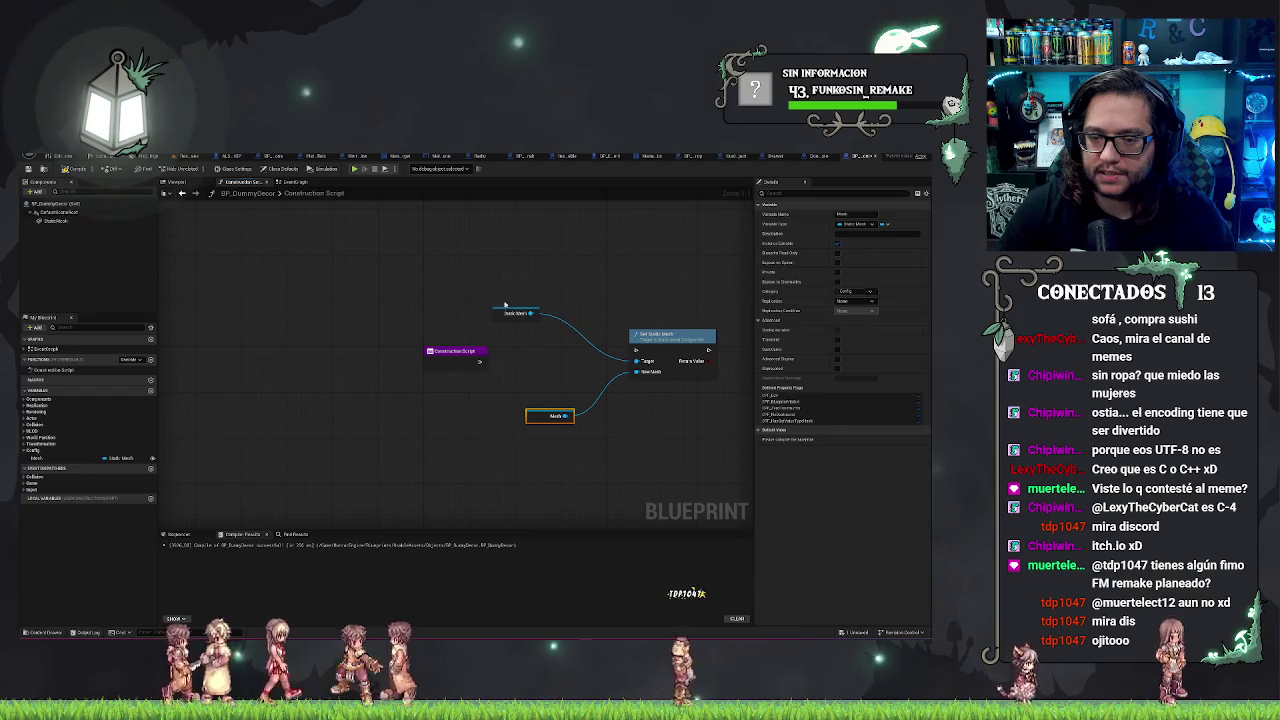
pyautogui.moveTo(528, 277); pyautogui.dragTo(708, 457)
pyautogui.press('q')
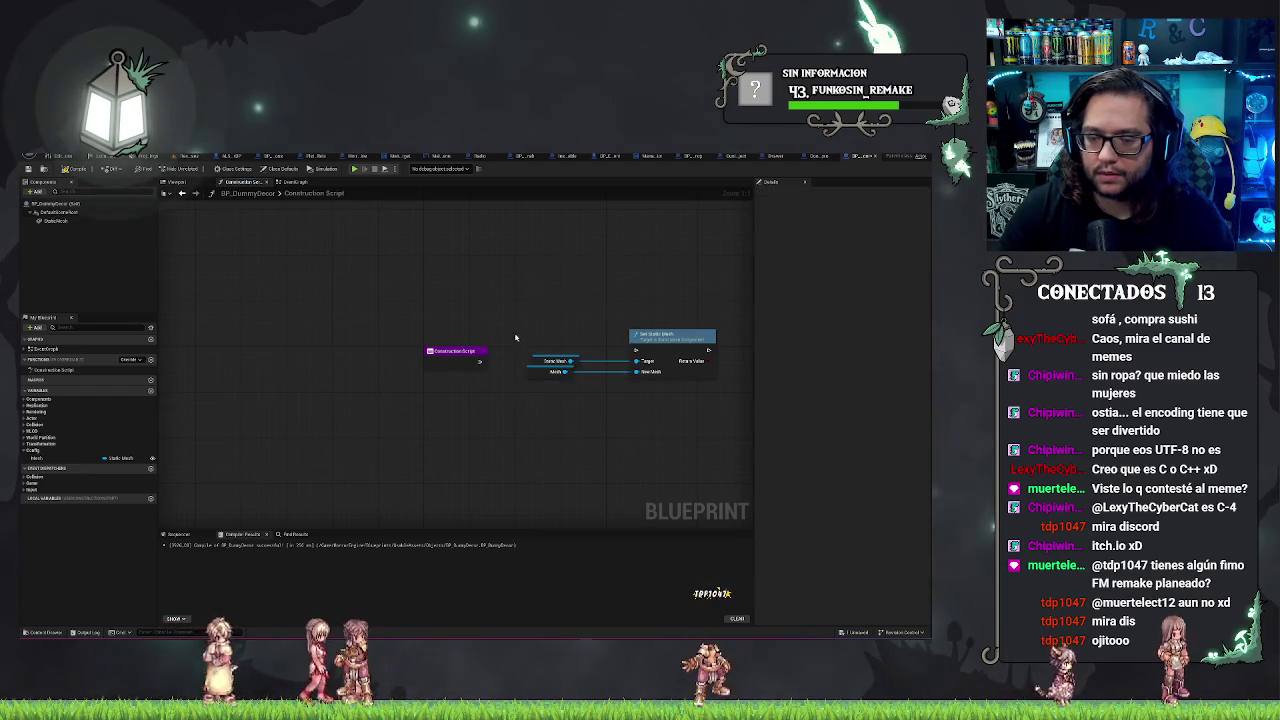
pyautogui.moveTo(549, 371); pyautogui.dragTo(561, 366)
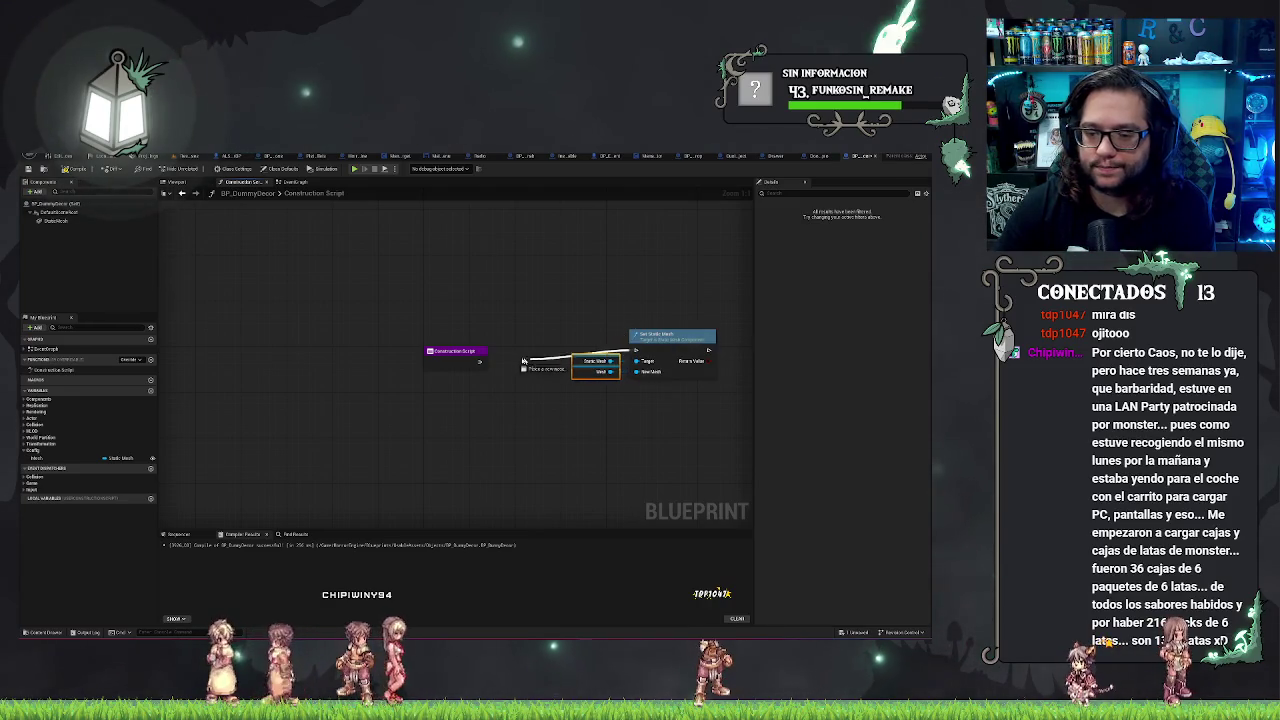
pyautogui.moveTo(668, 341); pyautogui.dragTo(582, 354)
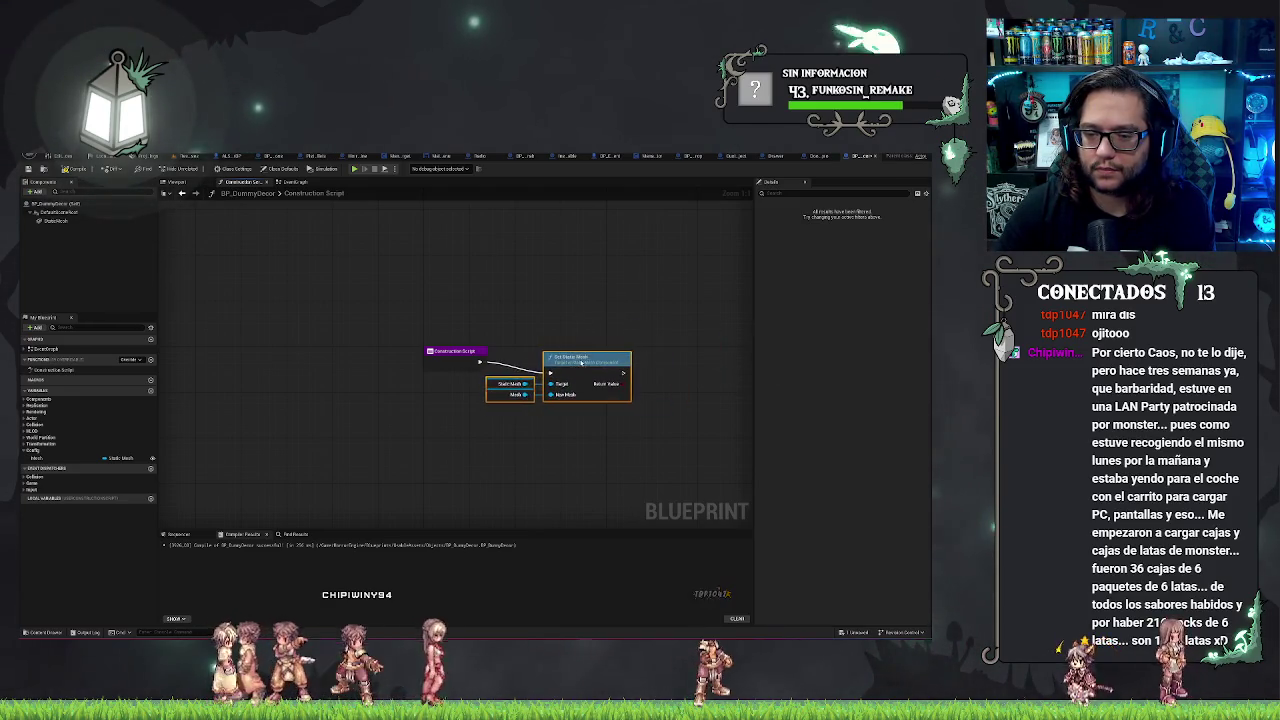
pyautogui.click(520, 320)
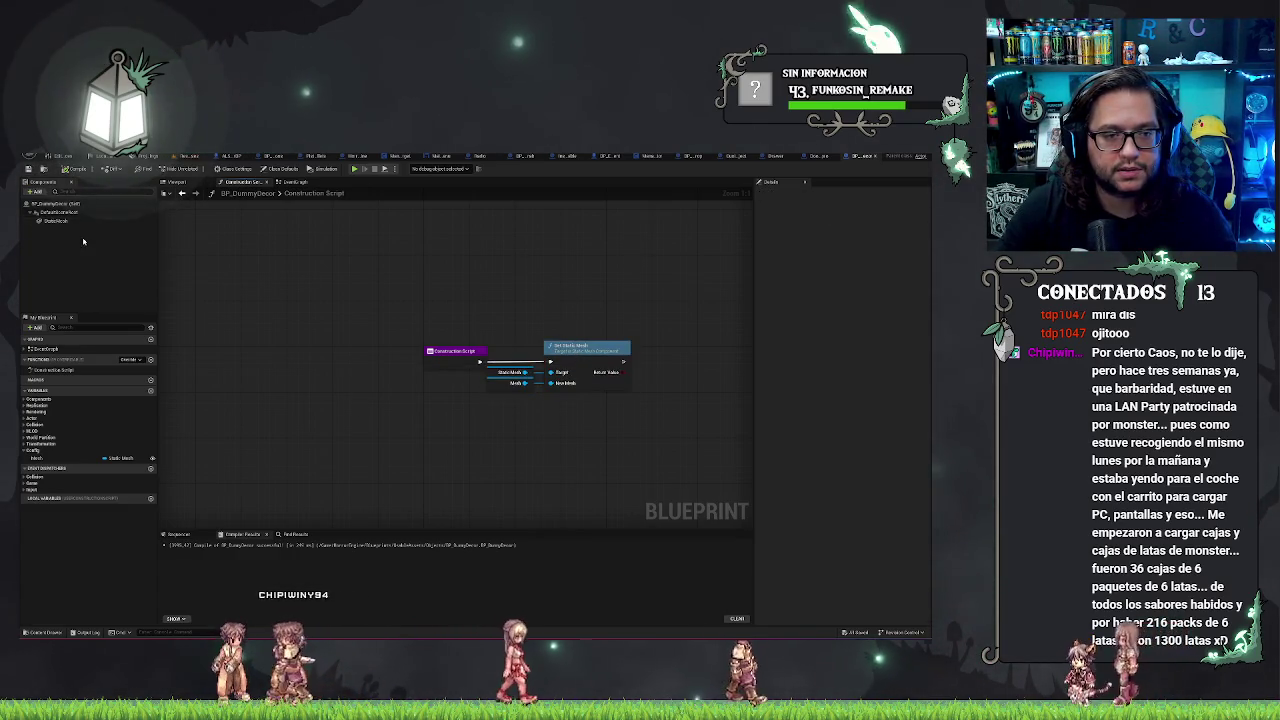
pyautogui.click(100, 222)
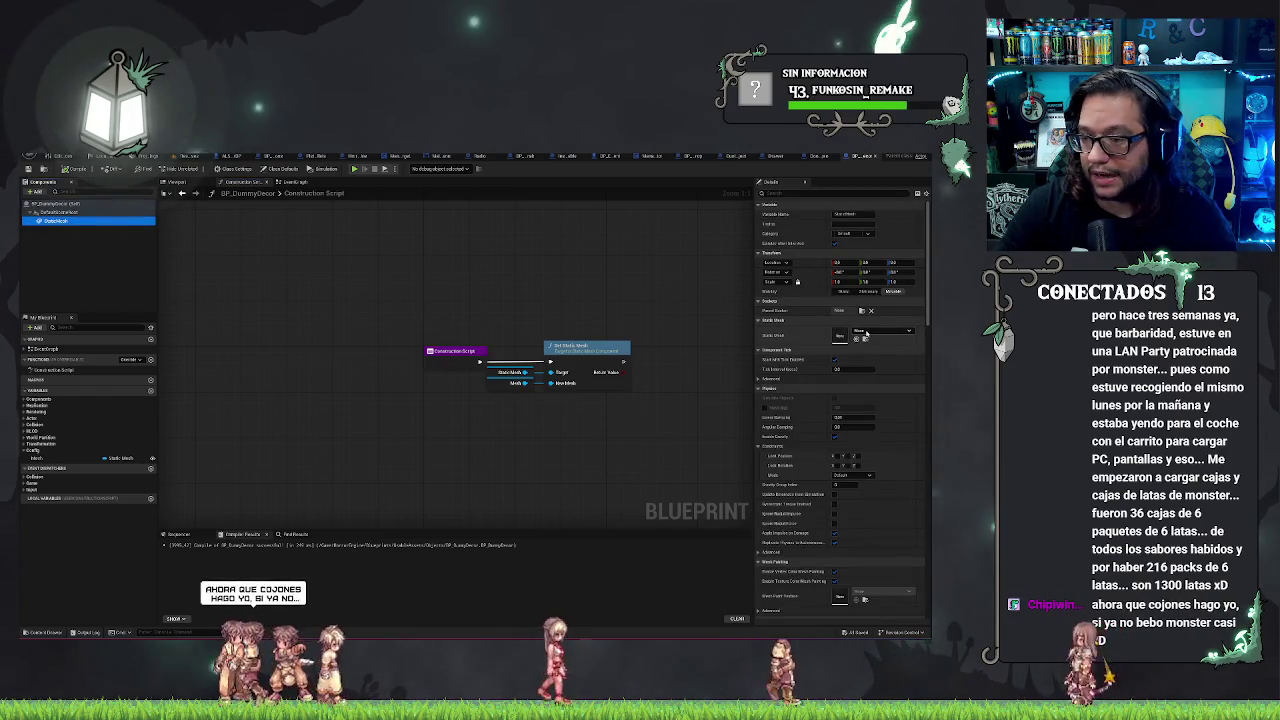
pyautogui.click(870, 330)
# Step: Assign a barrel mesh to the StaticMesh component, preview it, and recompile BP_DummyDecor
pyautogui.write('ba')
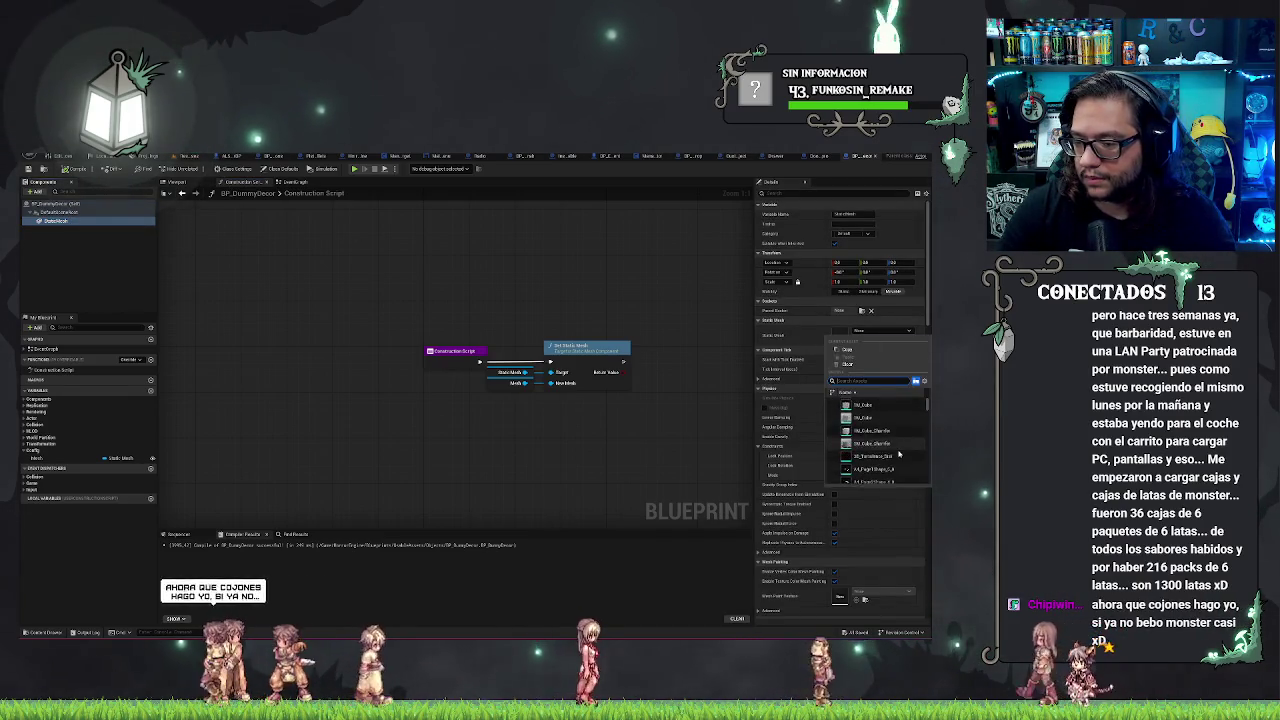
pyautogui.write('rril')
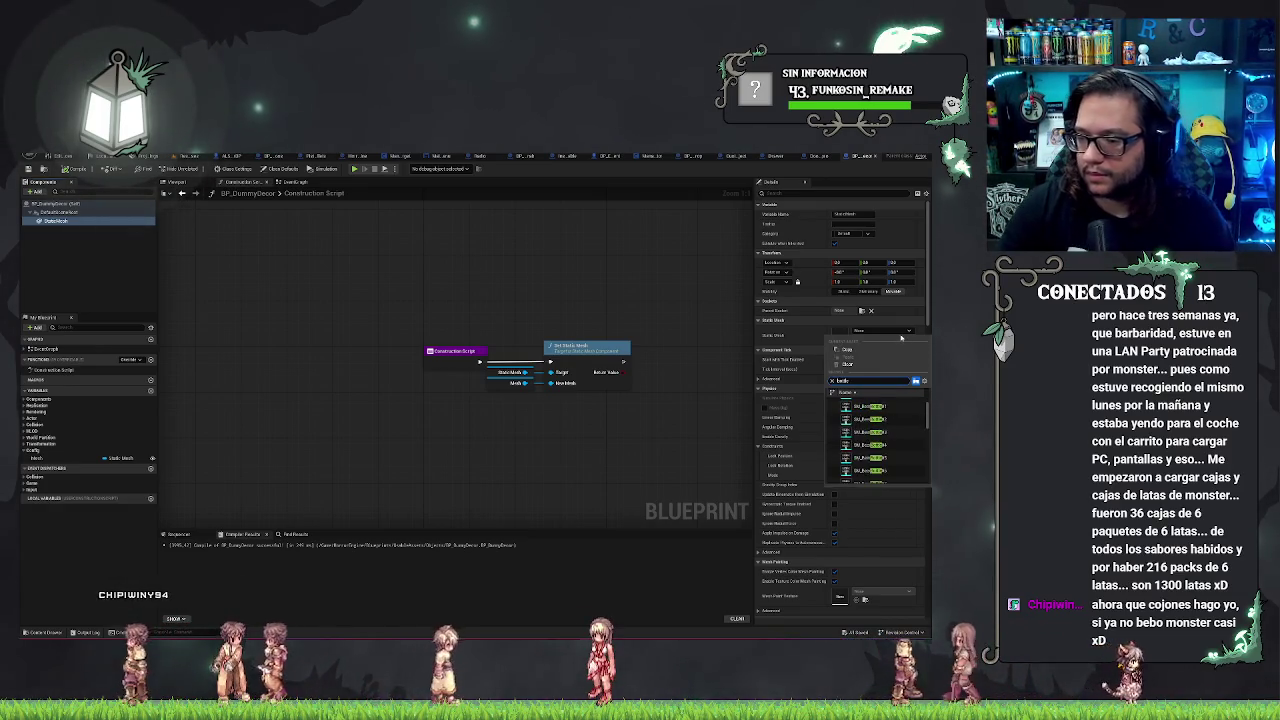
pyautogui.scroll(-3, 873, 470)
pyautogui.click(870, 477)
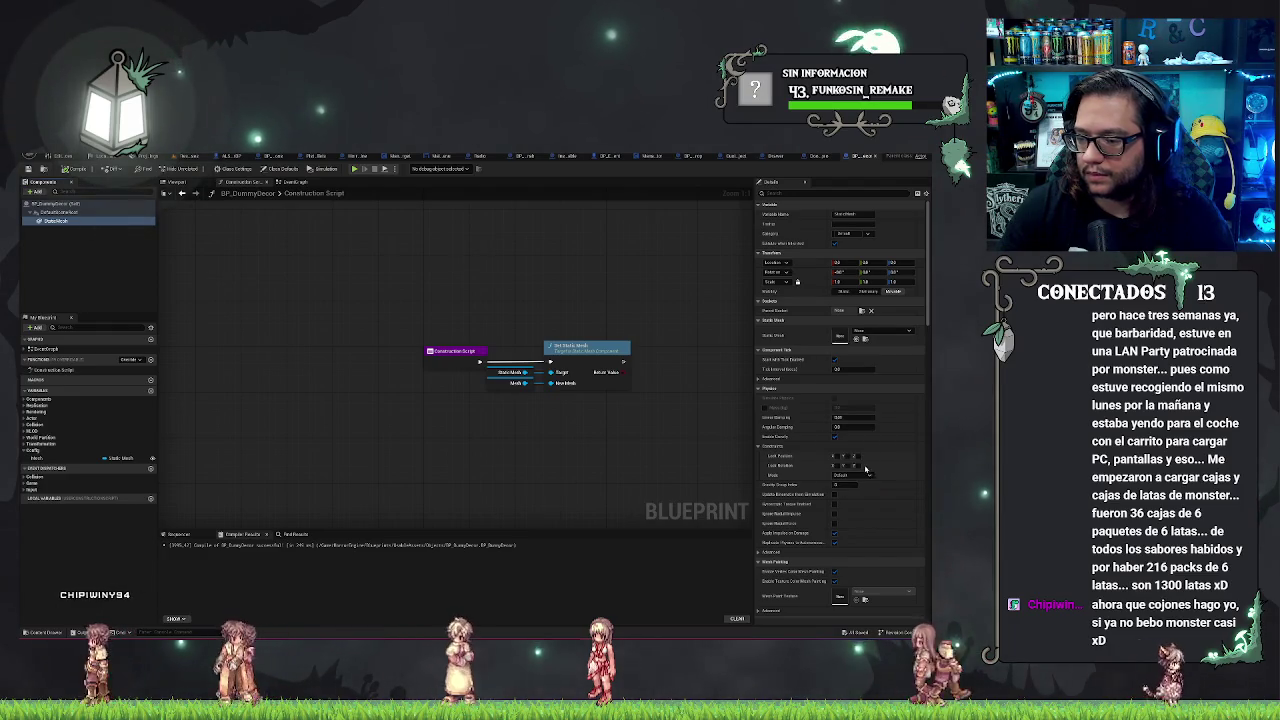
pyautogui.click(193, 186)
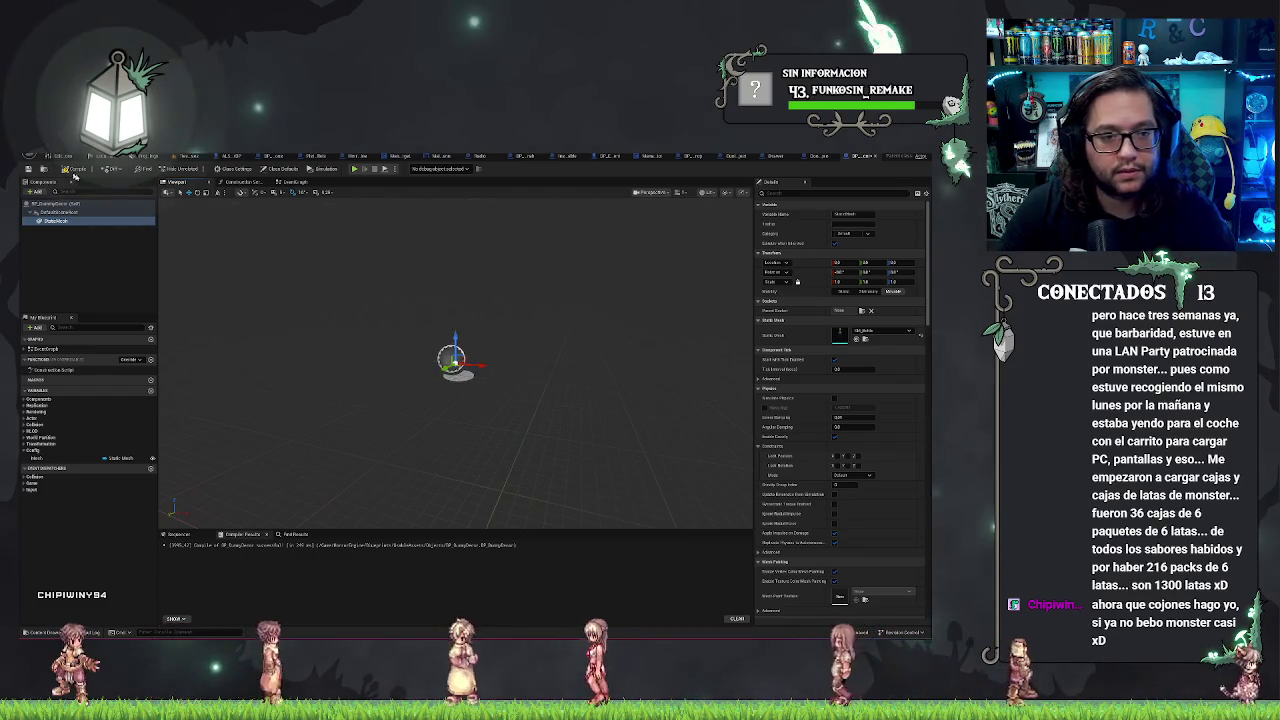
pyautogui.click(72, 170)
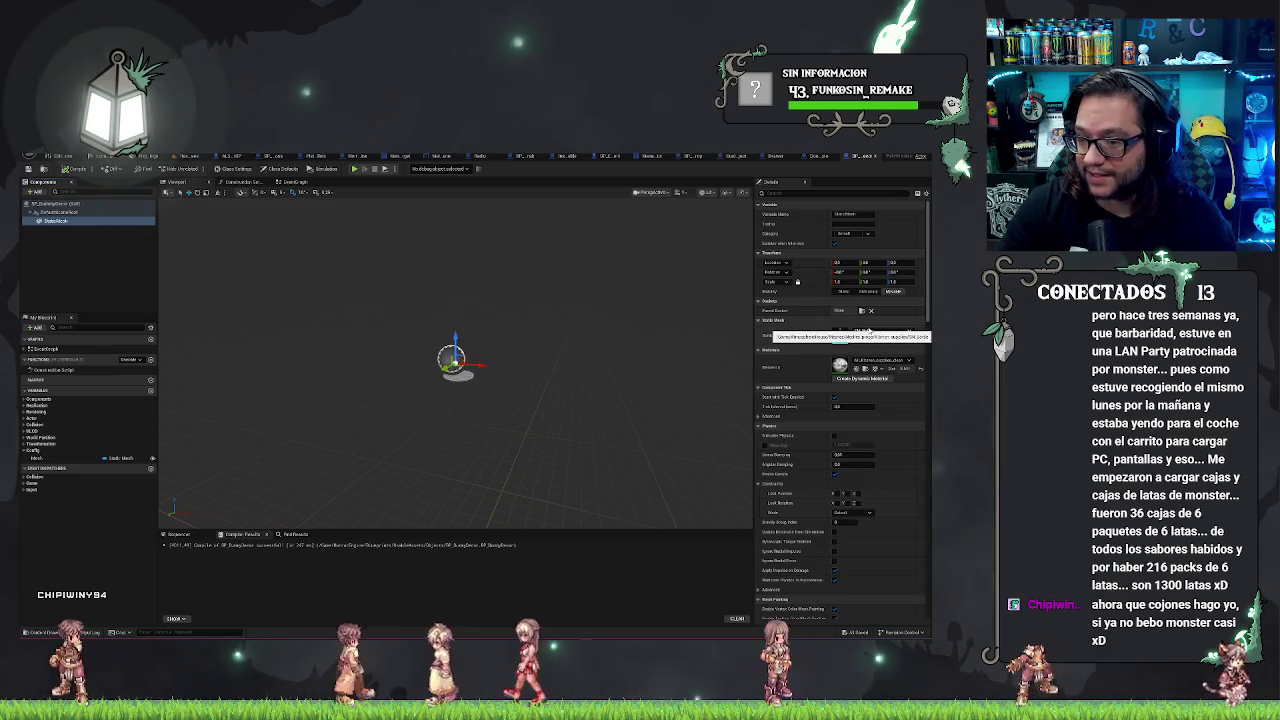
# Step: Shift the Mesh getter and Set Static Mesh nodes slightly right in the Construction Script
pyautogui.click(242, 182)
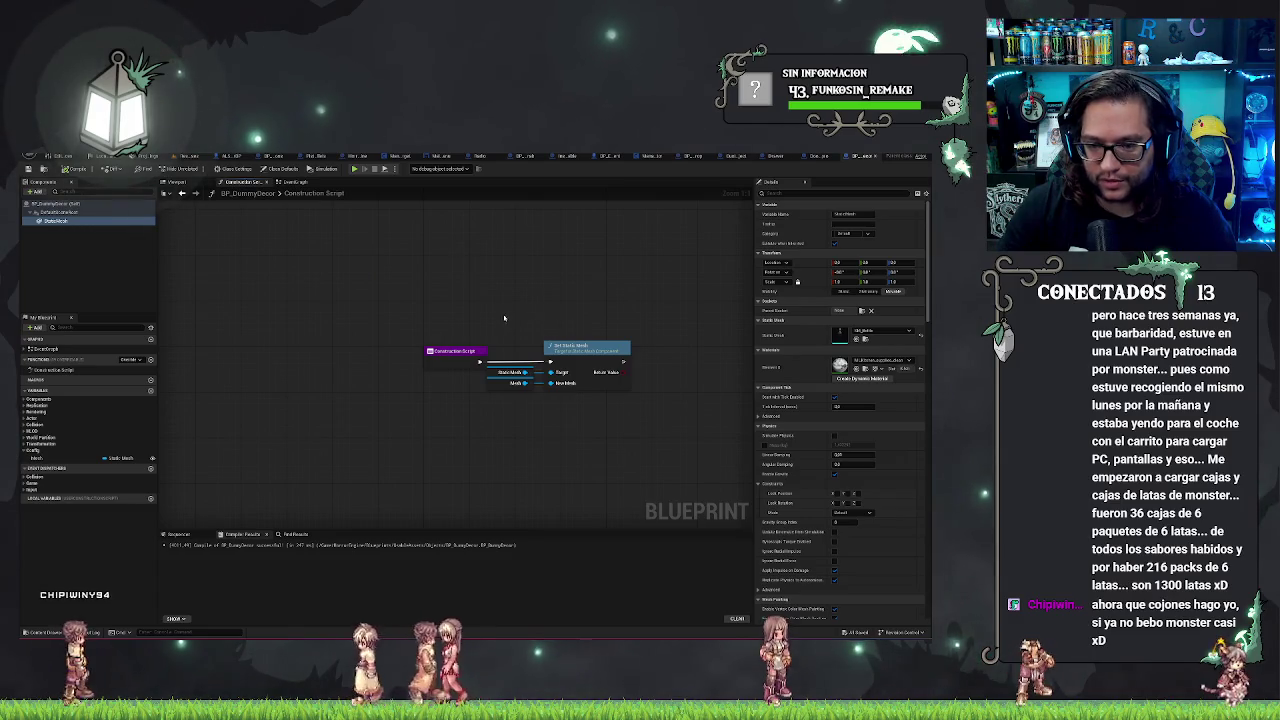
pyautogui.moveTo(532, 312)
pyautogui.mouseDown()
pyautogui.moveTo(592, 400)
pyautogui.moveTo(602, 378)
pyautogui.mouseUp()
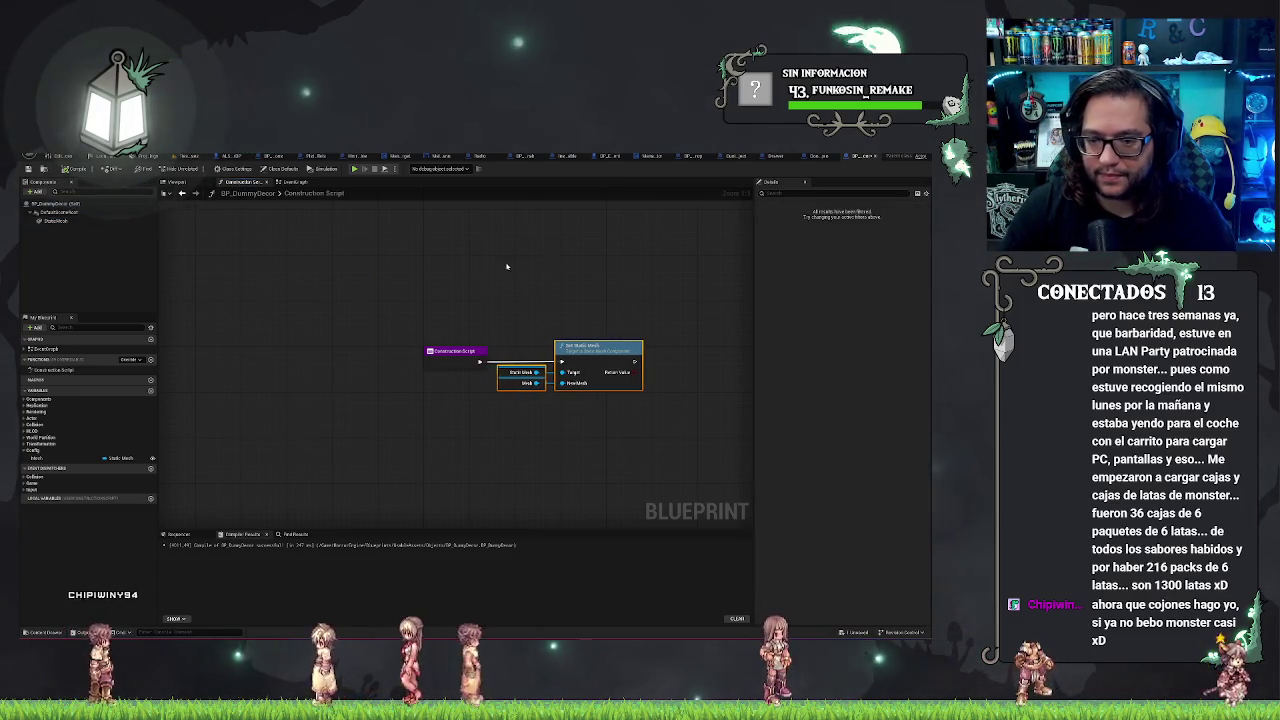
pyautogui.click(357, 265)
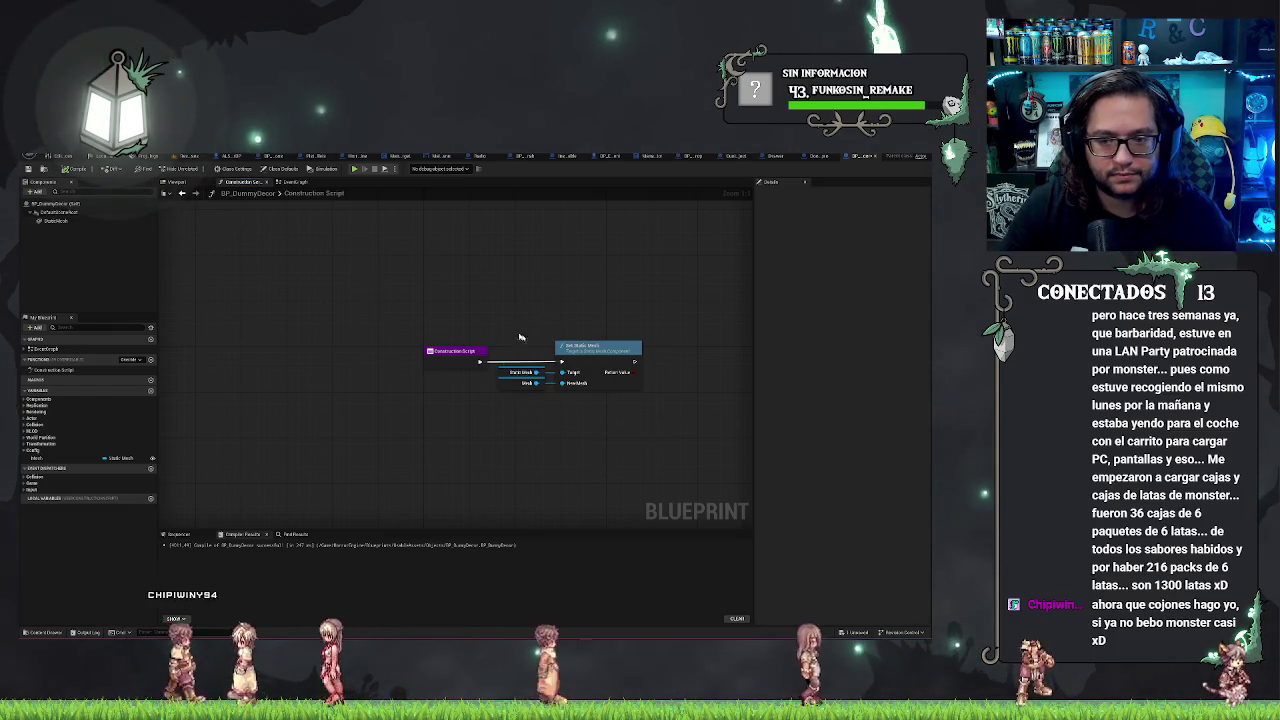
# Step: Return to the level, frame the BP_DummyDecor actor and deselect it, then switch to Discord
pyautogui.click(118, 160)
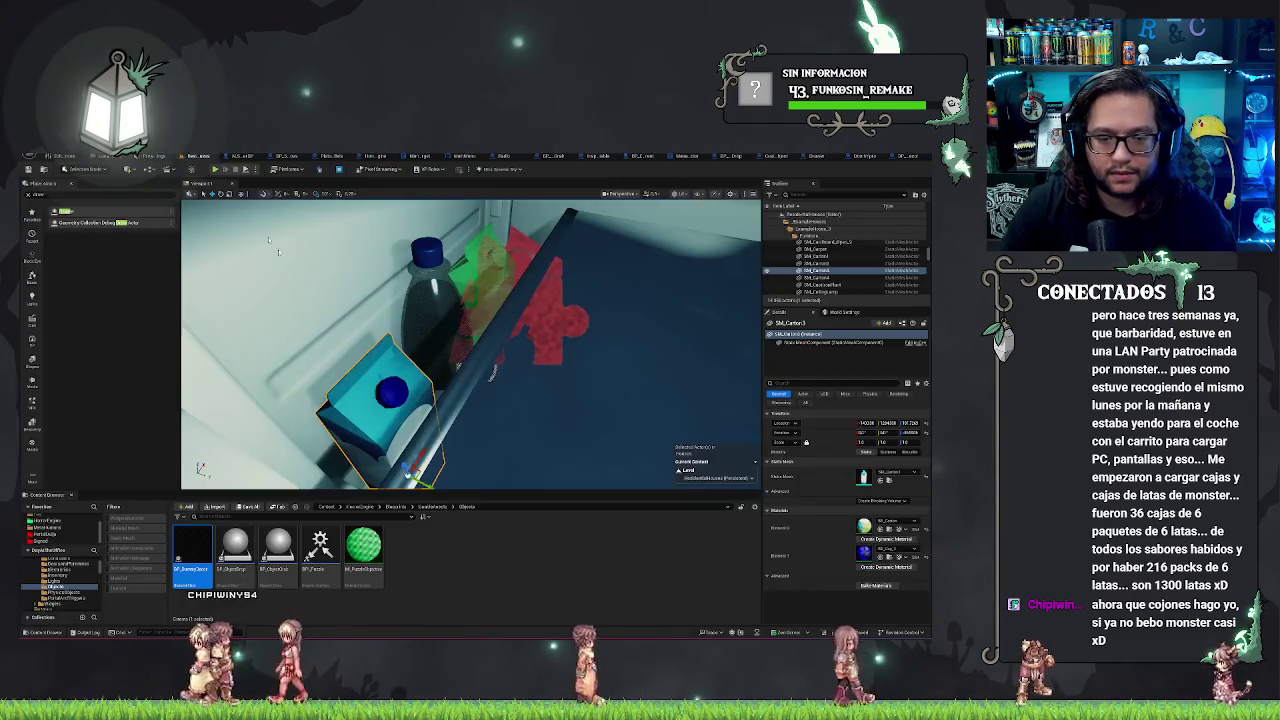
pyautogui.click(490, 452)
pyautogui.press('f')
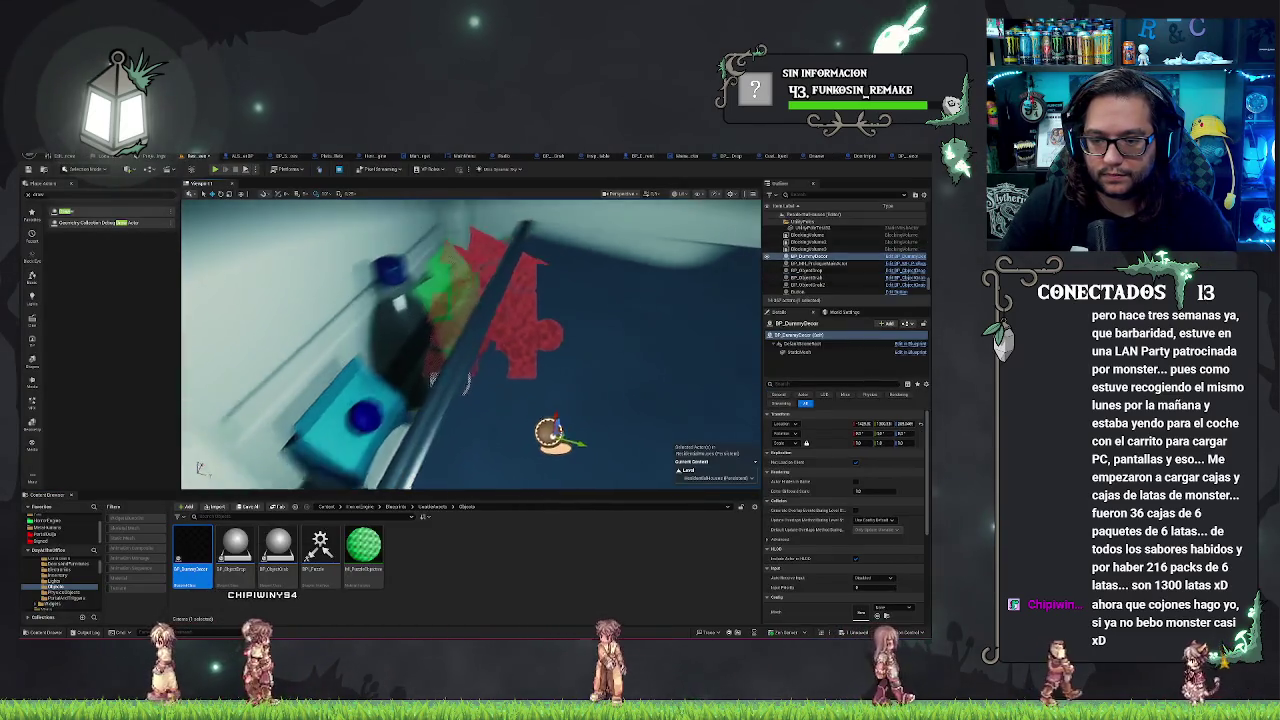
pyautogui.press('Escape')
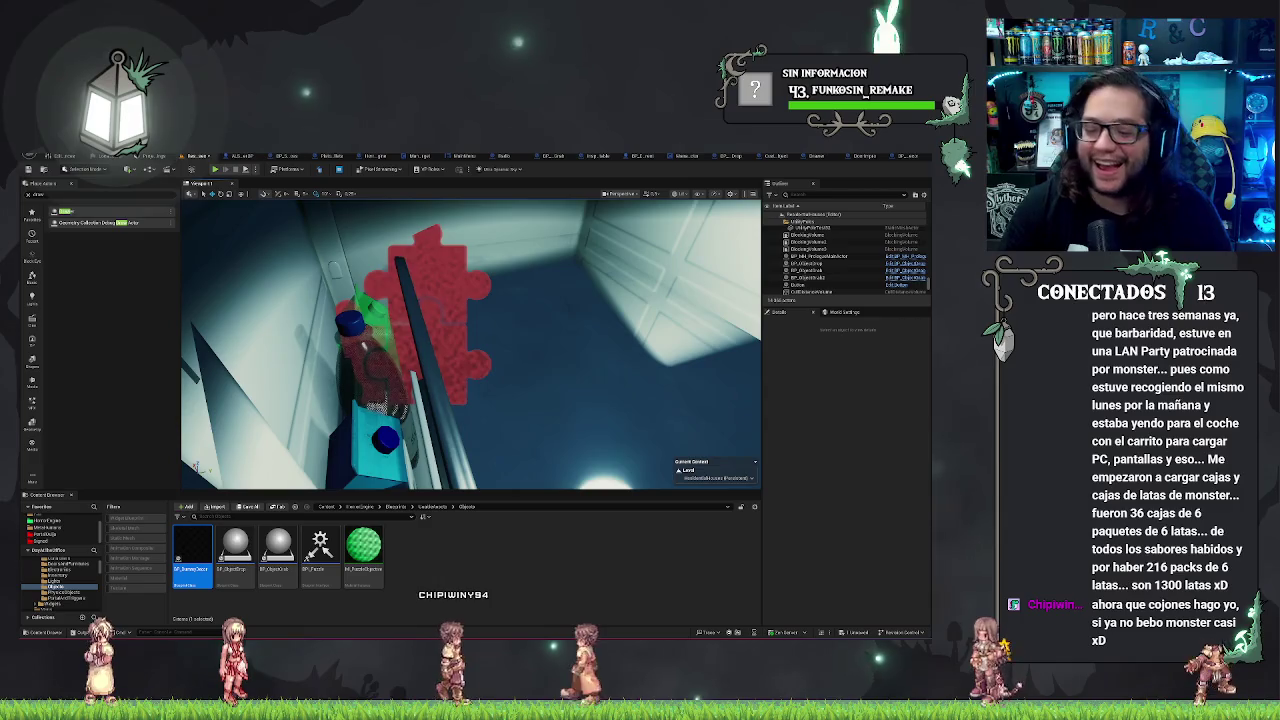
pyautogui.hotkey('alt', 'Tab')
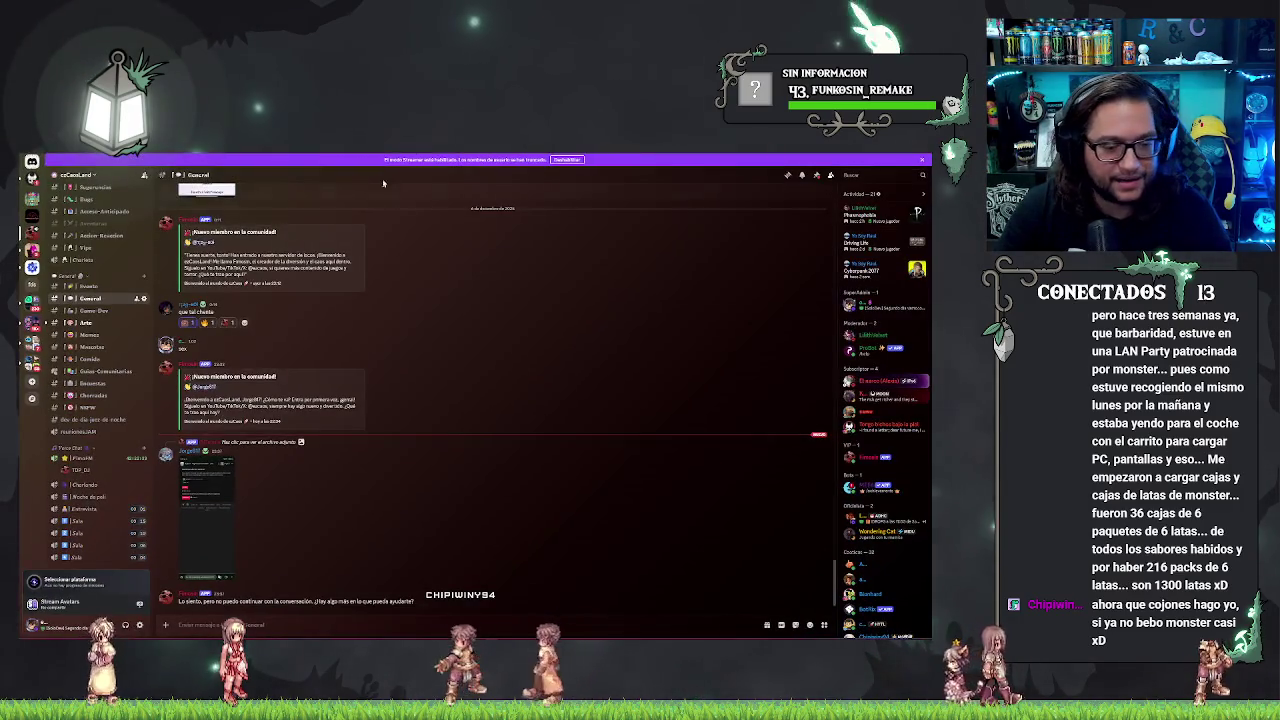
# Step: Switch briefly back to Unreal Engine, then over to the Discord webcam video window
pyautogui.hotkey('alt', 'Tab')
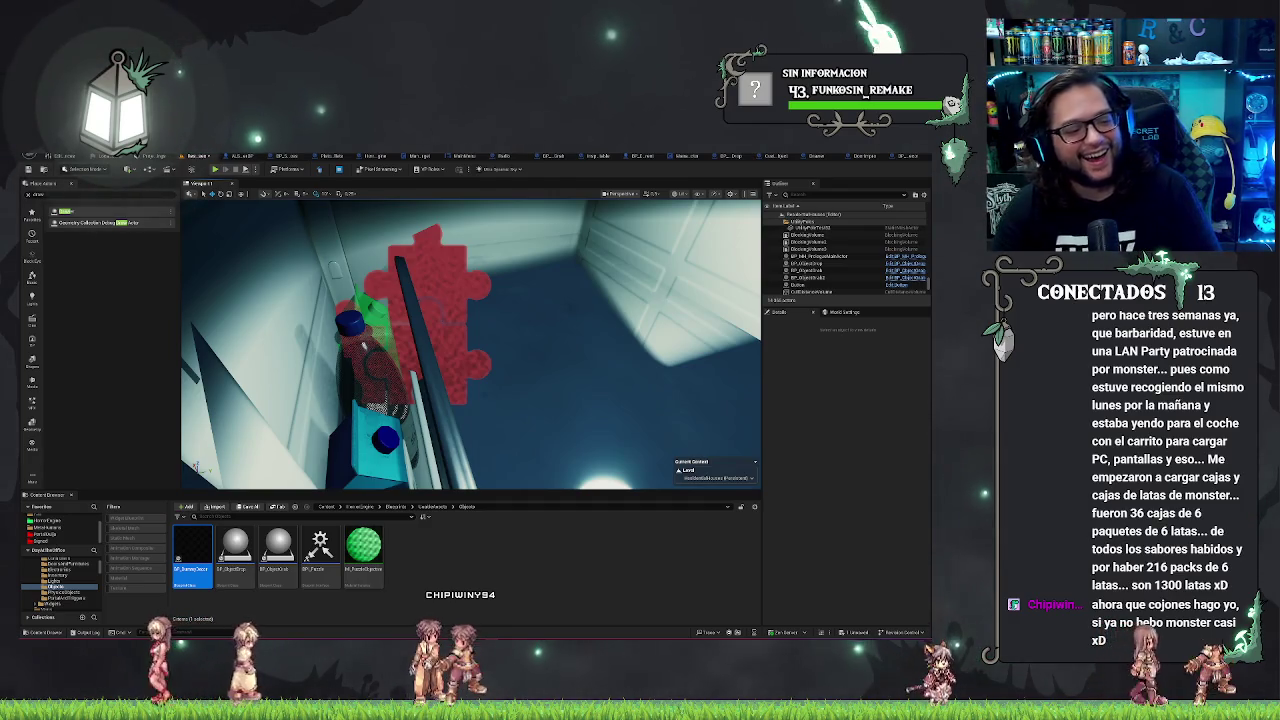
pyautogui.hotkey('alt', 'Tab')
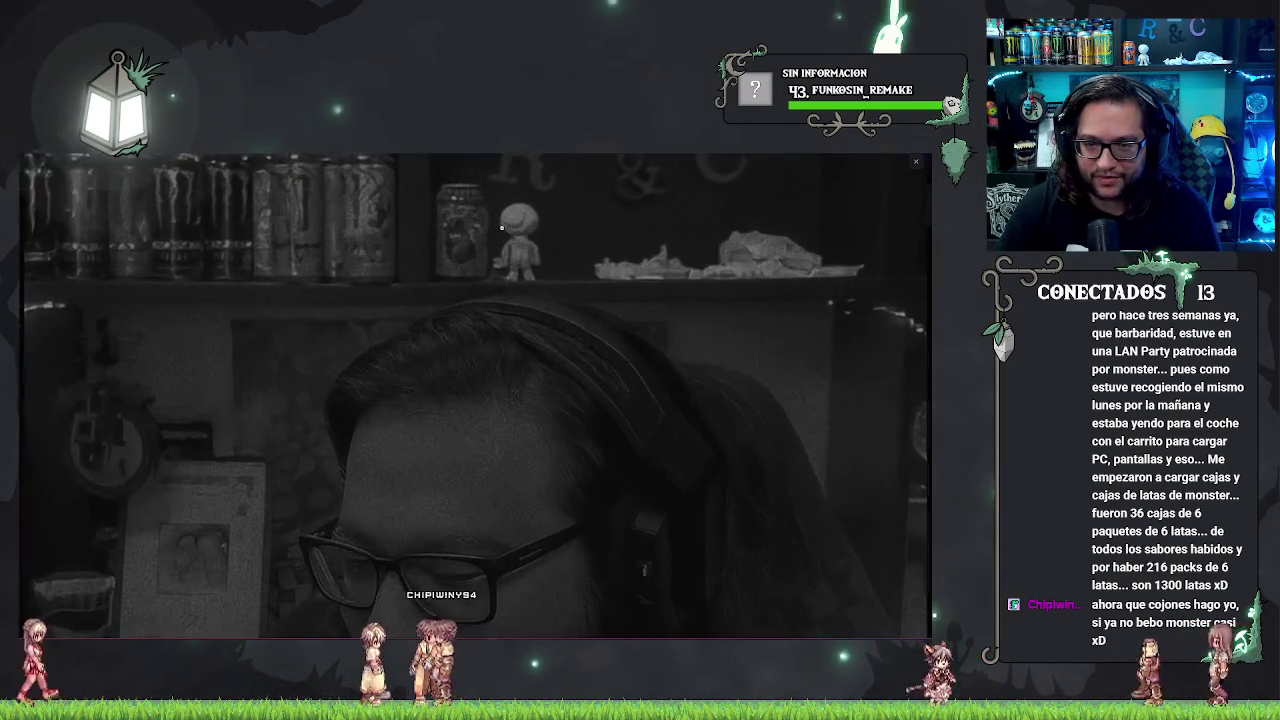
# Step: Enlarge the webcam video and snip the toy figure into the Snipping Tool editor
pyautogui.doubleClick(481, 219)
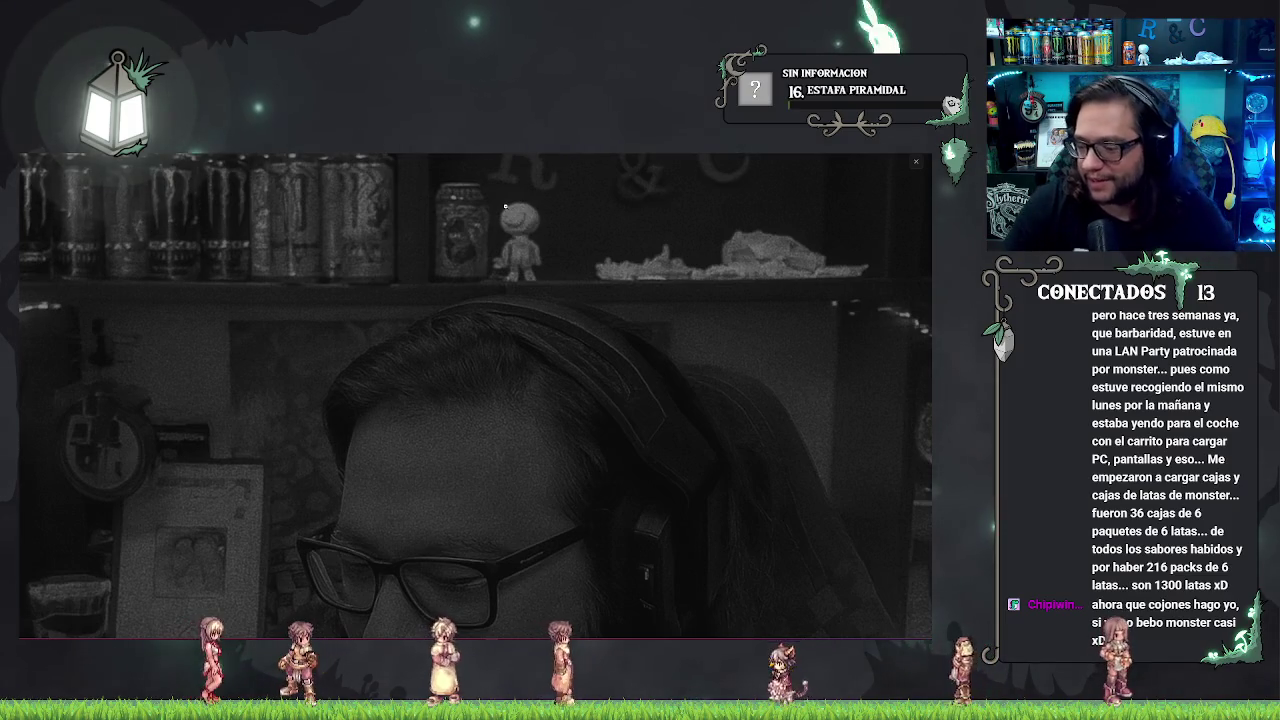
pyautogui.moveTo(480, 200)
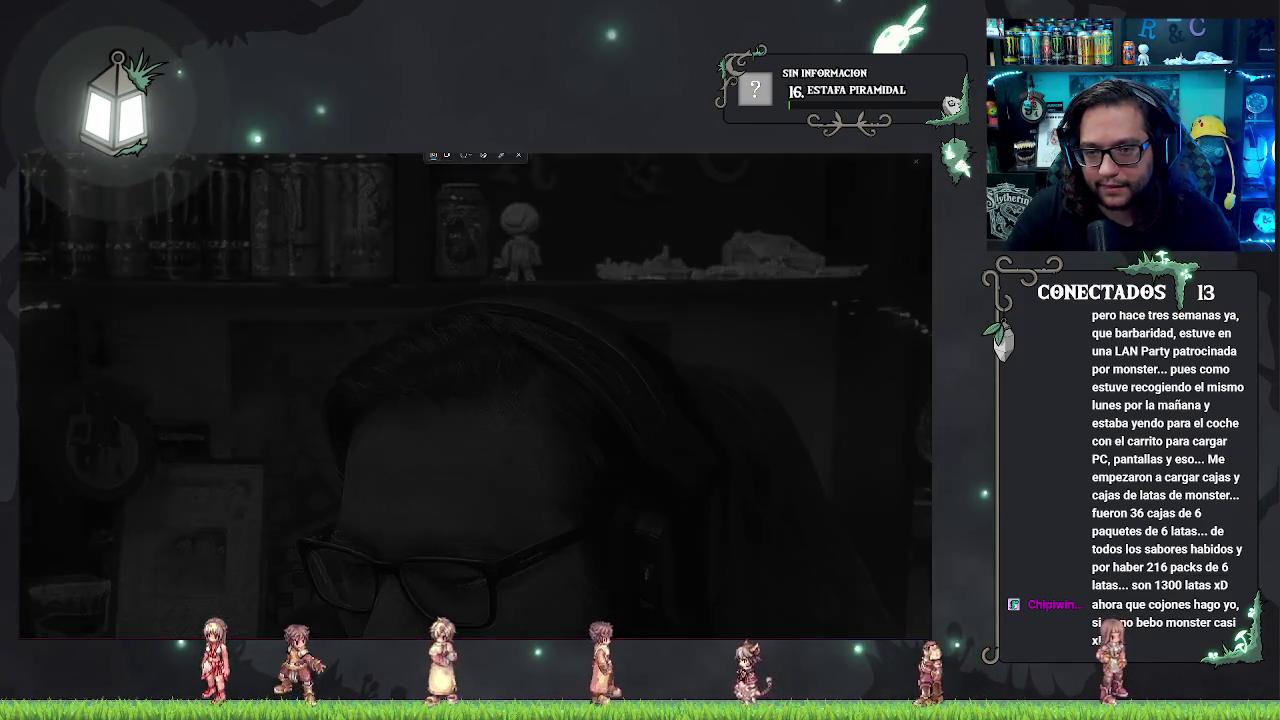
pyautogui.moveTo(483, 195); pyautogui.dragTo(551, 288)
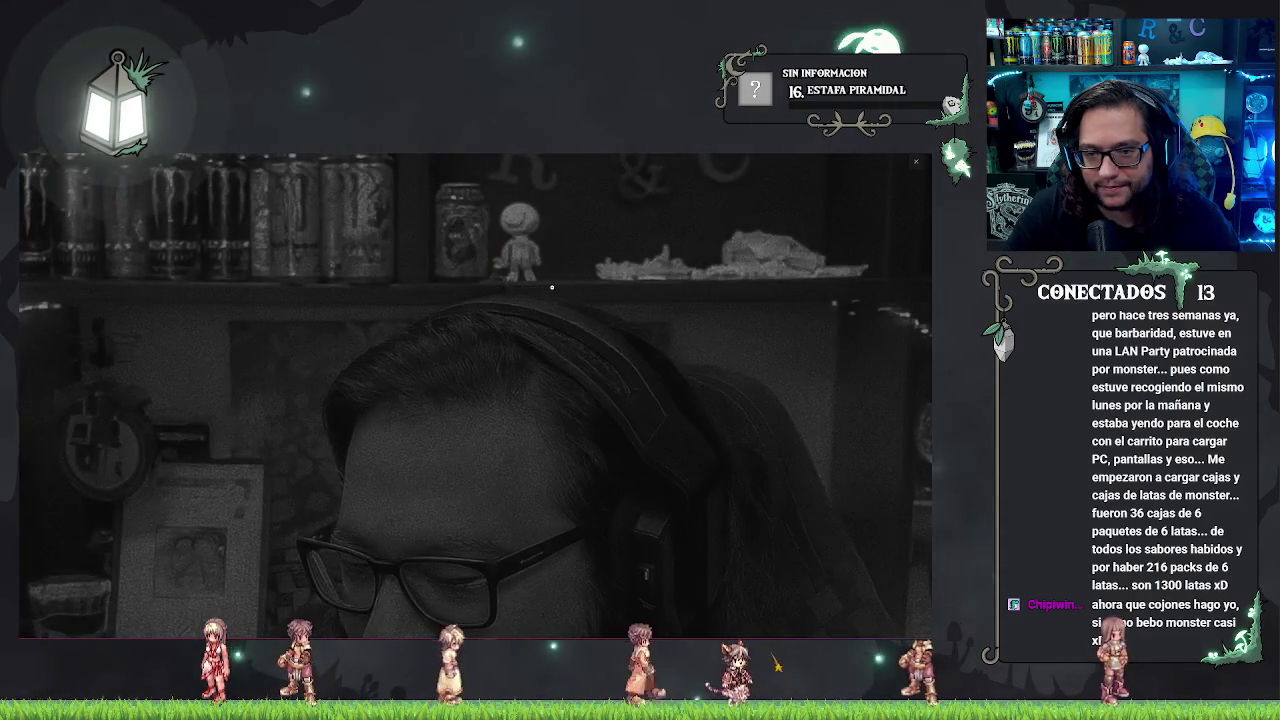
pyautogui.click(850, 540)
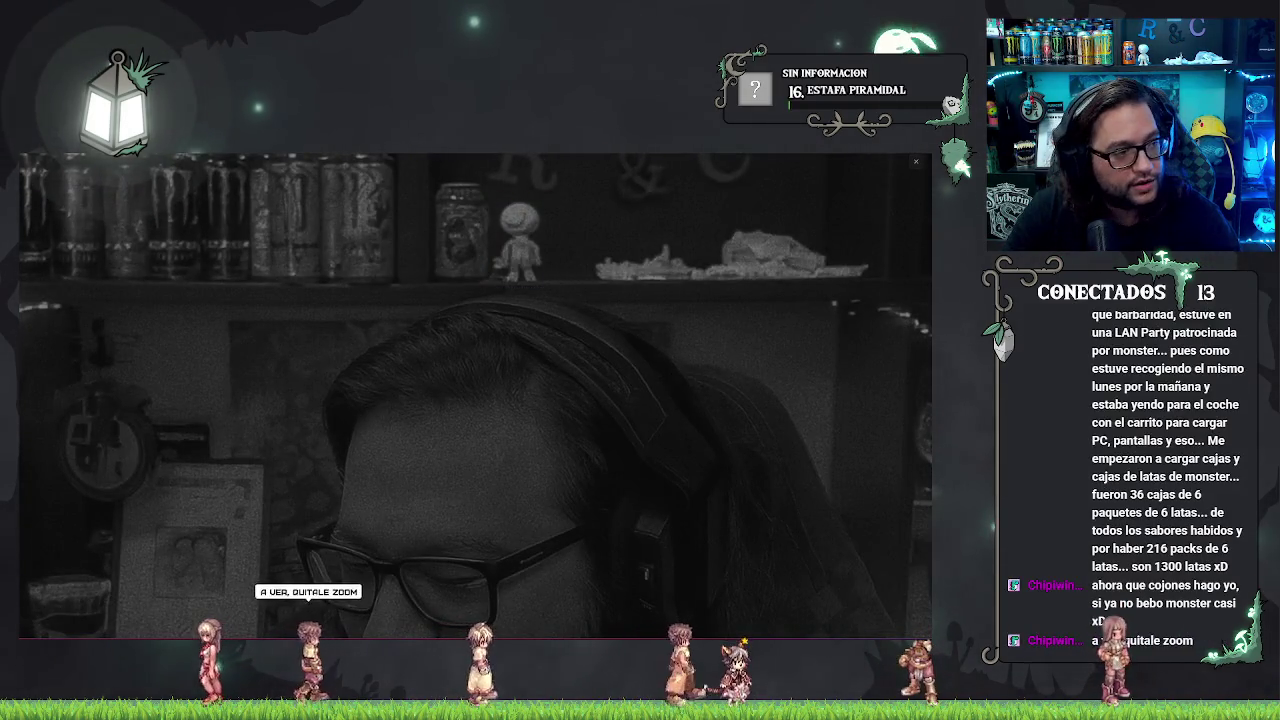
# Step: Draw a red grinning face on the figure with the red pen, then undo the strokes
pyautogui.doubleClick(218, 375)
pyautogui.scroll(5, 450, 350)
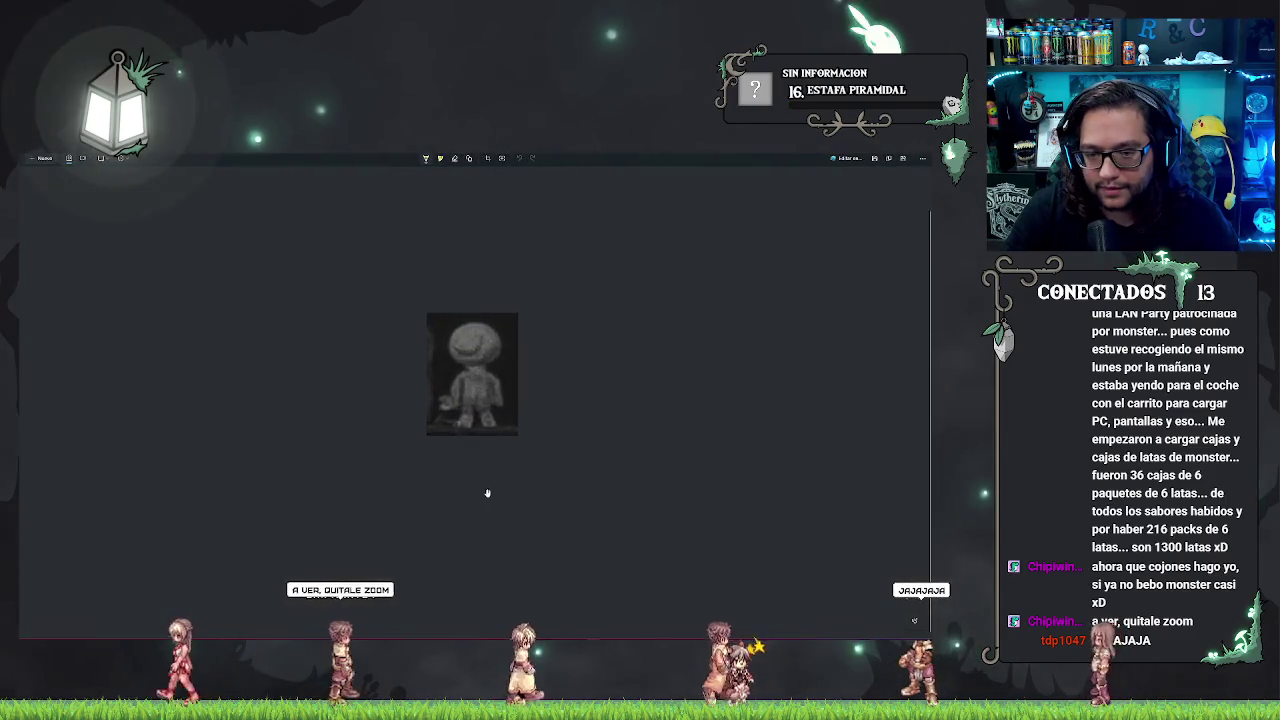
pyautogui.scroll(1, 450, 350)
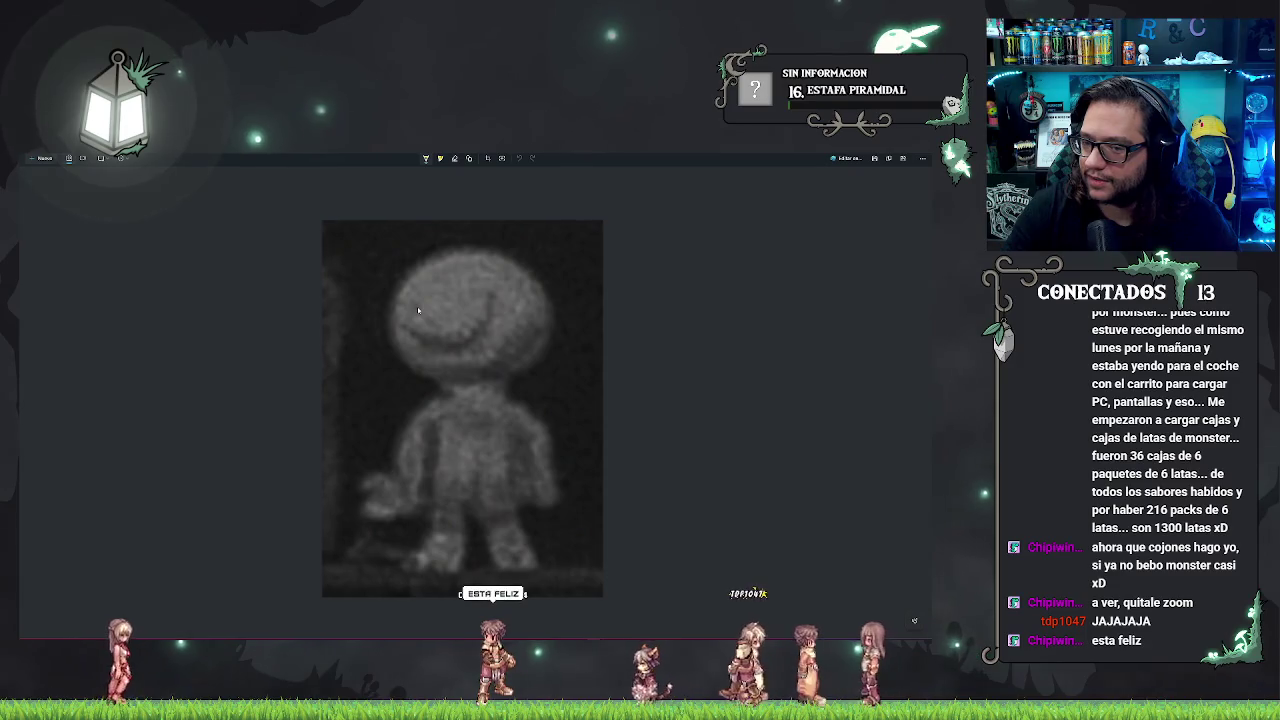
pyautogui.click(424, 164)
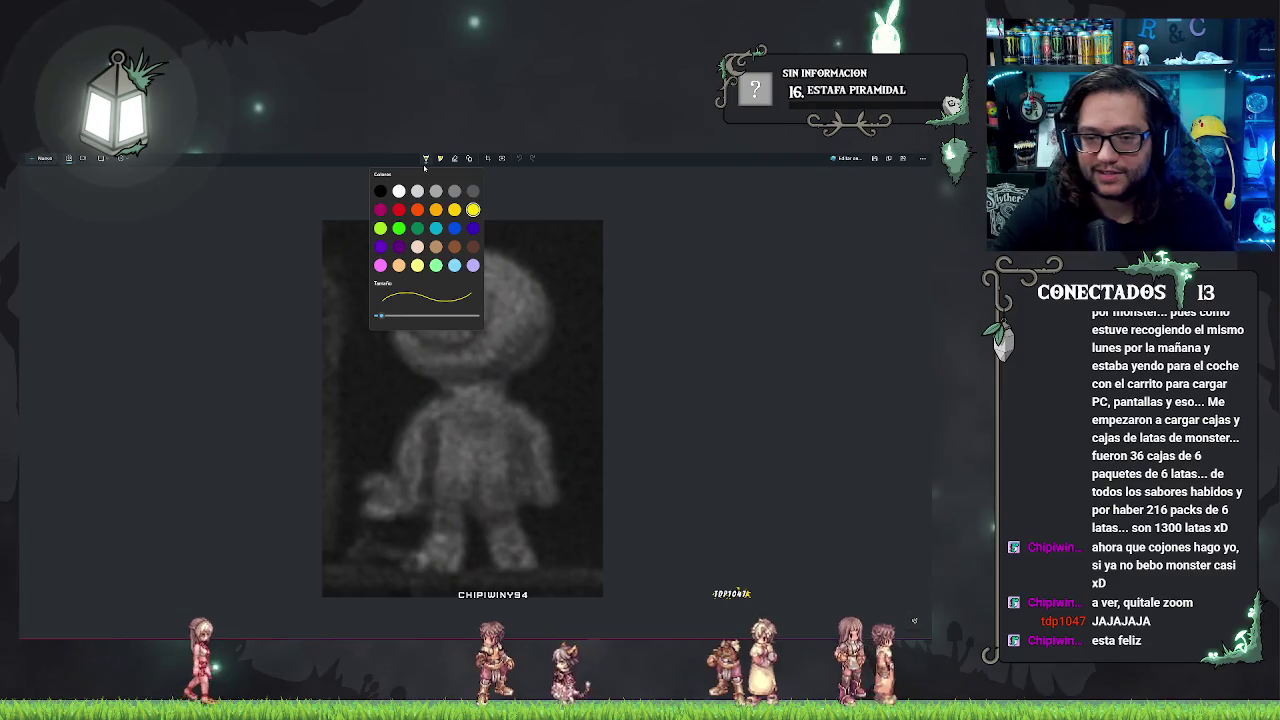
pyautogui.click(401, 218)
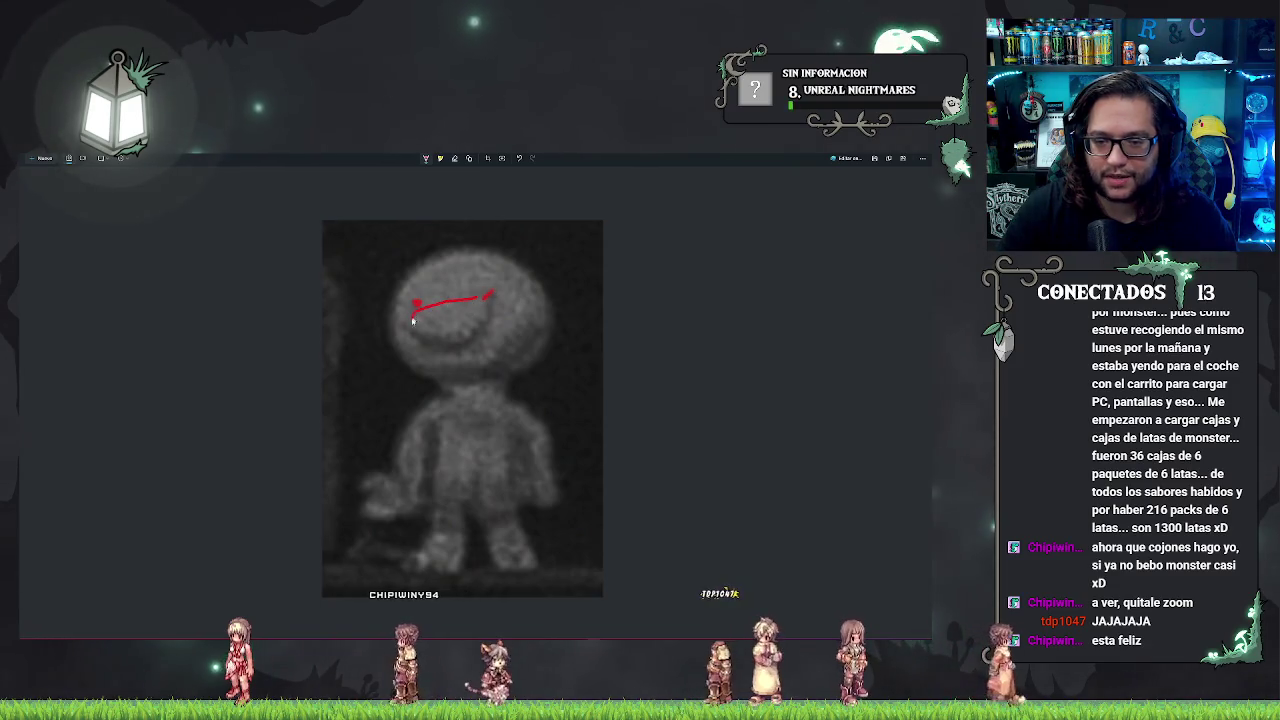
pyautogui.moveTo(412, 320)
pyautogui.mouseDown()
pyautogui.moveTo(466, 337)
pyautogui.moveTo(486, 298)
pyautogui.mouseUp()
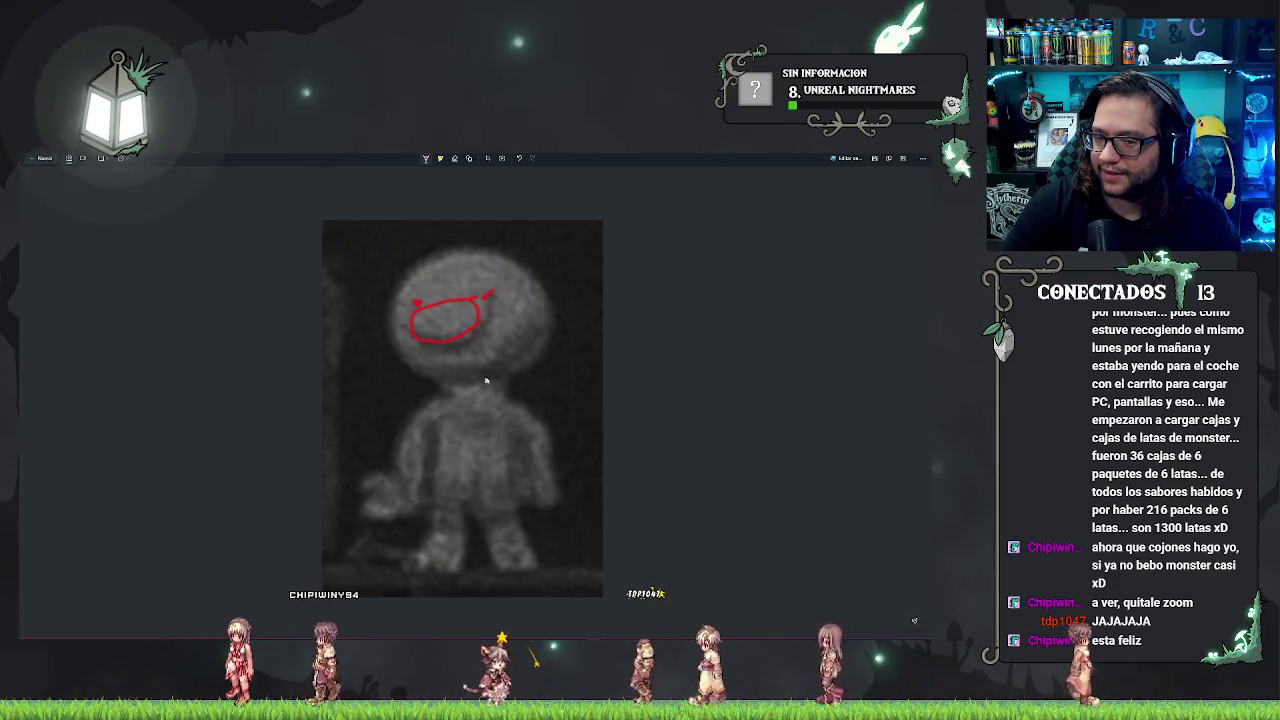
pyautogui.moveTo(548, 362)
pyautogui.mouseDown()
pyautogui.moveTo(445, 245)
pyautogui.moveTo(415, 385)
pyautogui.moveTo(507, 380)
pyautogui.mouseUp()
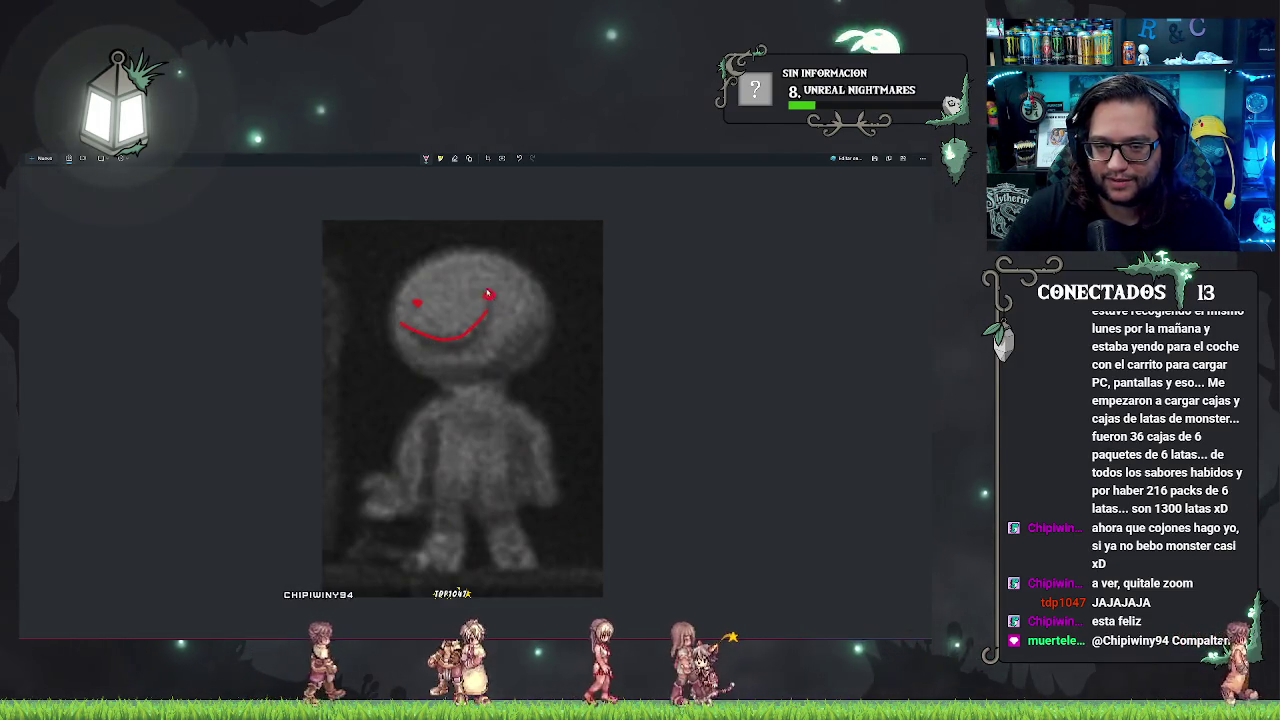
pyautogui.moveTo(491, 300)
pyautogui.mouseDown()
pyautogui.moveTo(402, 320)
pyautogui.moveTo(463, 338)
pyautogui.mouseUp()
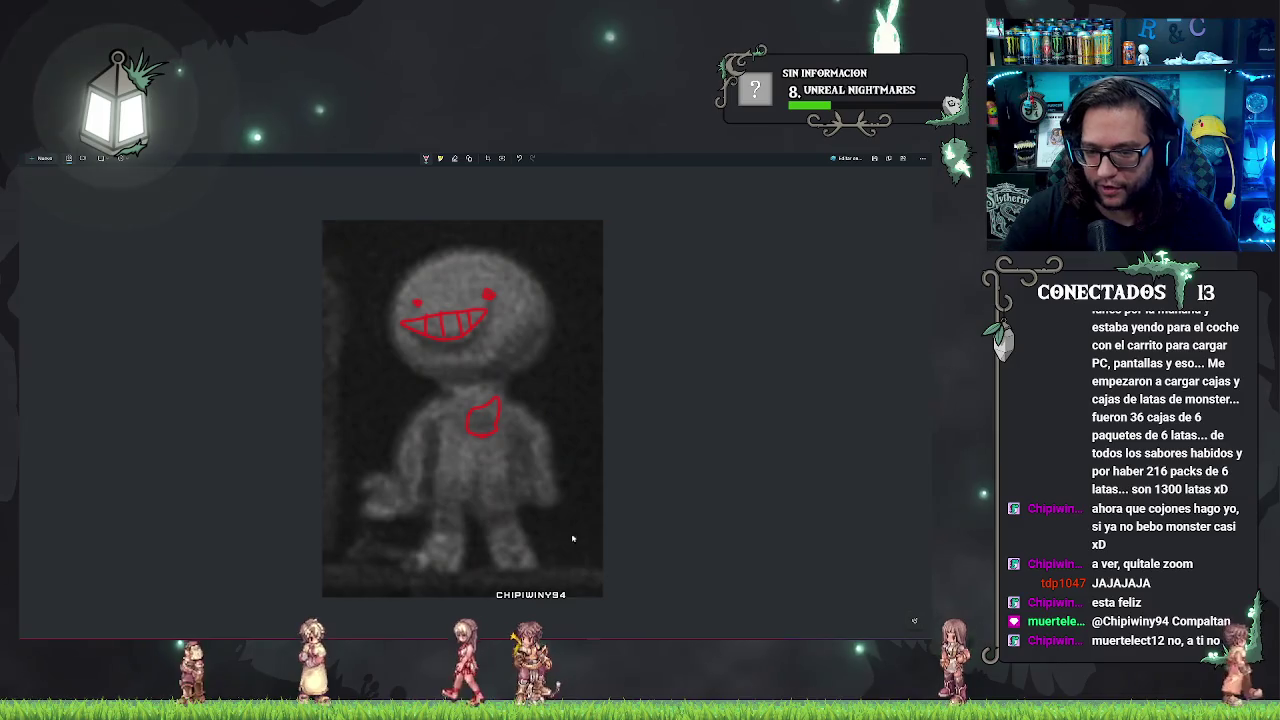
pyautogui.hotkey('ctrl', 'z')
pyautogui.hotkey('ctrl', 'z')
pyautogui.hotkey('ctrl', 'z')
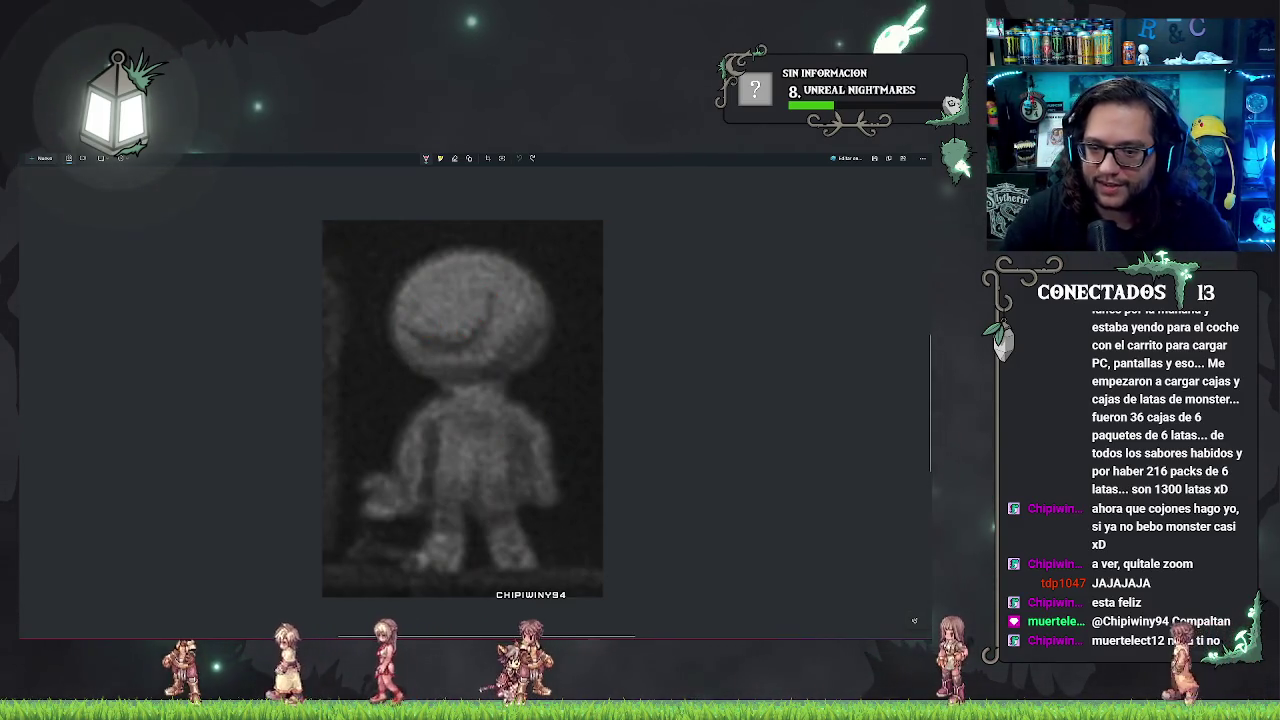
# Step: Snip the framed picture on the wall from the webcam video
pyautogui.hotkey('alt', 'Tab')
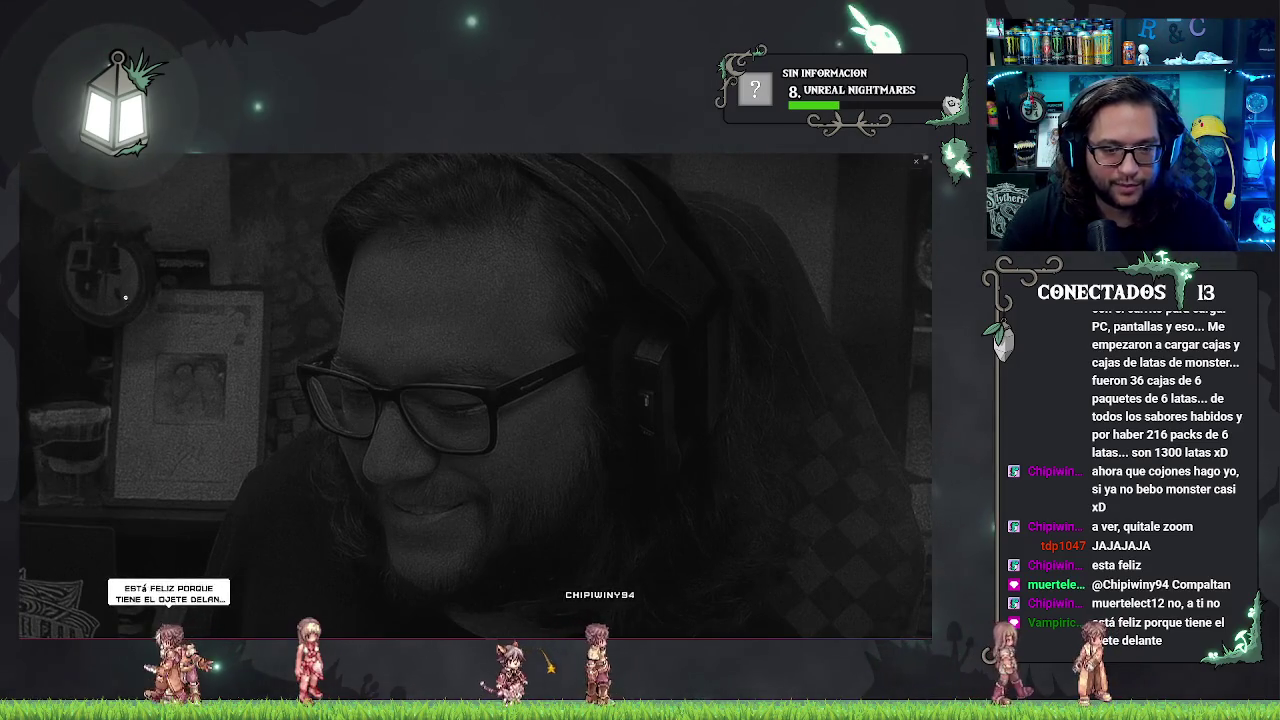
pyautogui.press('super+shift+s')
pyautogui.moveTo(120, 288); pyautogui.dragTo(262, 492)
# Step: Draw red strokes over the maximized framed-picture snip, then close the enlarged video viewer
pyautogui.click(880, 567)
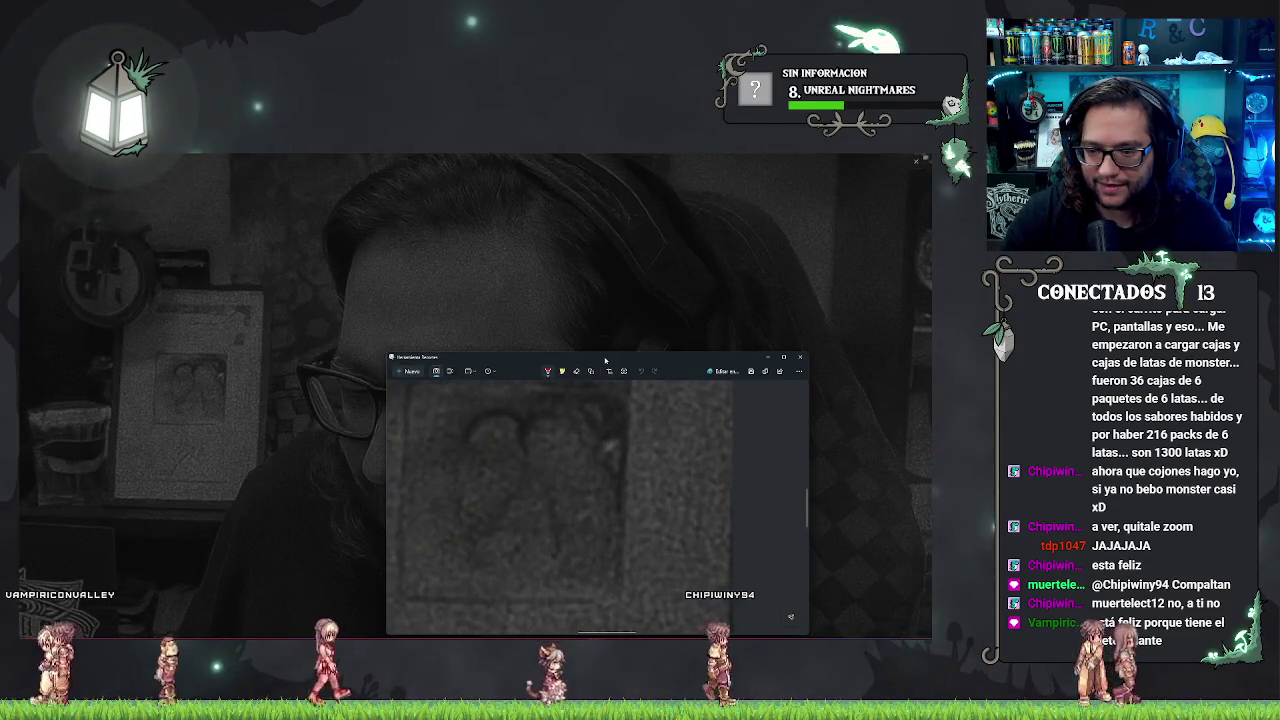
pyautogui.press('super+Up')
pyautogui.scroll(3, 654, 420)
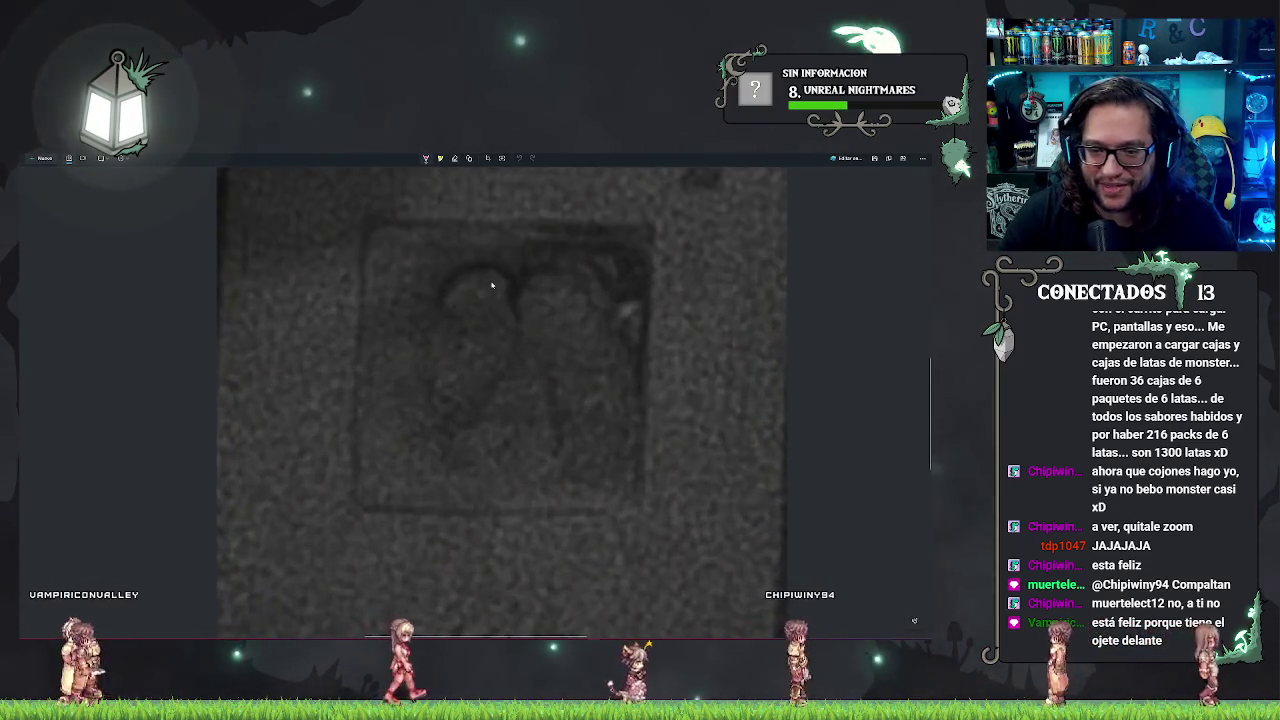
pyautogui.moveTo(560, 458)
pyautogui.mouseDown()
pyautogui.moveTo(526, 343)
pyautogui.moveTo(610, 340)
pyautogui.moveTo(653, 415)
pyautogui.moveTo(560, 455)
pyautogui.mouseUp()
pyautogui.moveTo(517, 293)
pyautogui.mouseDown()
pyautogui.moveTo(514, 277)
pyautogui.moveTo(449, 286)
pyautogui.moveTo(409, 421)
pyautogui.moveTo(506, 369)
pyautogui.mouseUp()
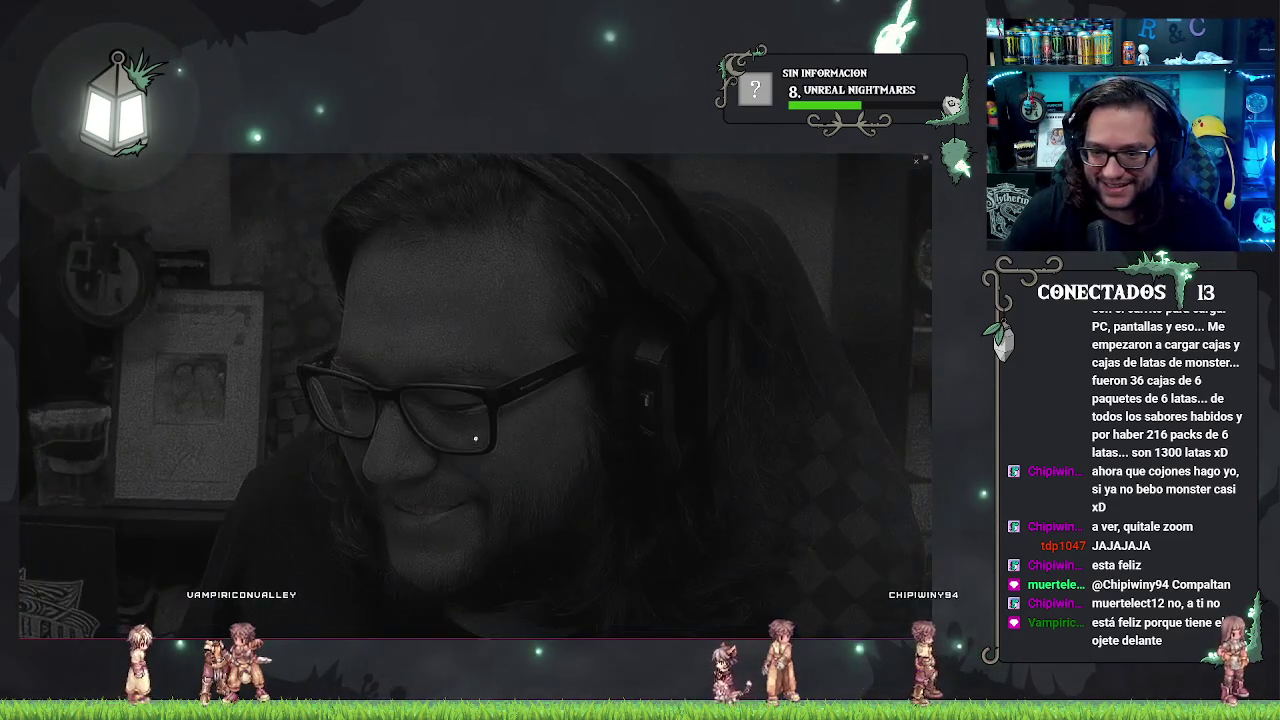
pyautogui.press('Escape')
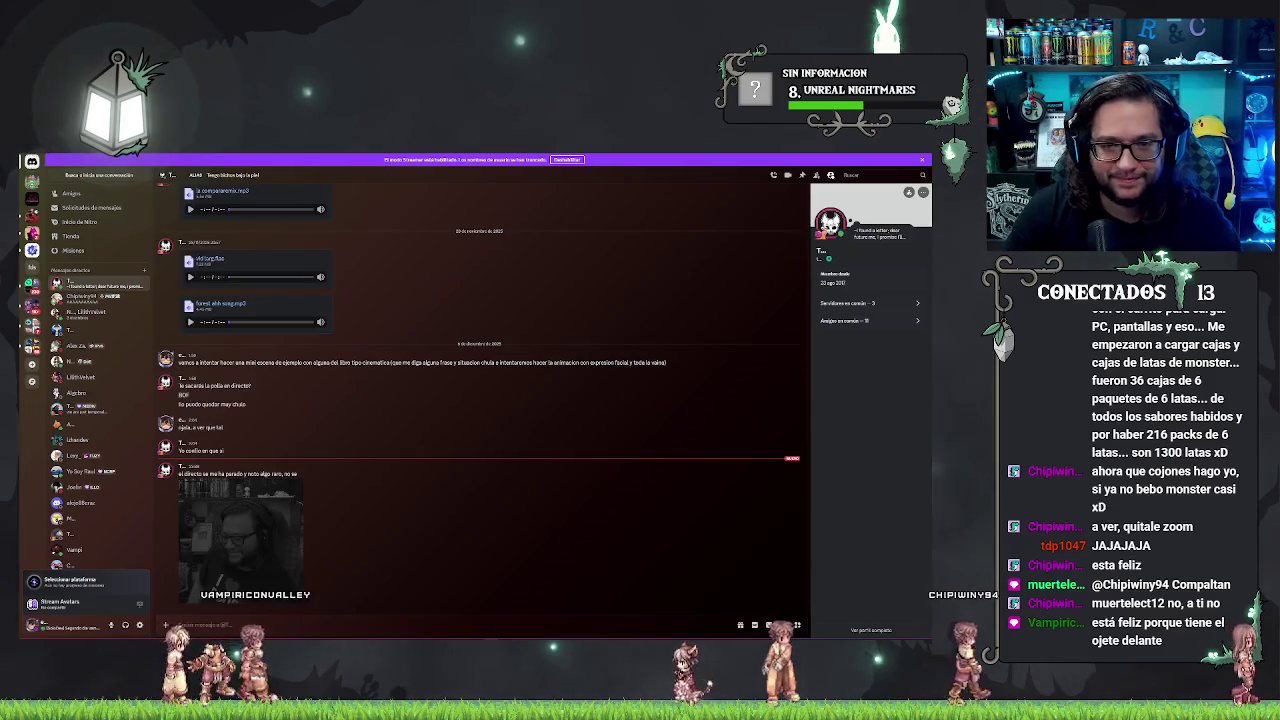
# Step: Bring the Unreal Engine editor forward, with the Objects folder showing BP_DummyDecor
pyautogui.hotkey('alt', 'Tab')
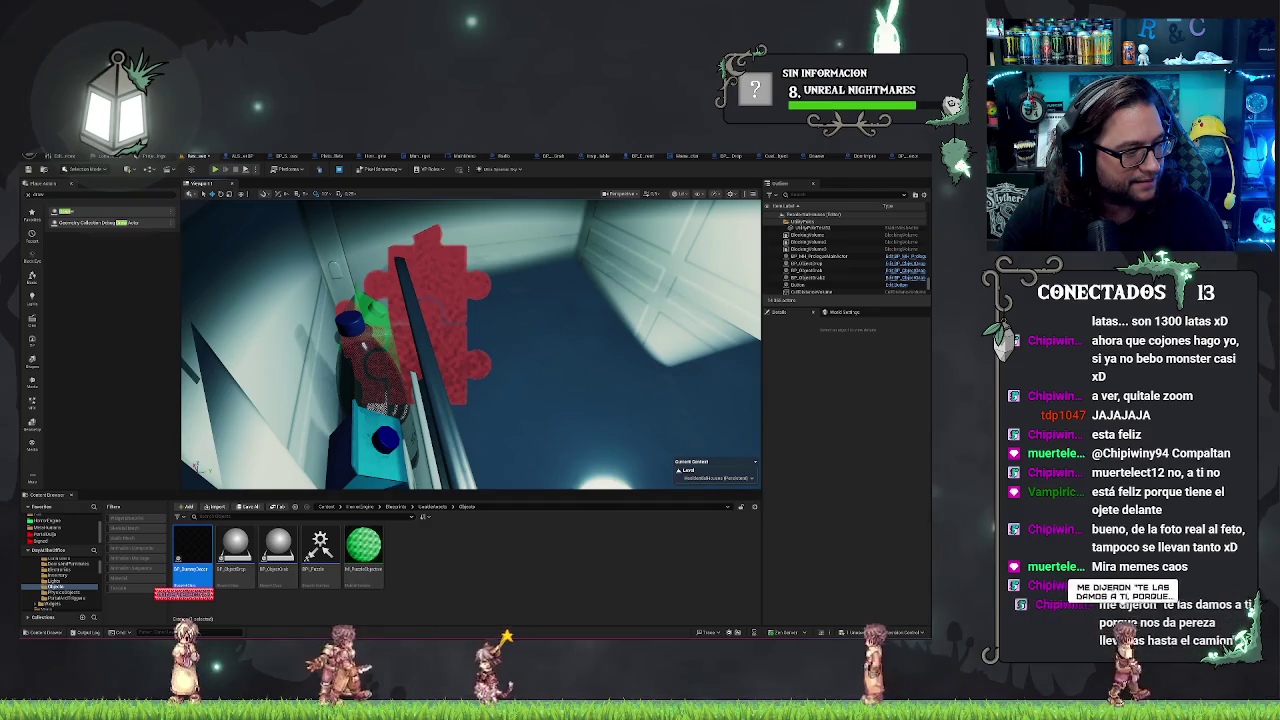
pyautogui.hotkey('alt', 'Tab')
pyautogui.click(238, 514)
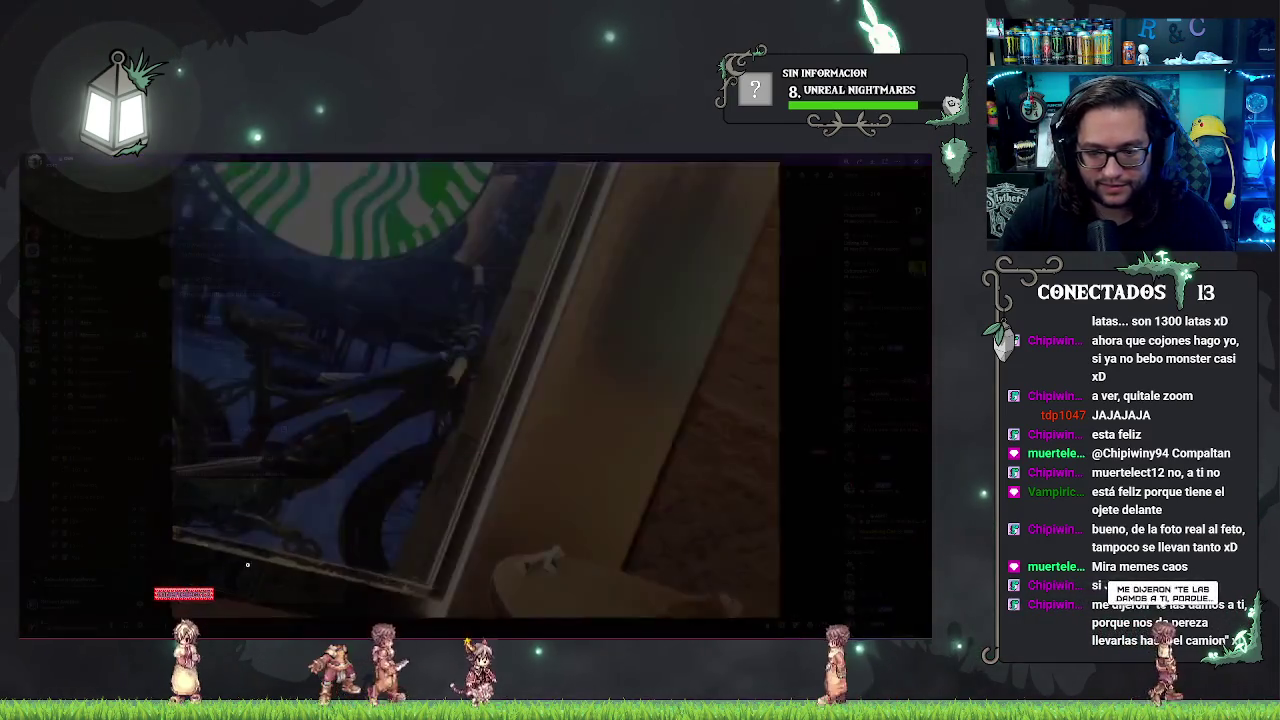
pyautogui.click(238, 514)
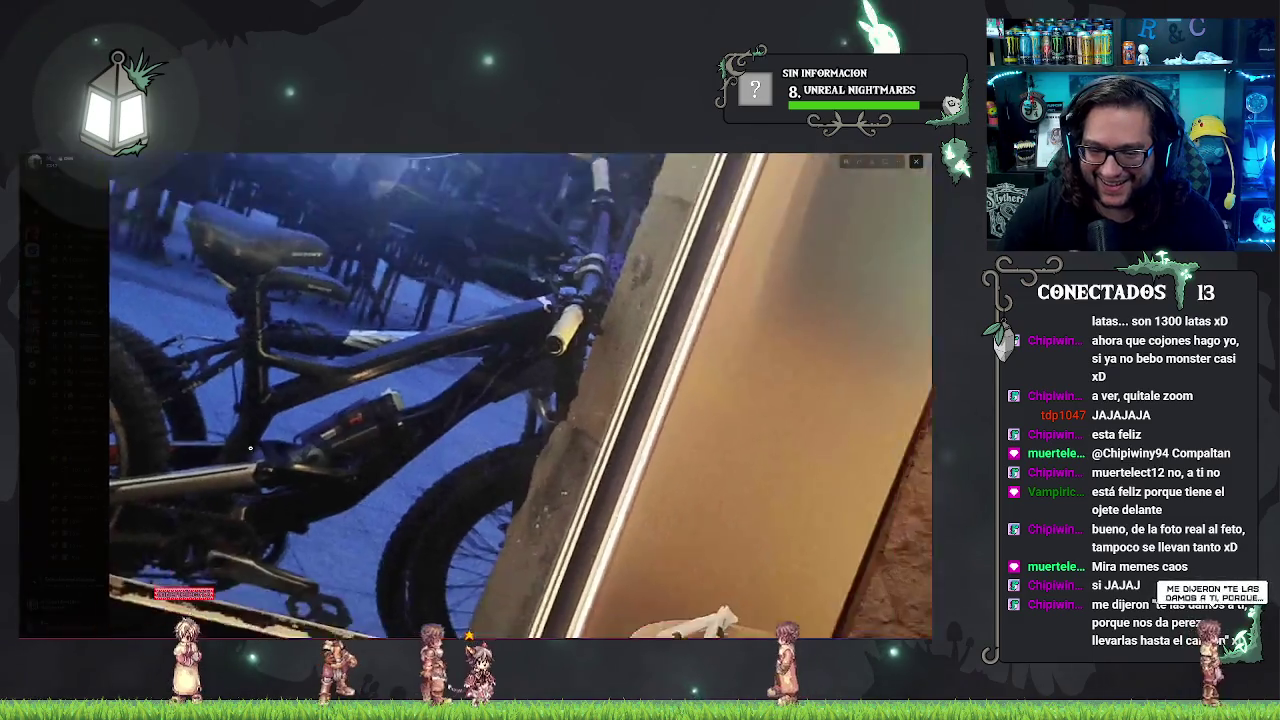
pyautogui.click(250, 448)
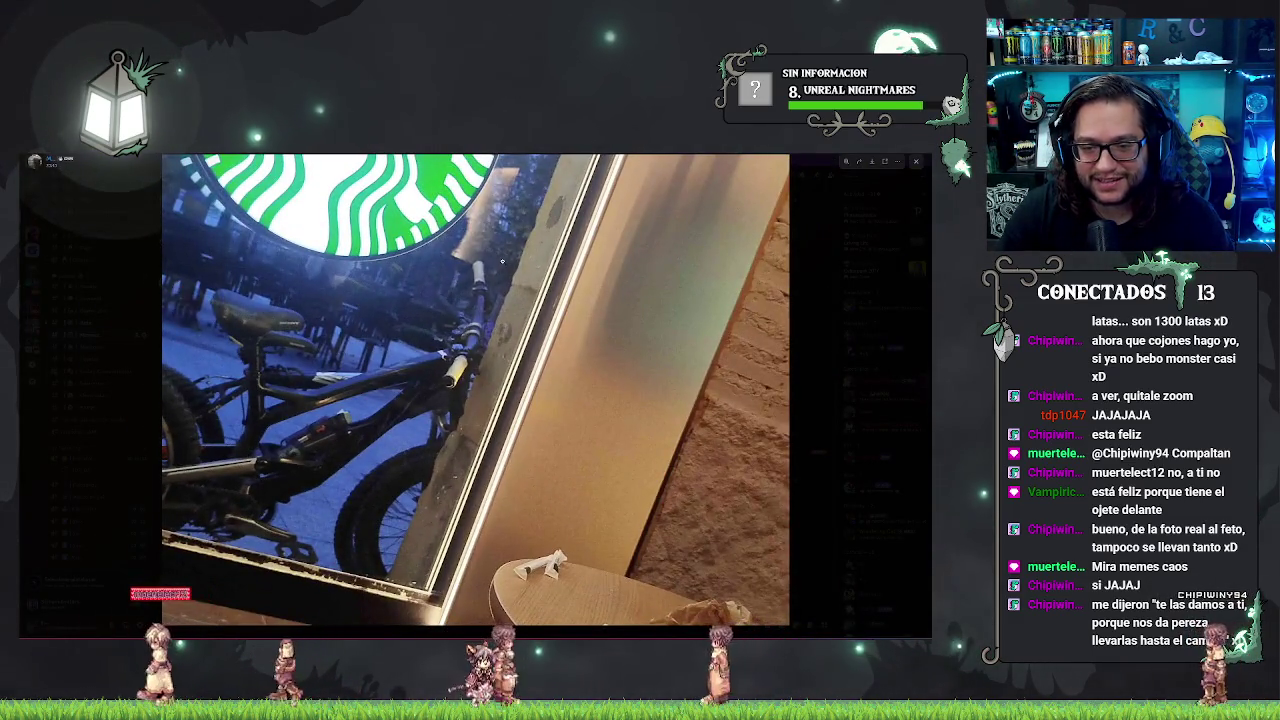
pyautogui.click(500, 300)
pyautogui.click(502, 261)
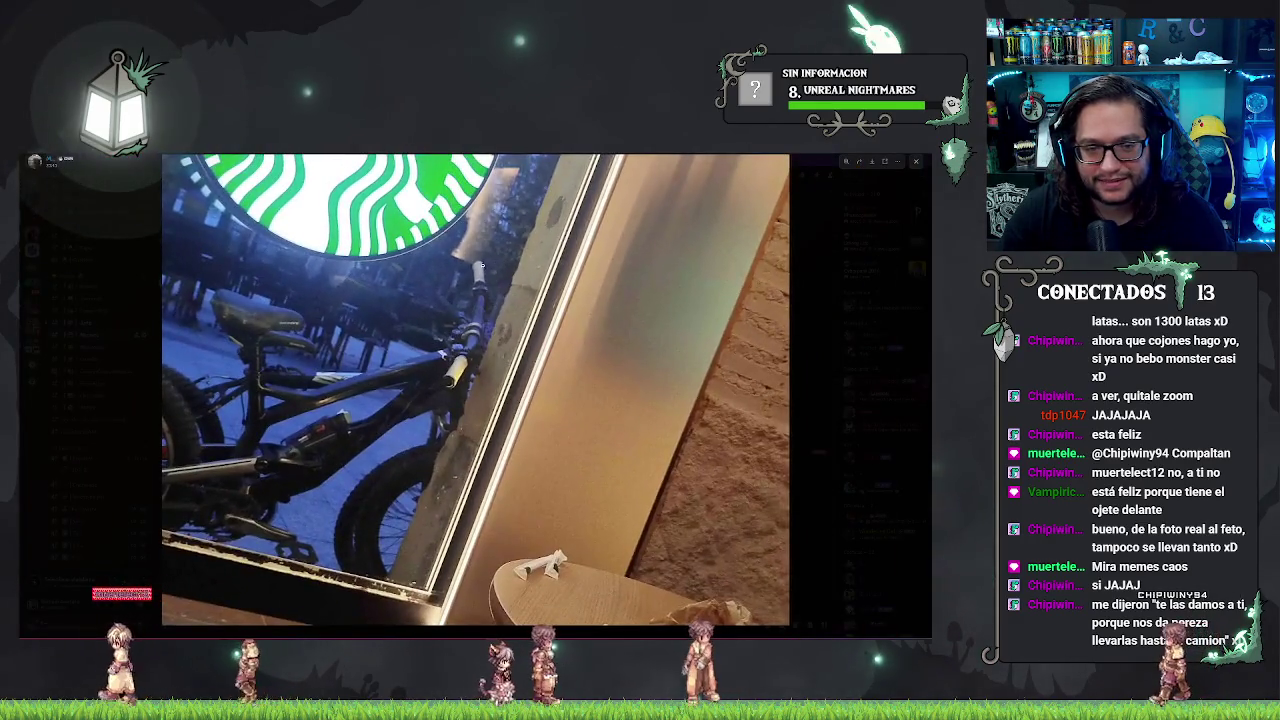
pyautogui.press('Escape')
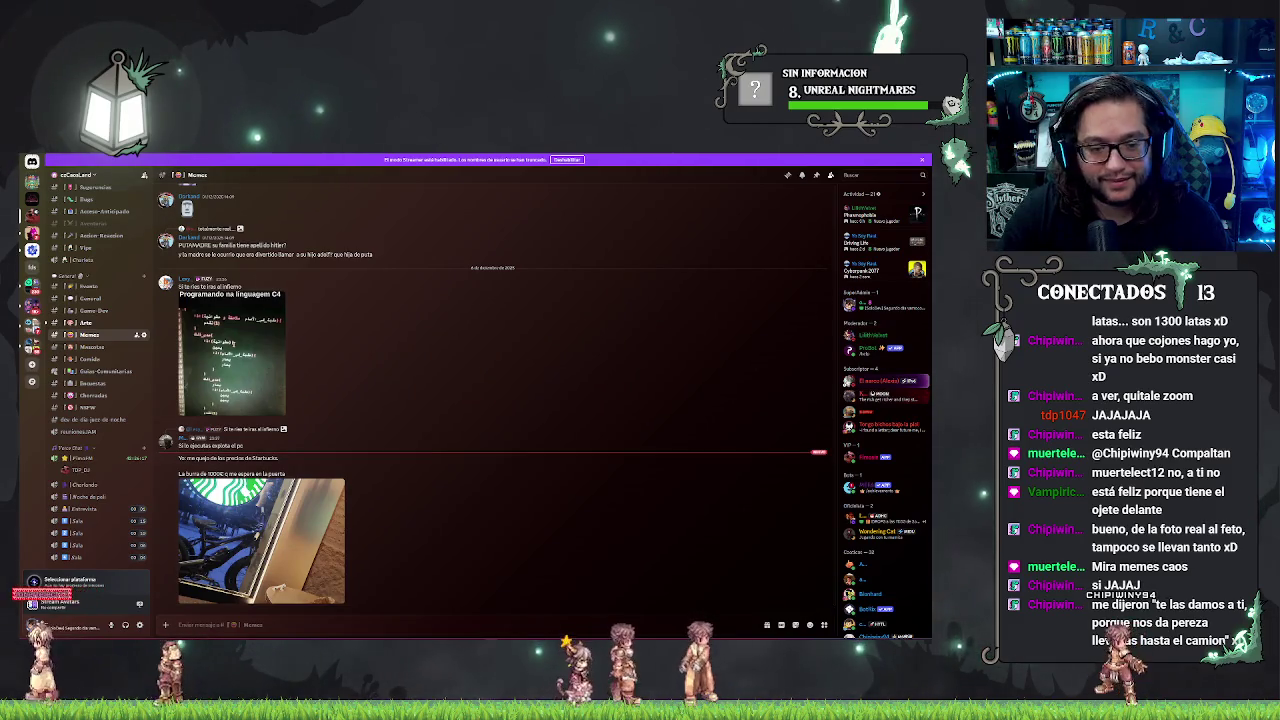
# Step: Return to Unreal Engine and open BP_DummyDecor's Construction Script graph
pyautogui.hotkey('alt', 'Tab')
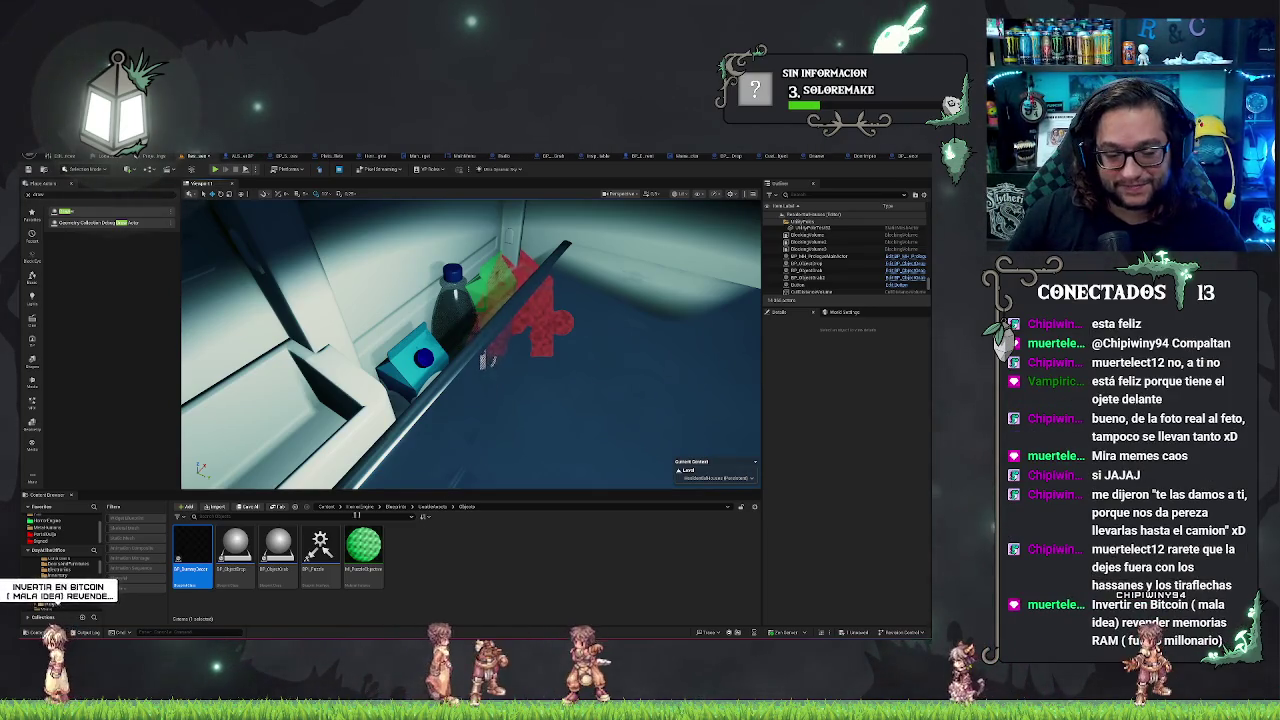
pyautogui.click(894, 157)
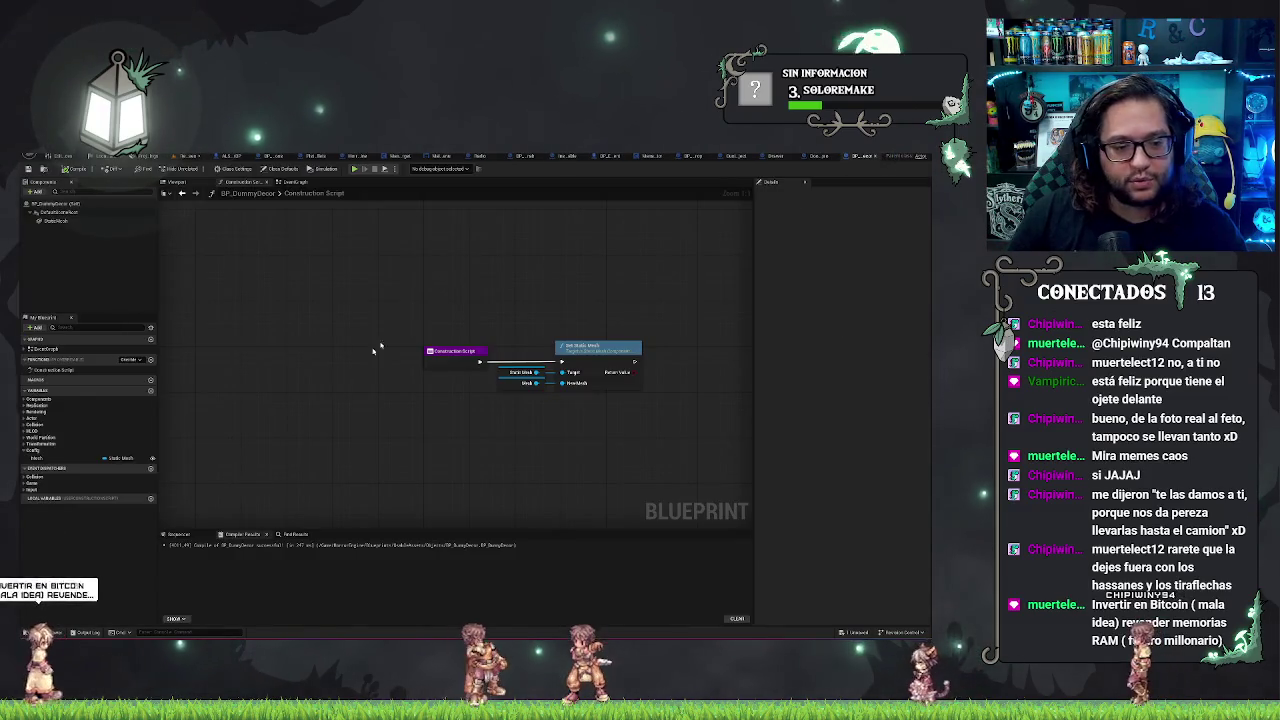
# Step: Add a Set Static Mesh node from the Mesh pin via 'set mesh', wired from Construction Script
pyautogui.click(64, 460)
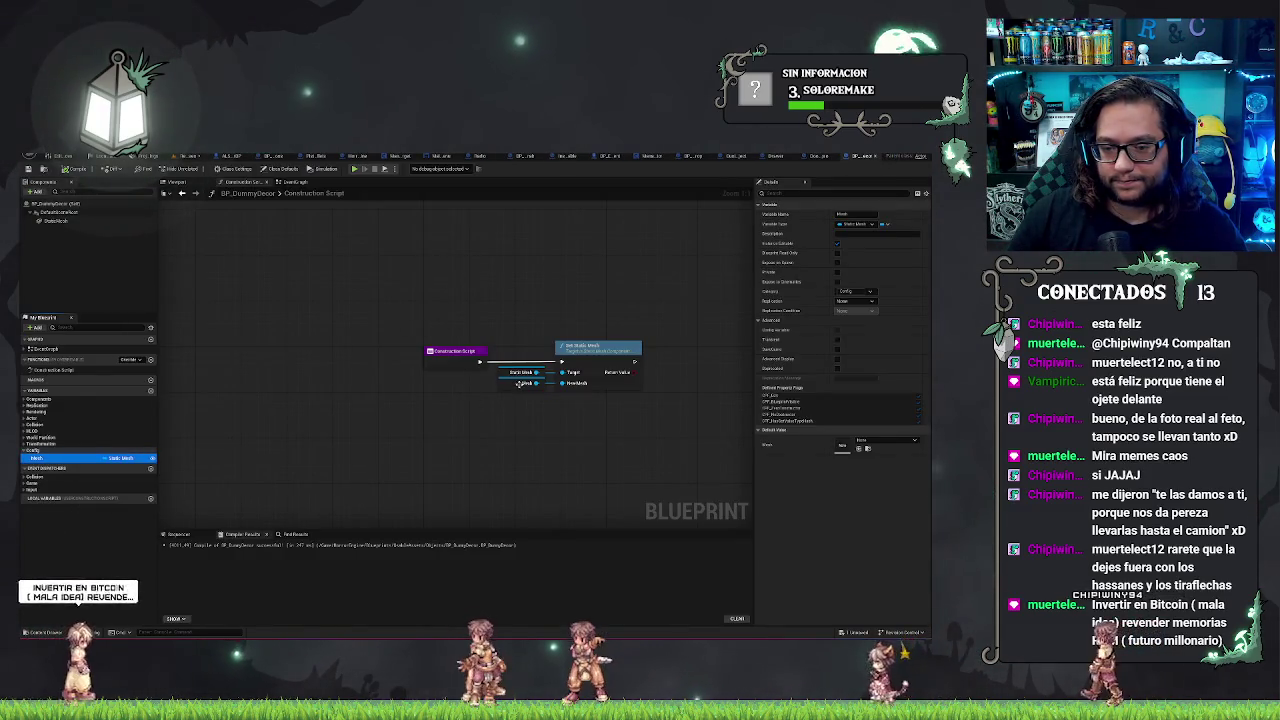
pyautogui.moveTo(536, 372); pyautogui.dragTo(538, 298)
pyautogui.write('set mesh')
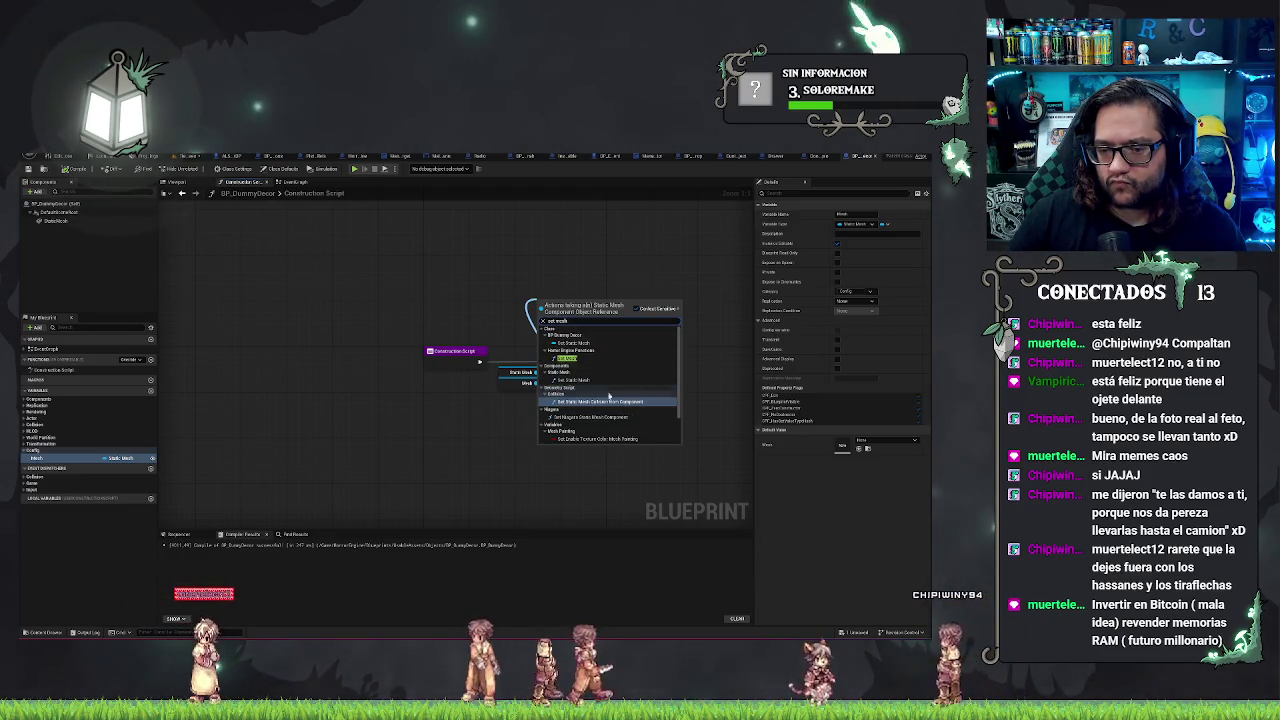
pyautogui.scroll(-2, 609, 397)
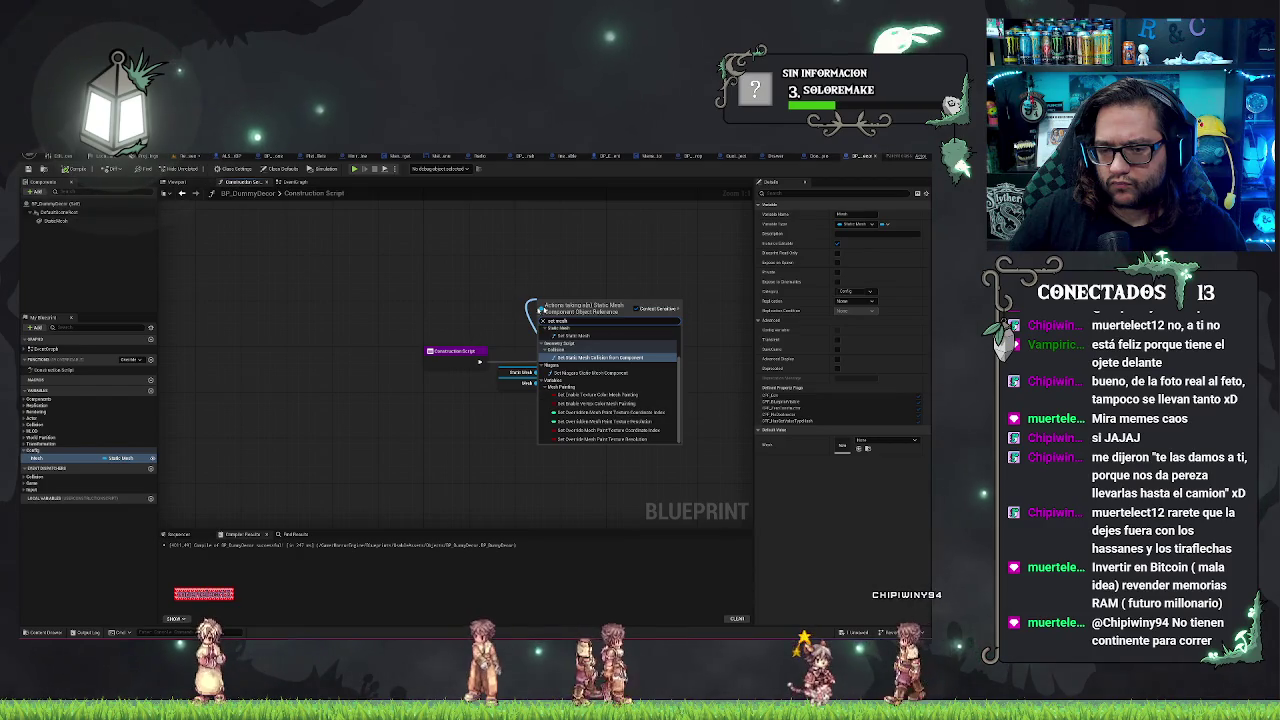
pyautogui.scroll(2, 650, 408)
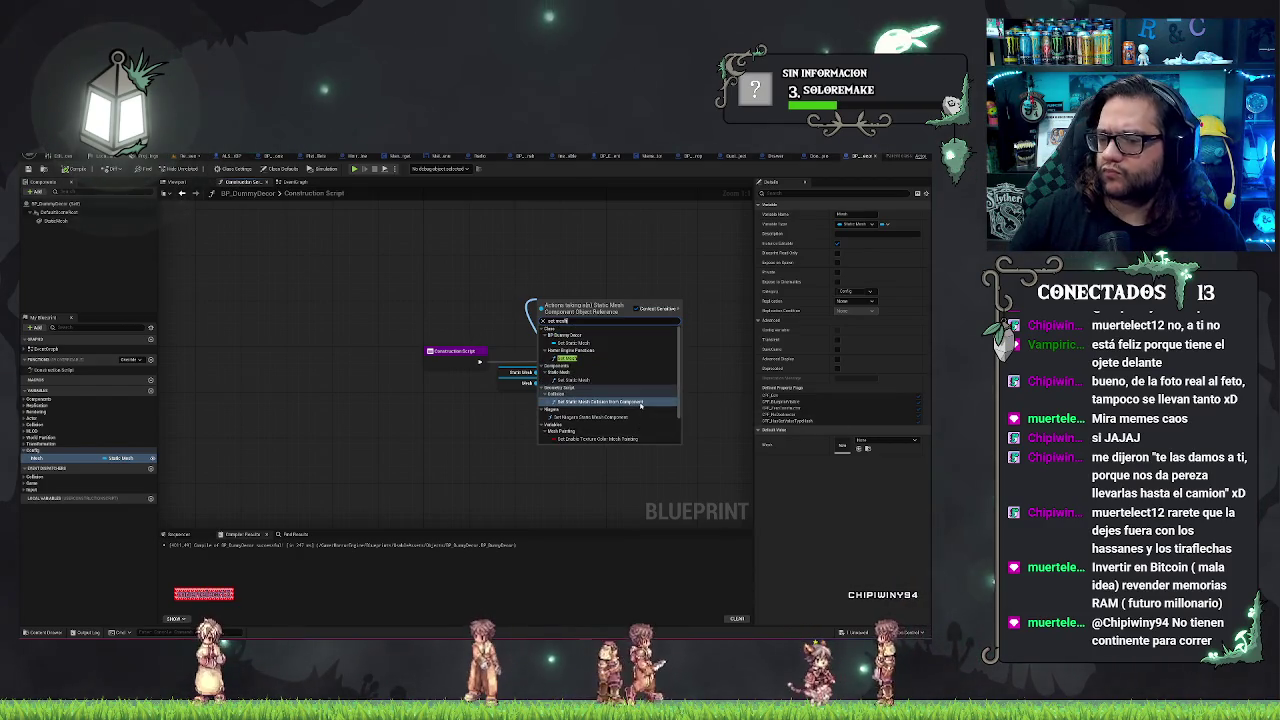
pyautogui.click(618, 380)
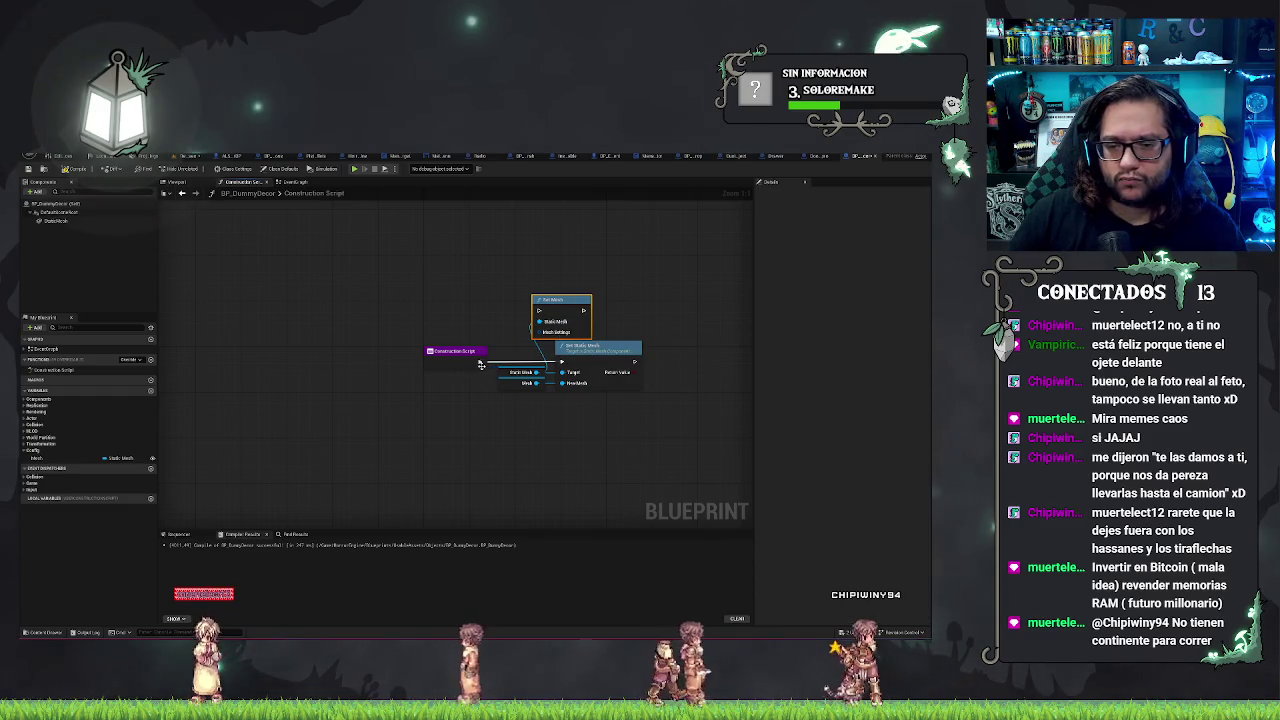
pyautogui.moveTo(487, 364); pyautogui.dragTo(541, 311)
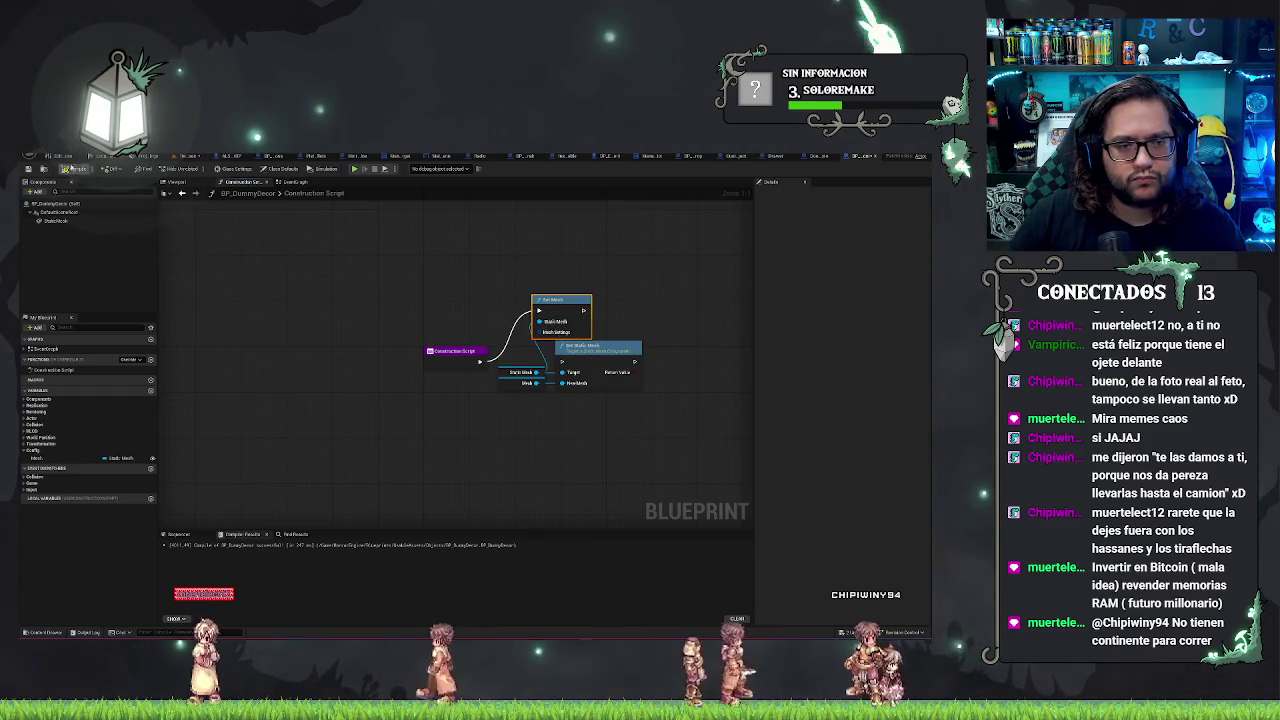
# Step: Set the Mesh variable's default value to the bottle static mesh and compile the Blueprint
pyautogui.click(187, 184)
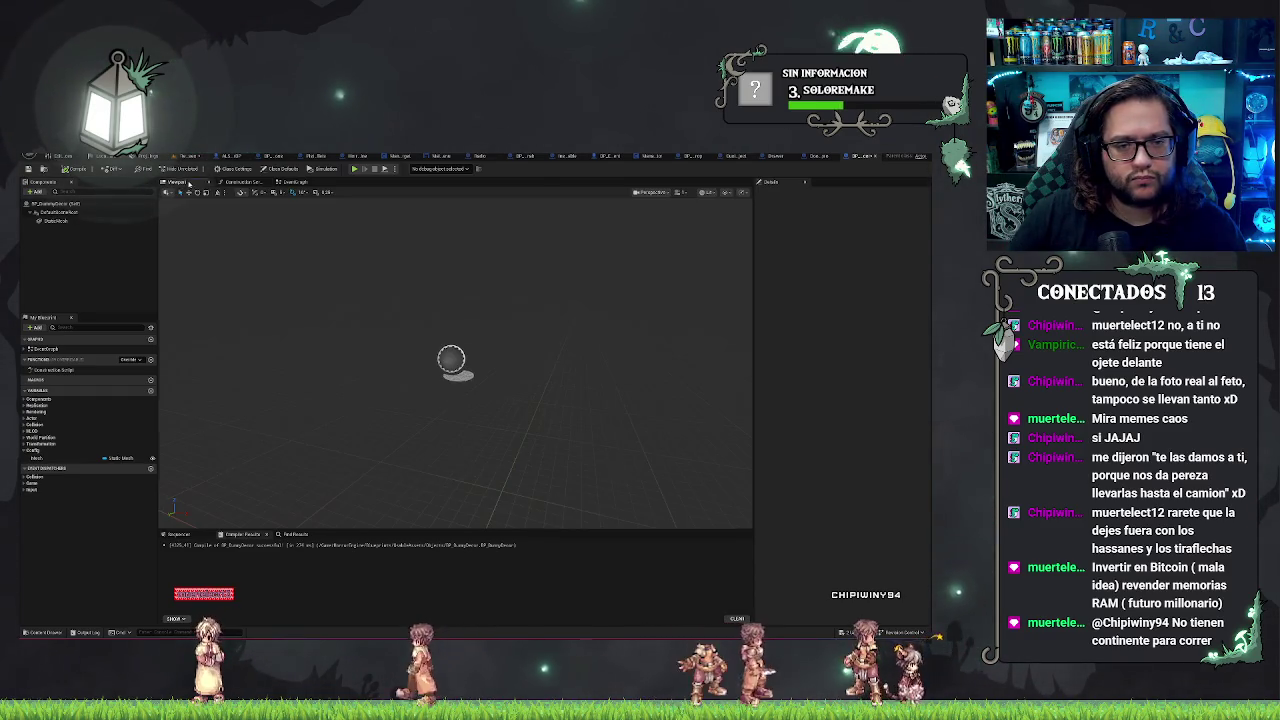
pyautogui.click(241, 185)
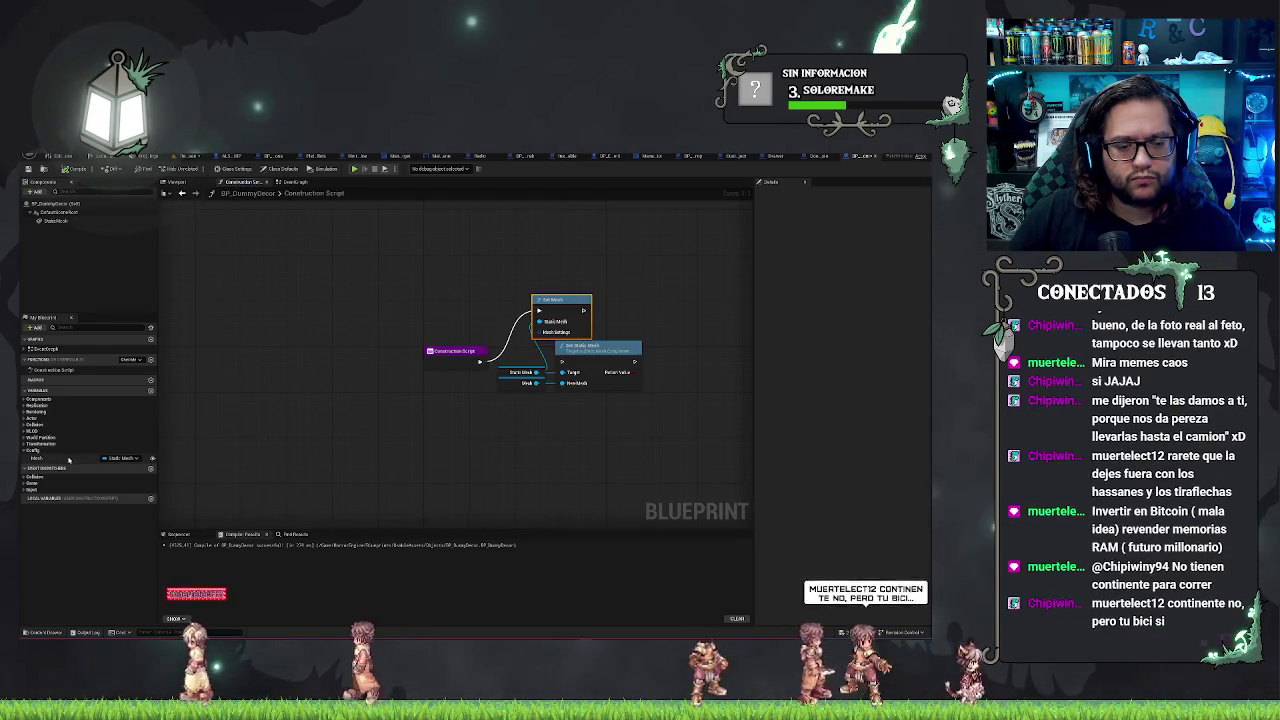
pyautogui.click(68, 458)
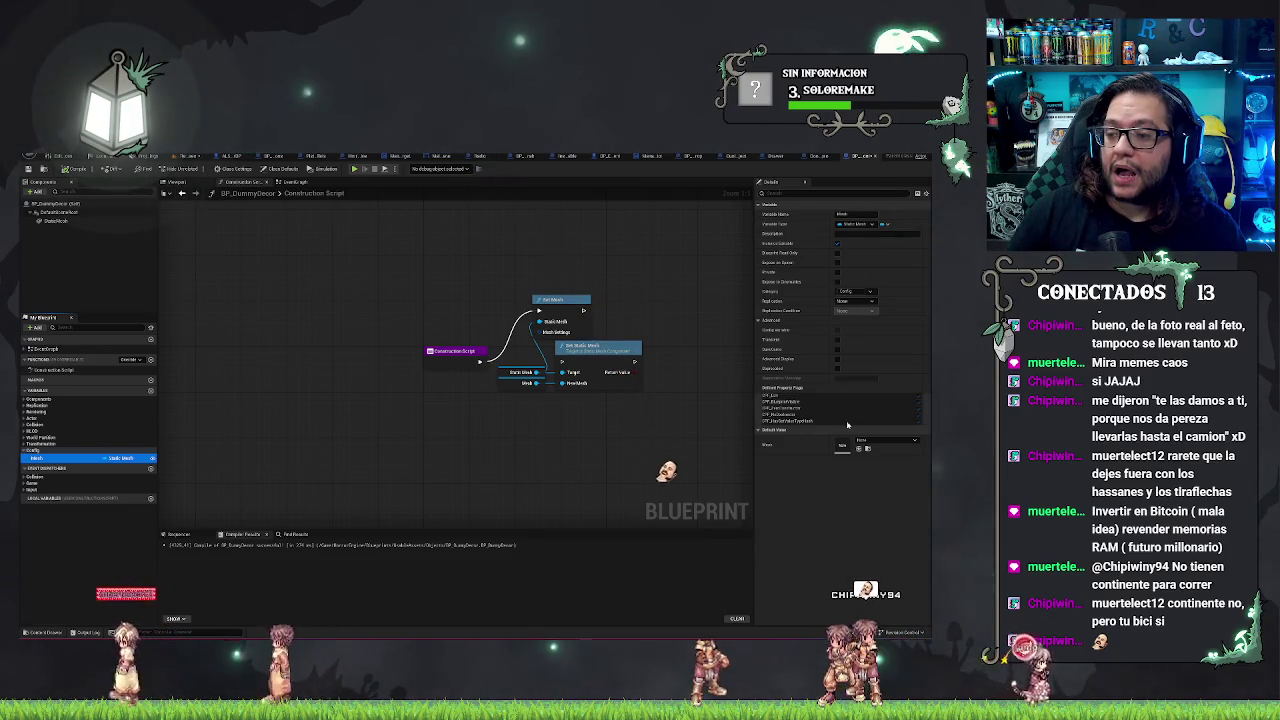
pyautogui.click(863, 441)
pyautogui.click(783, 437)
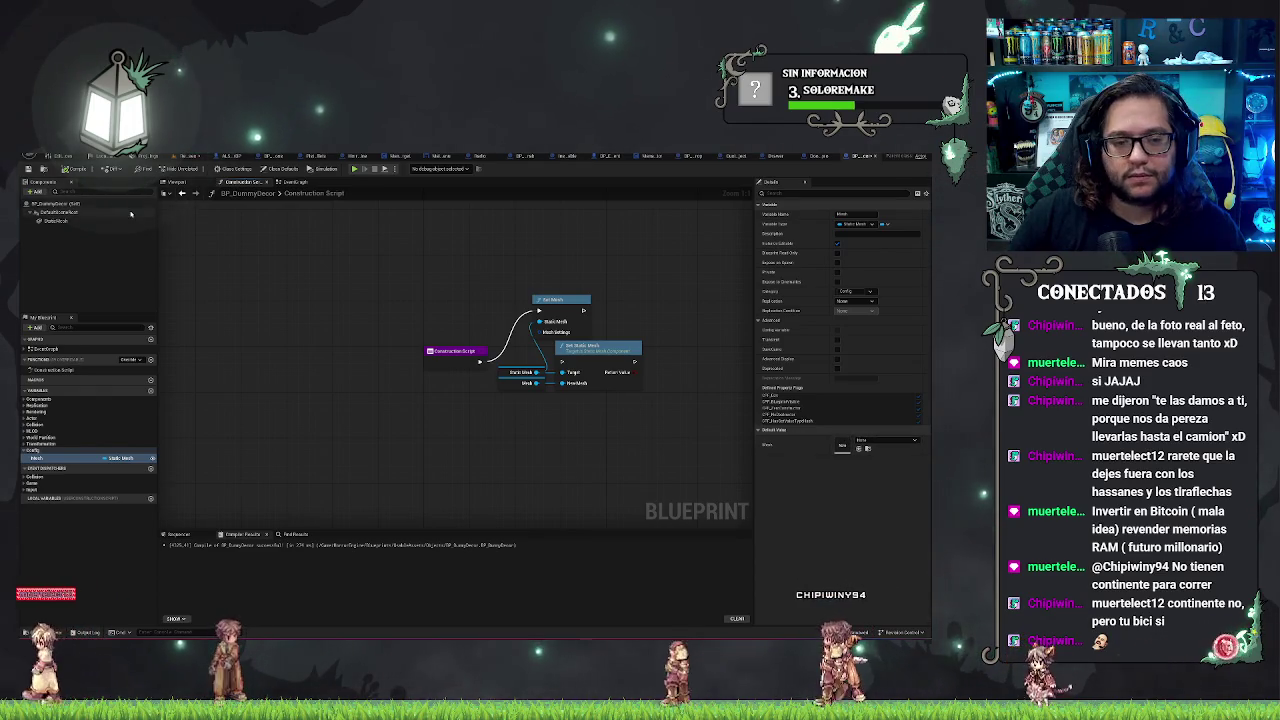
pyautogui.click(176, 182)
pyautogui.click(877, 441)
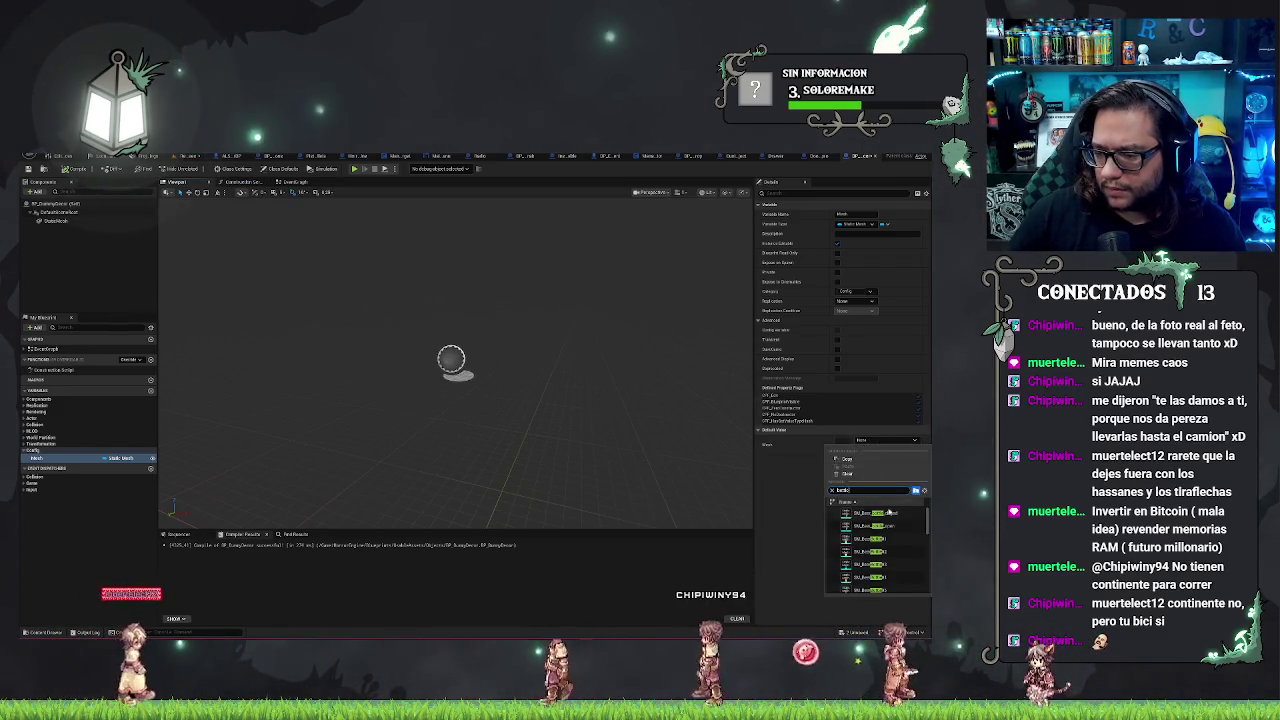
pyautogui.click(891, 516)
pyautogui.click(74, 160)
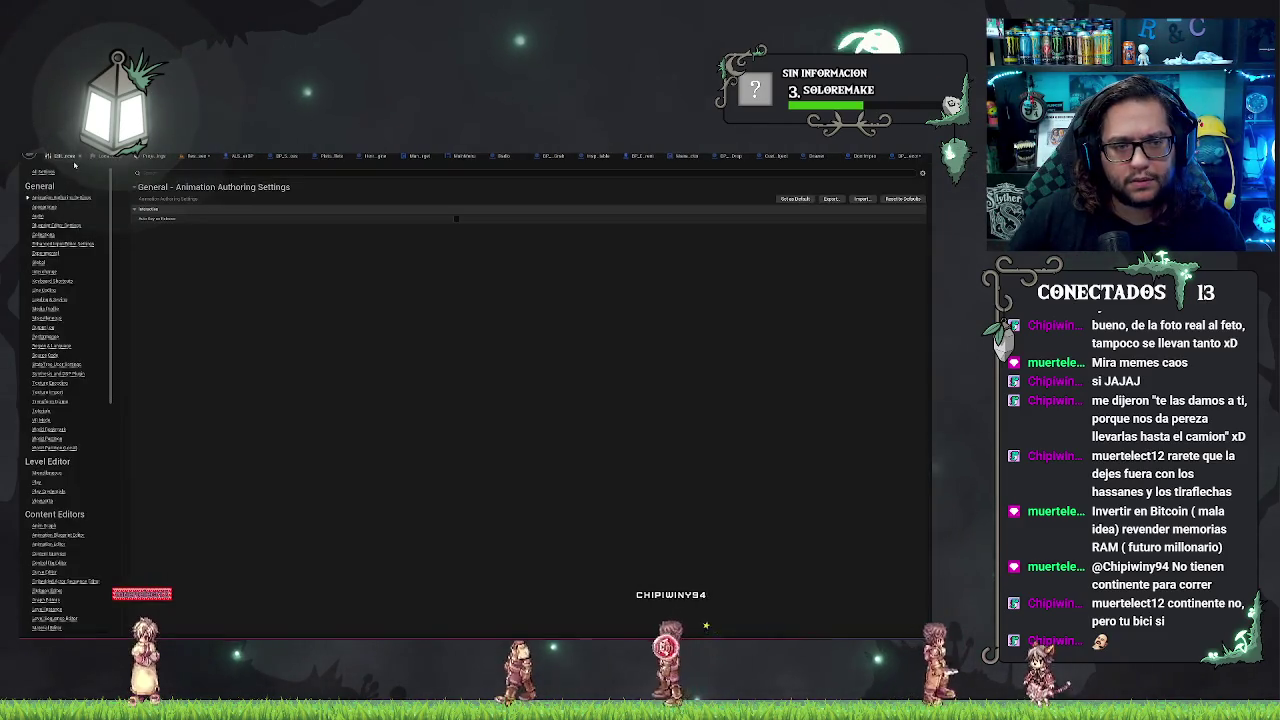
pyautogui.click(897, 157)
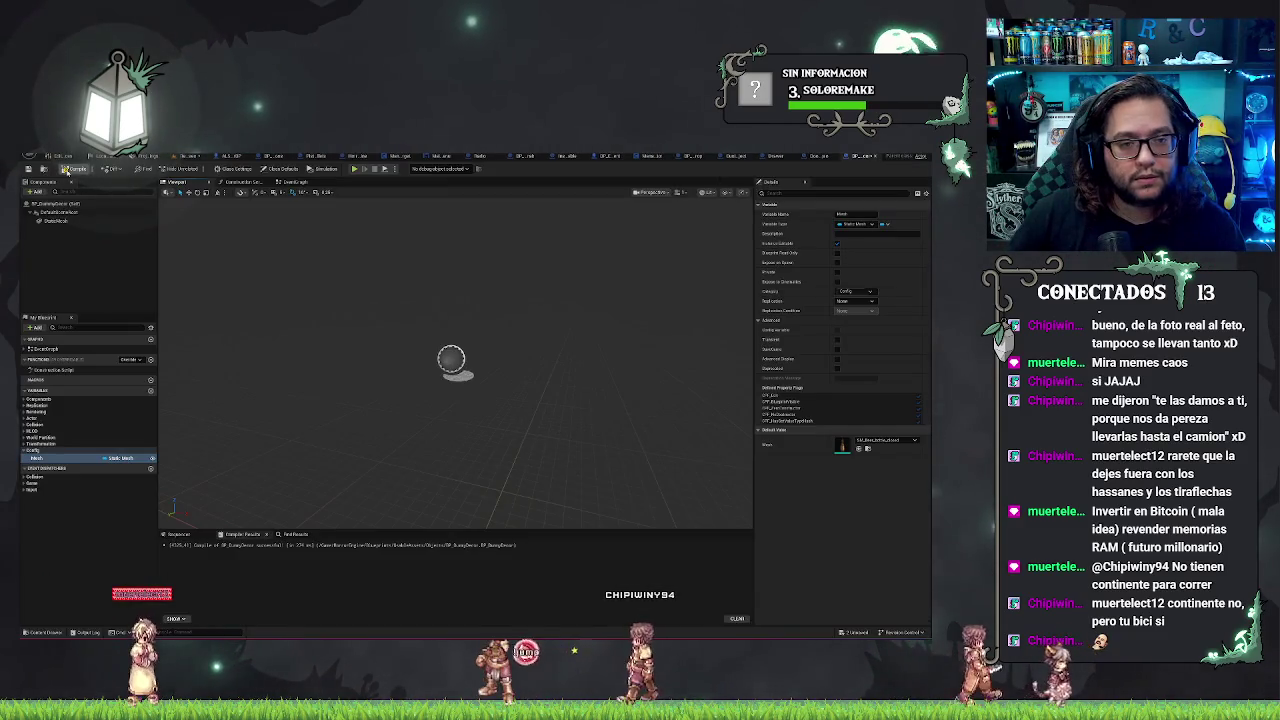
pyautogui.click(66, 170)
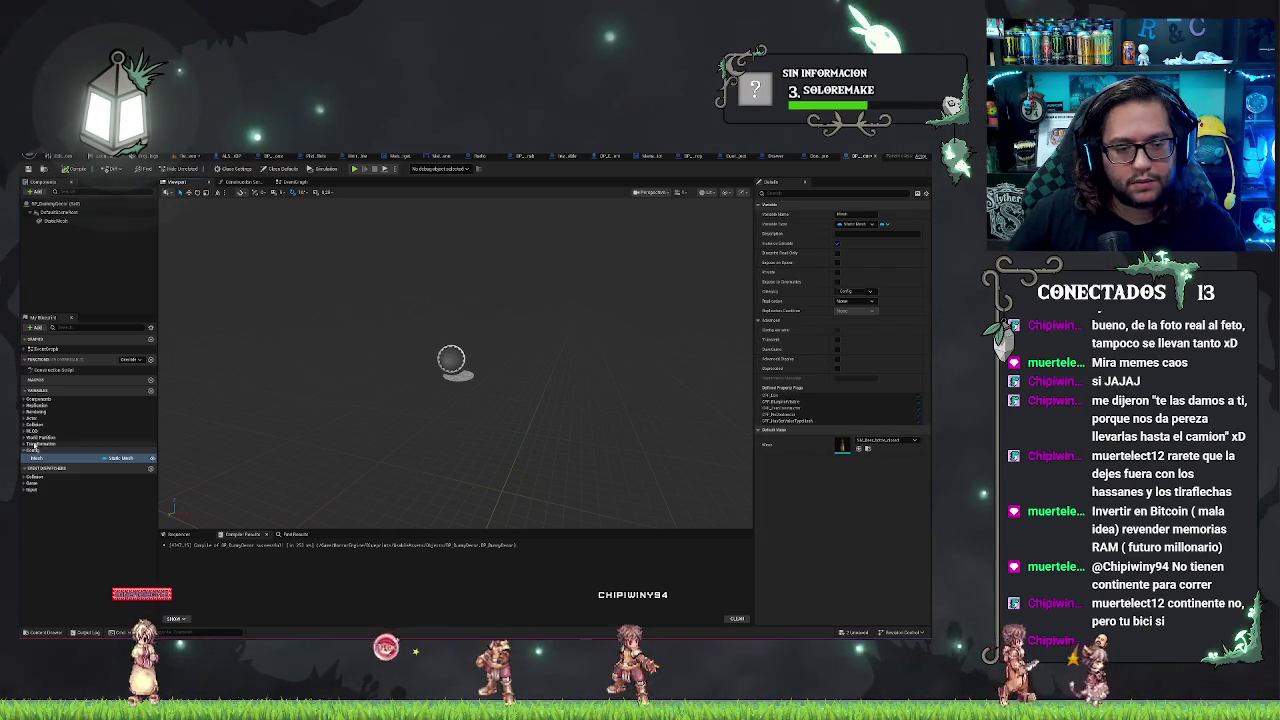
# Step: Wire the Construction Script straight into Set Static Mesh and check the bottle on the shelf
pyautogui.click(46, 458)
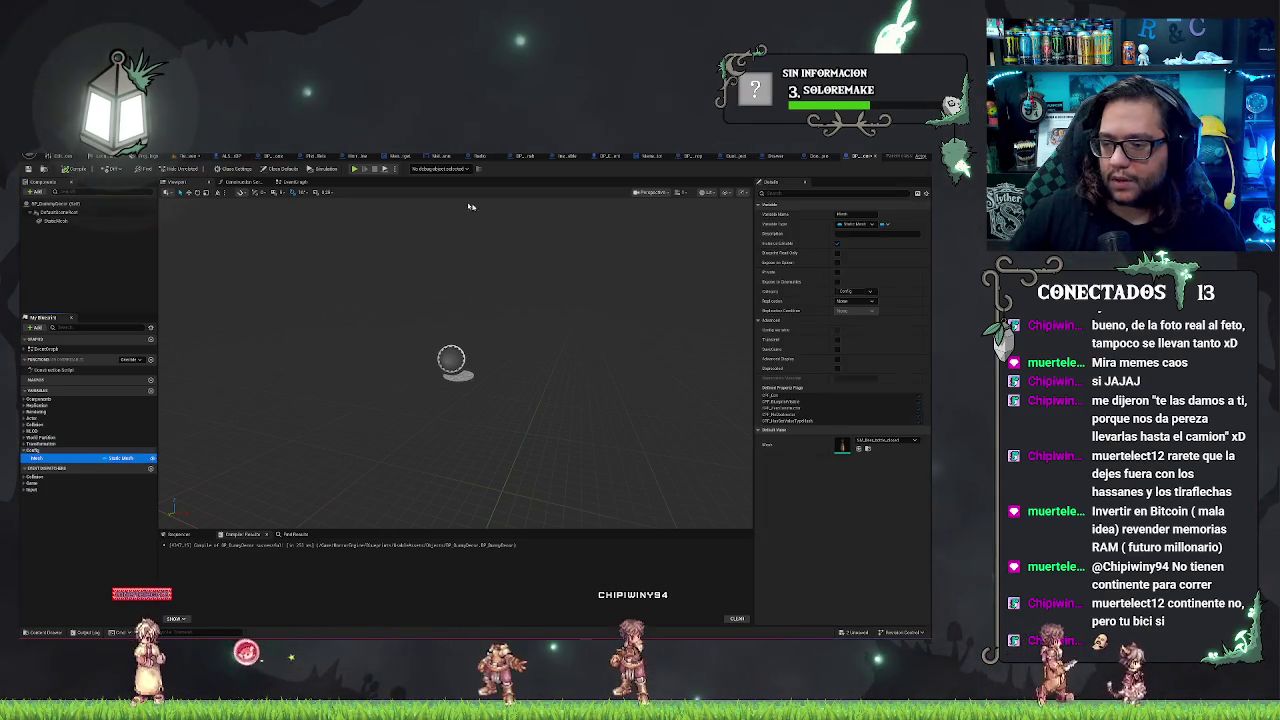
pyautogui.click(243, 181)
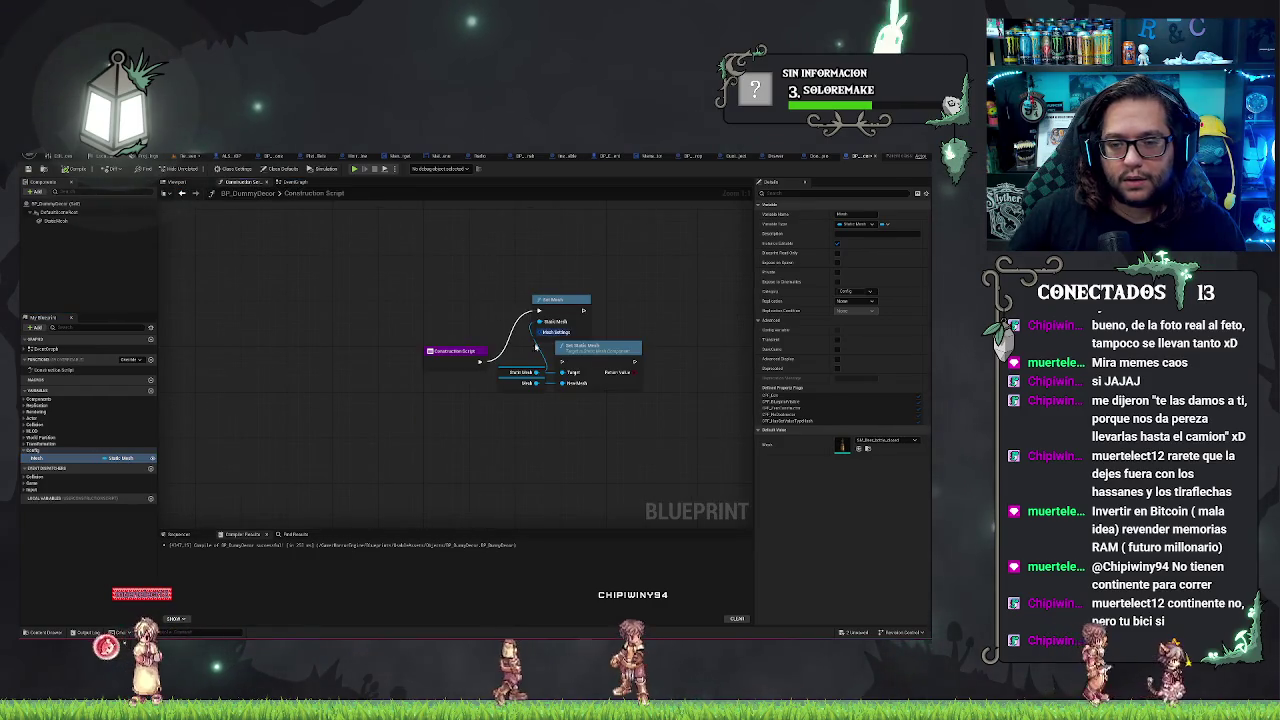
pyautogui.moveTo(481, 361); pyautogui.dragTo(560, 361)
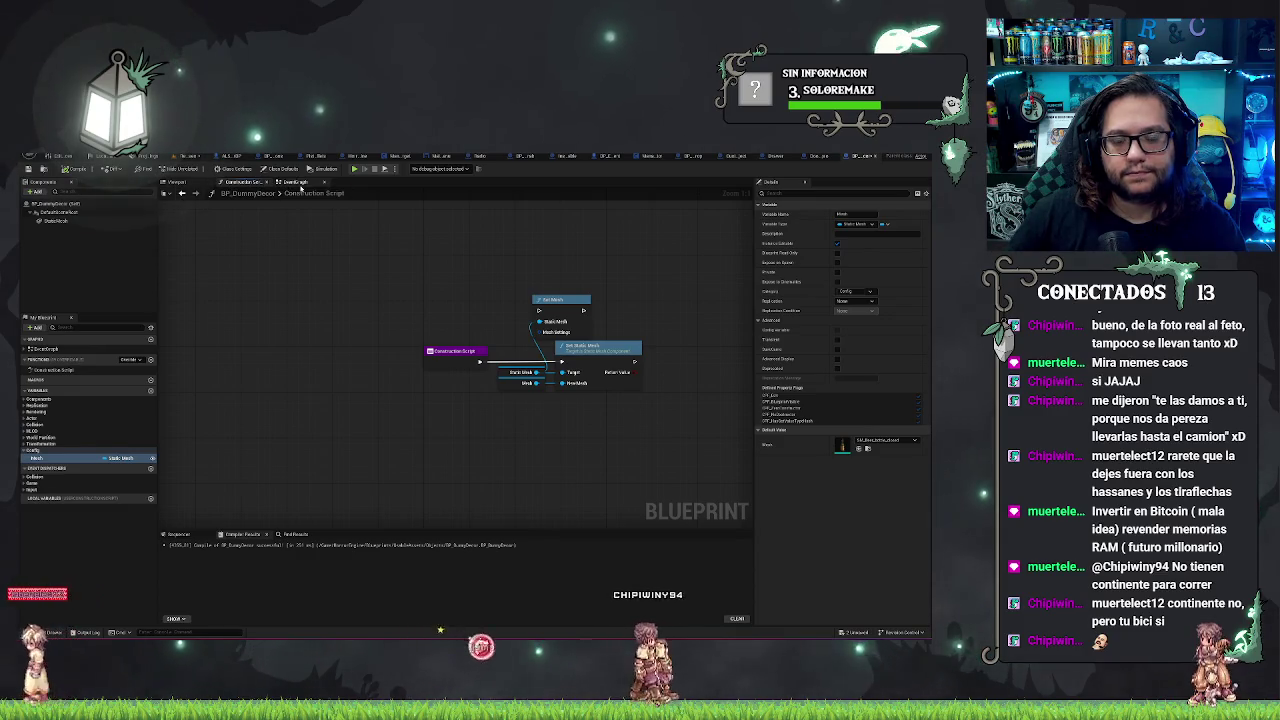
pyautogui.click(178, 185)
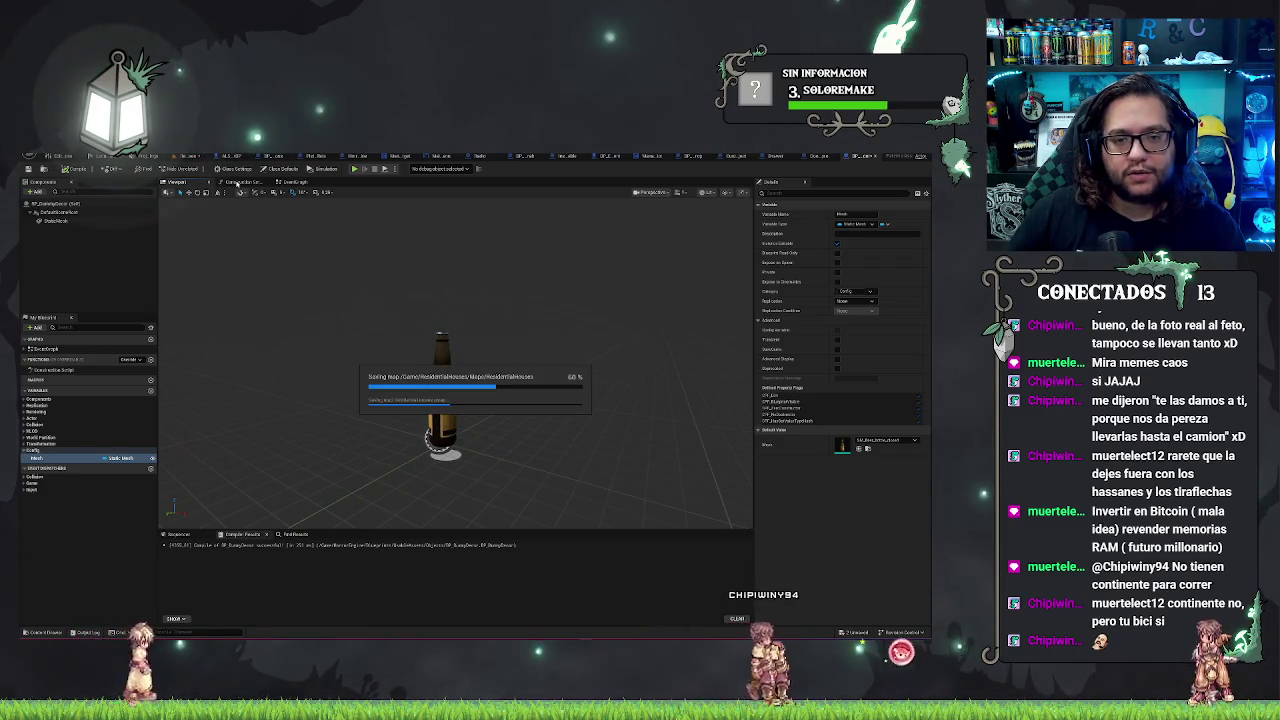
pyautogui.click(236, 184)
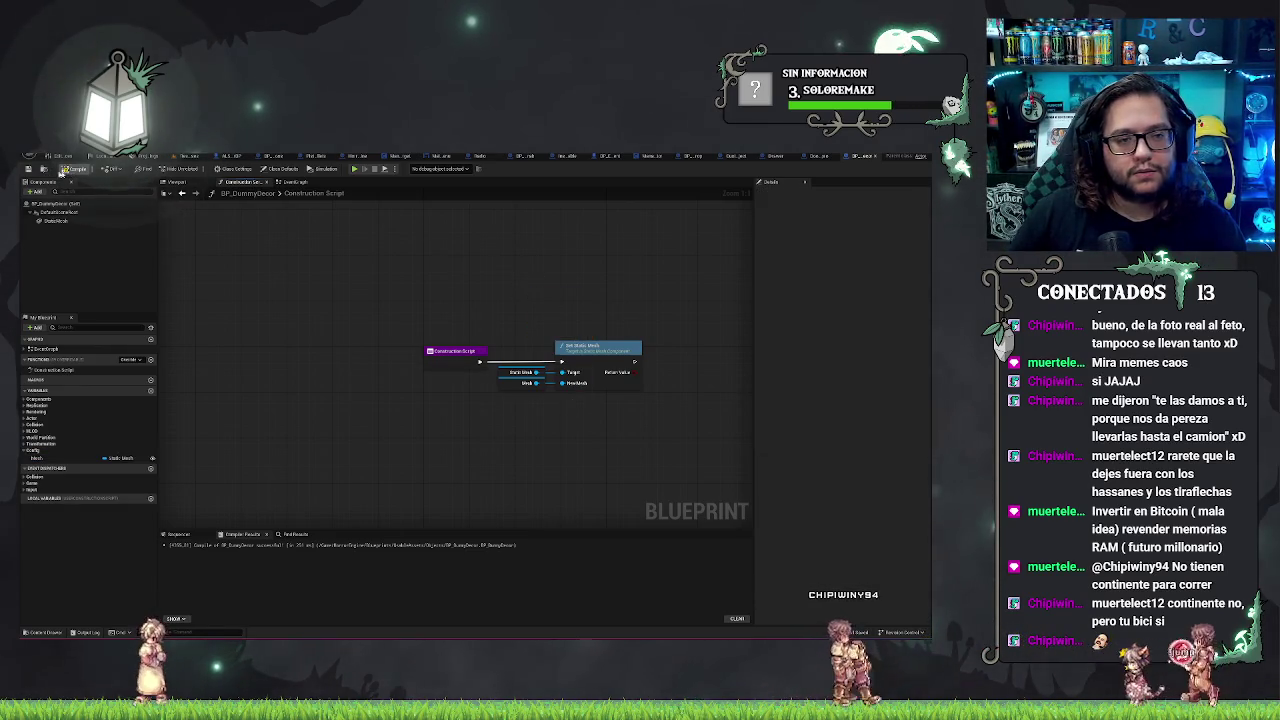
pyautogui.moveTo(500, 332)
pyautogui.mouseDown()
pyautogui.moveTo(623, 214)
pyautogui.moveTo(560, 300)
pyautogui.moveTo(480, 360)
pyautogui.moveTo(600, 340)
pyautogui.moveTo(520, 320)
pyautogui.moveTo(480, 330)
pyautogui.moveTo(500, 340)
pyautogui.moveTo(470, 330)
pyautogui.moveTo(500, 320)
pyautogui.moveTo(480, 340)
pyautogui.moveTo(520, 330)
pyautogui.moveTo(480, 350)
pyautogui.moveTo(444, 323)
pyautogui.moveTo(541, 289)
pyautogui.moveTo(522, 300)
pyautogui.moveTo(530, 330)
pyautogui.mouseUp()
# Step: Delete the static SM_Carton3 milk carton, keeping the BP_DummyDecor carton beside the bottle
pyautogui.click(524, 300)
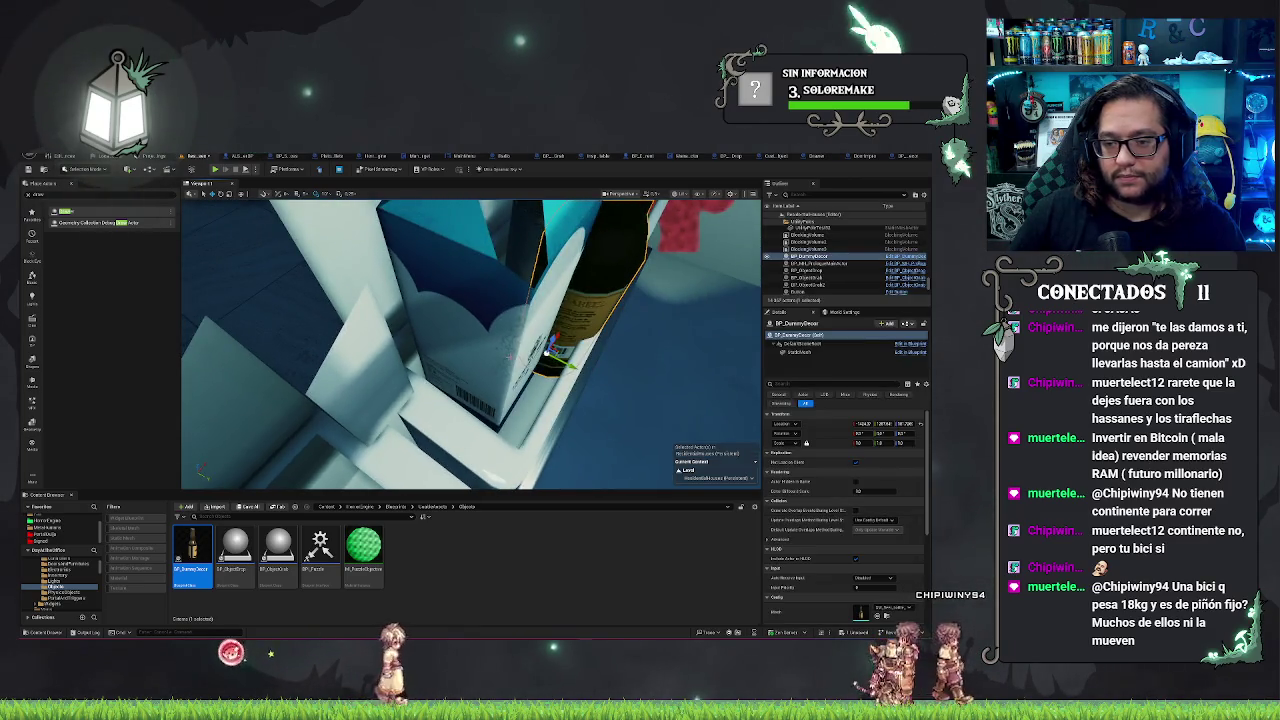
pyautogui.click(530, 332)
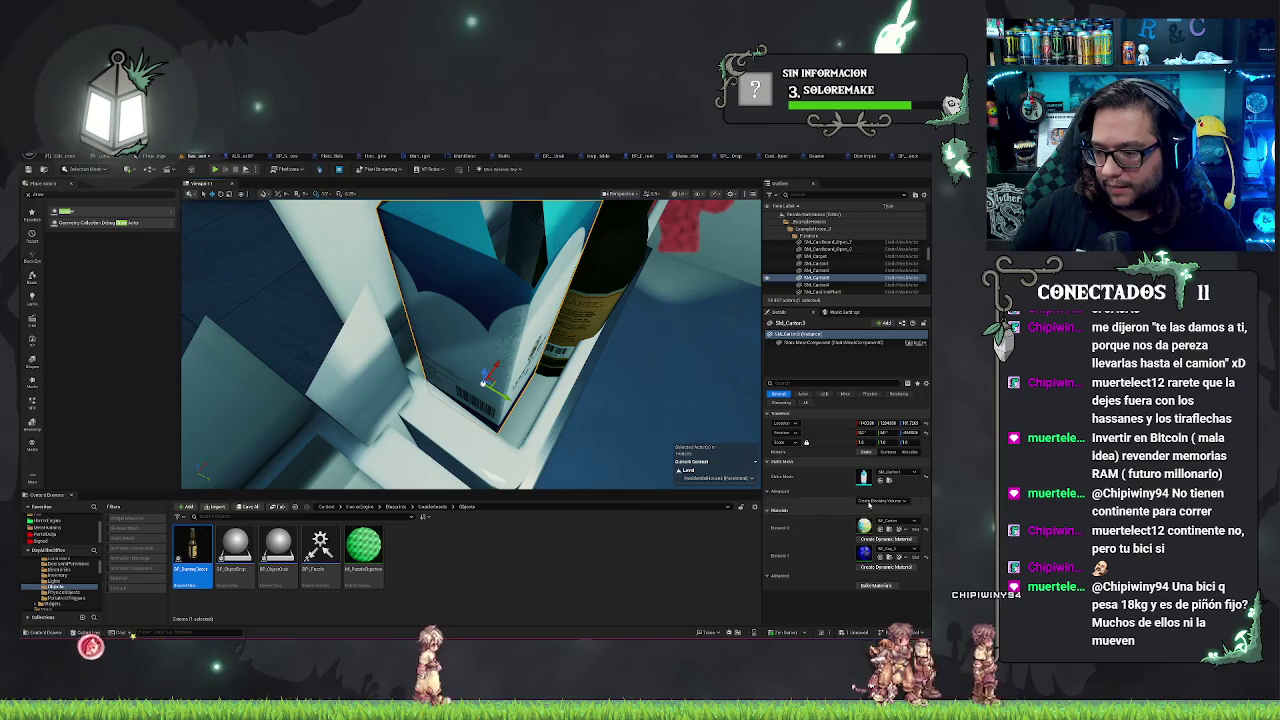
pyautogui.hotkey('ctrl', 'b')
pyautogui.click(556, 335)
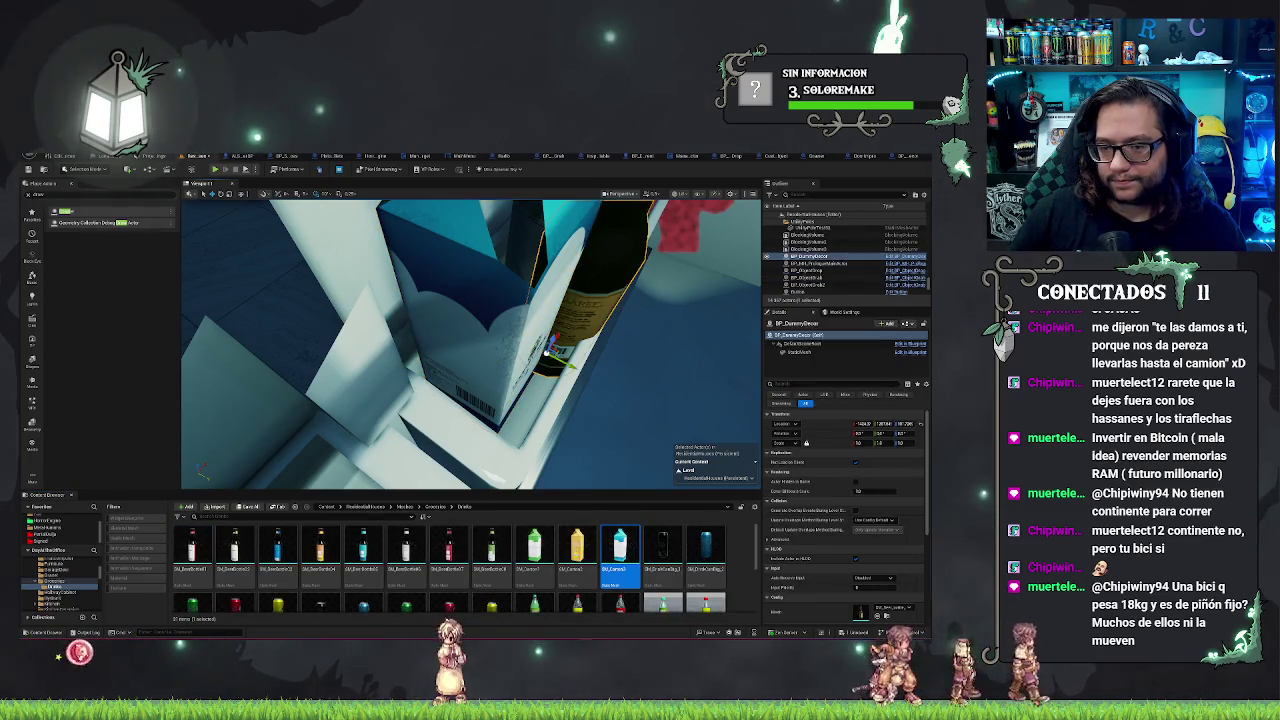
pyautogui.scroll(-3, 830, 520)
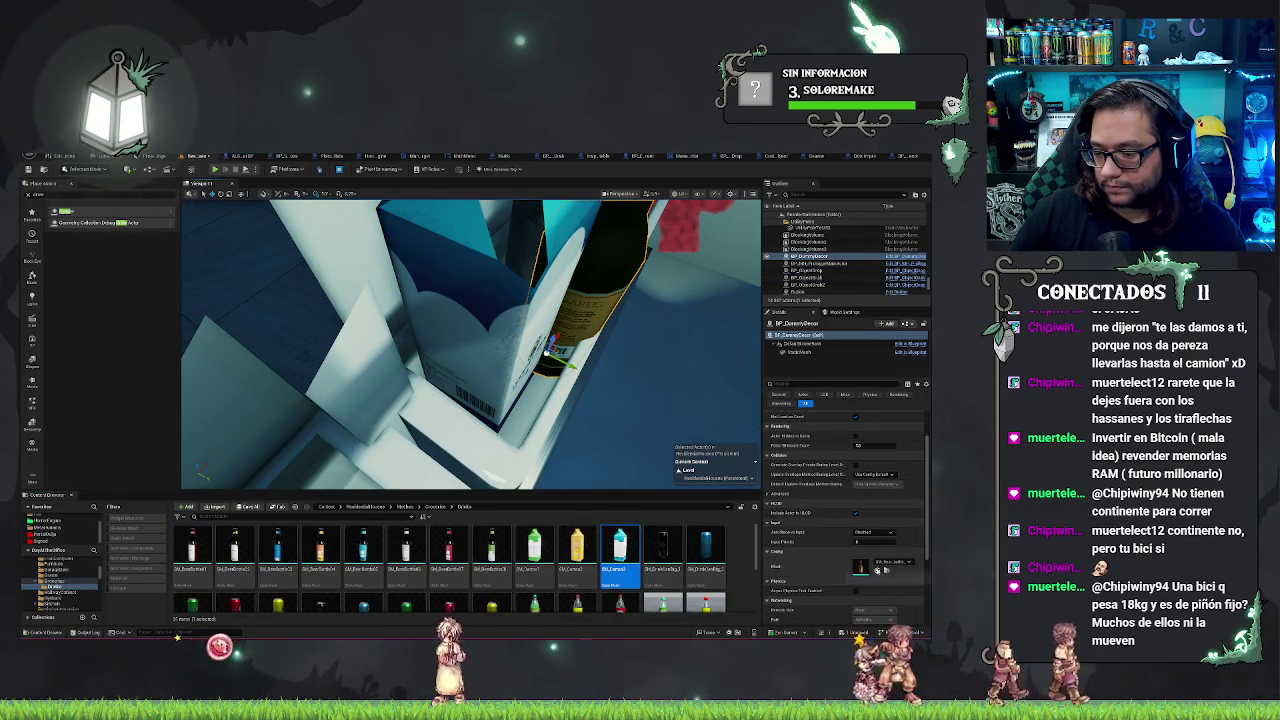
pyautogui.moveTo(470, 340); pyautogui.dragTo(420, 320)
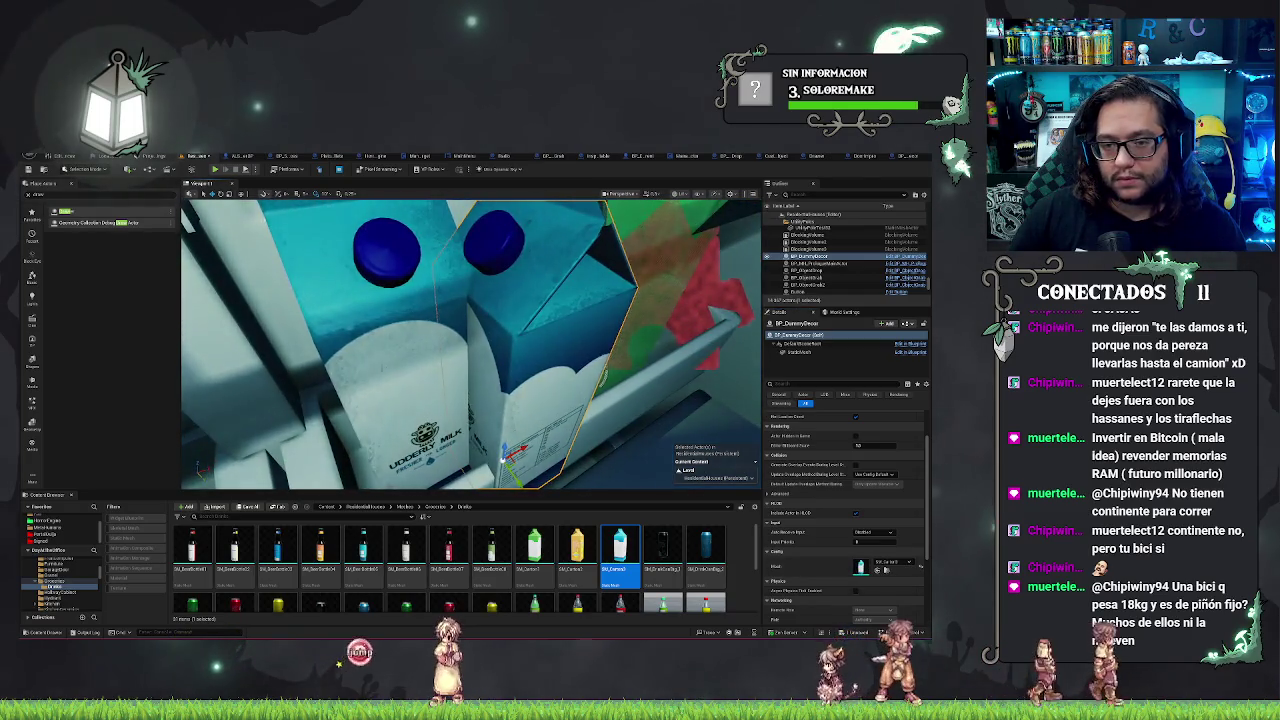
pyautogui.click(420, 320)
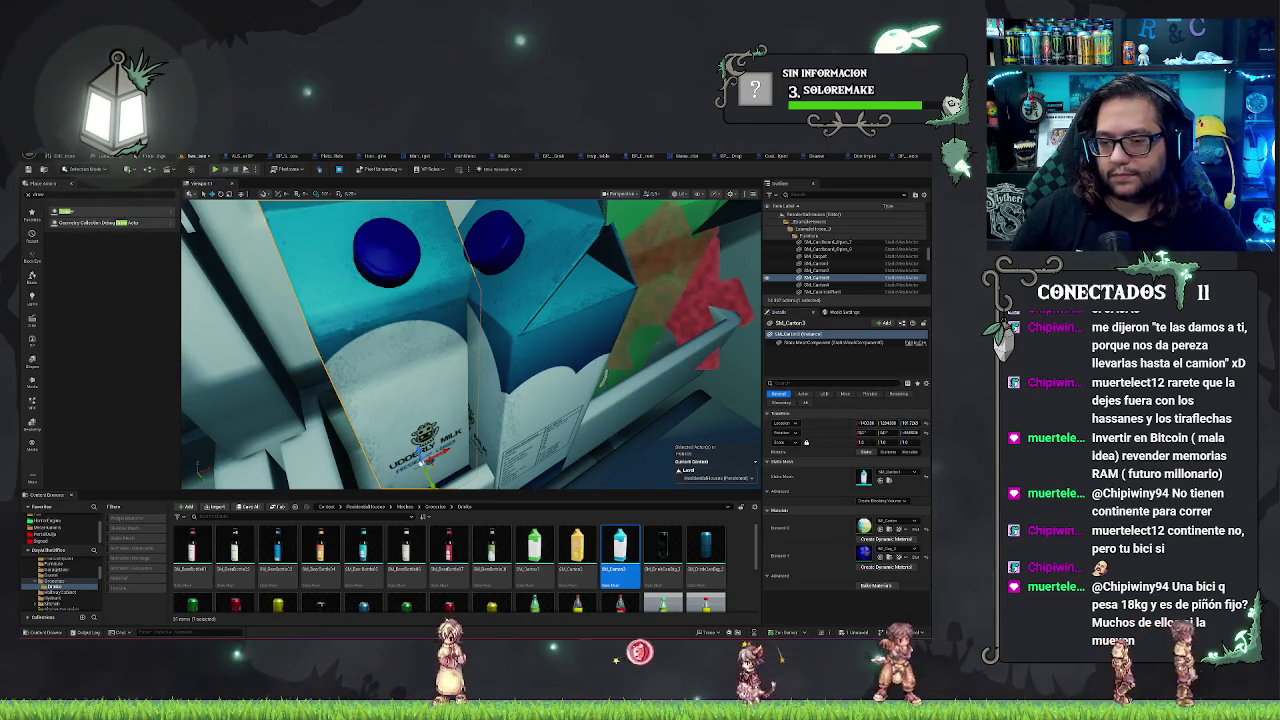
pyautogui.click(560, 340)
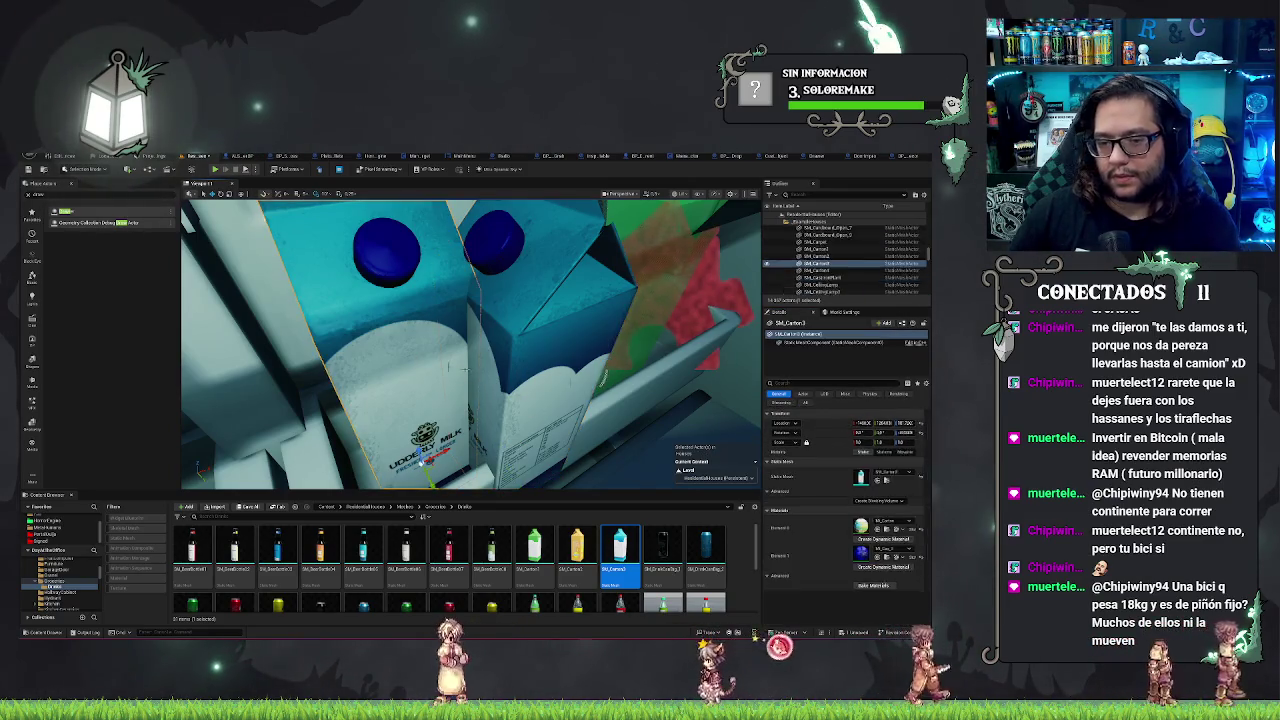
pyautogui.click(827, 430)
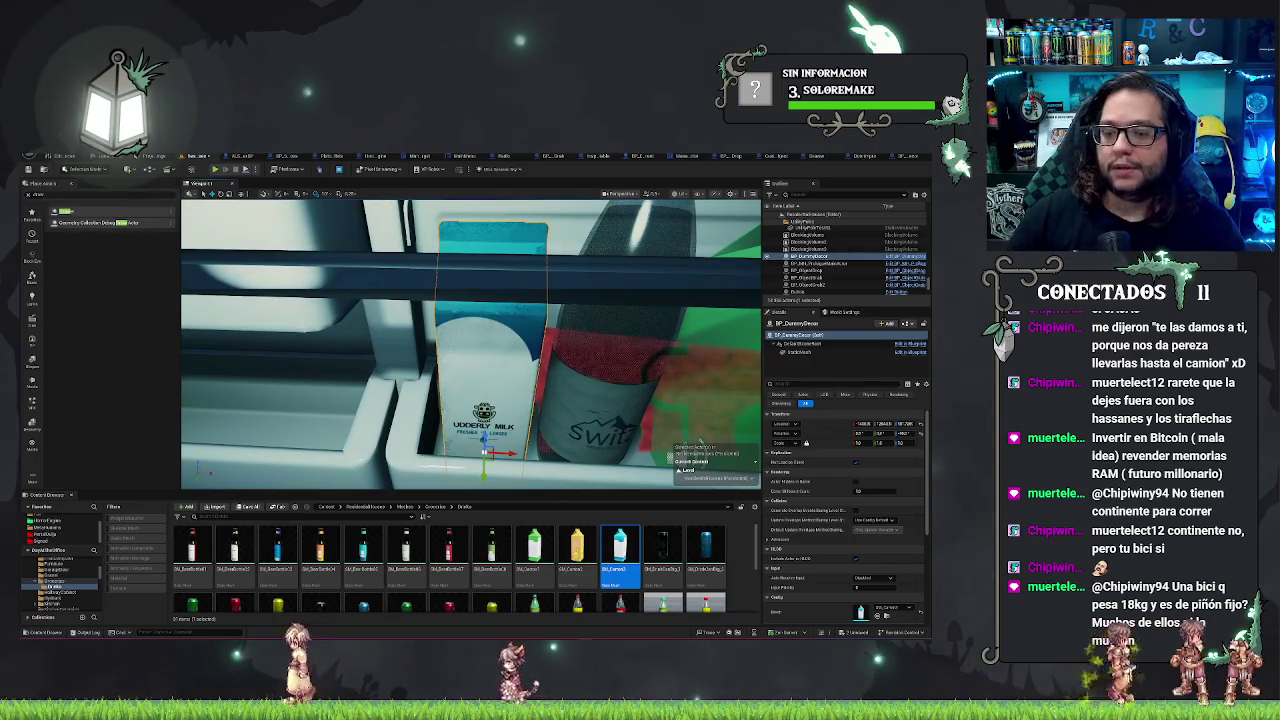
# Step: Replace the SM_Water02 bottle with a duplicated BP_DummyDecor showing the drink can, then save
pyautogui.moveTo(503, 455); pyautogui.dragTo(546, 455)
pyautogui.click(602, 401)
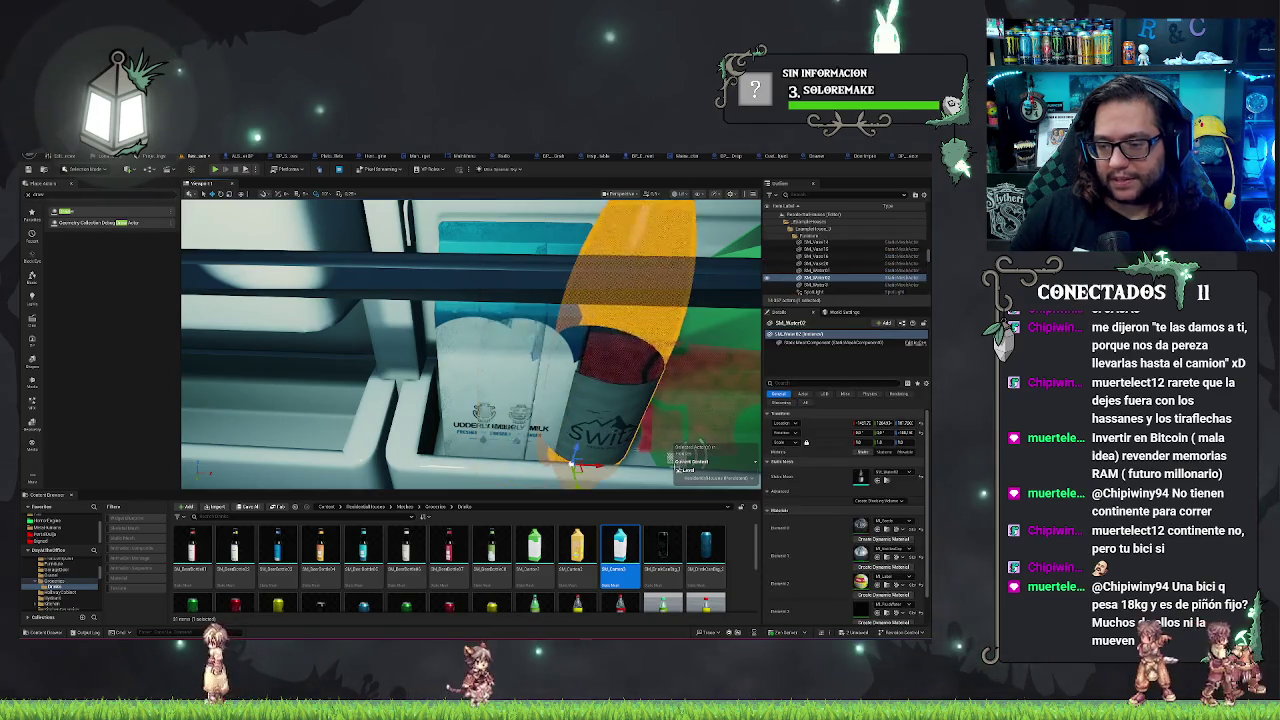
pyautogui.hotkey('ctrl', 'b')
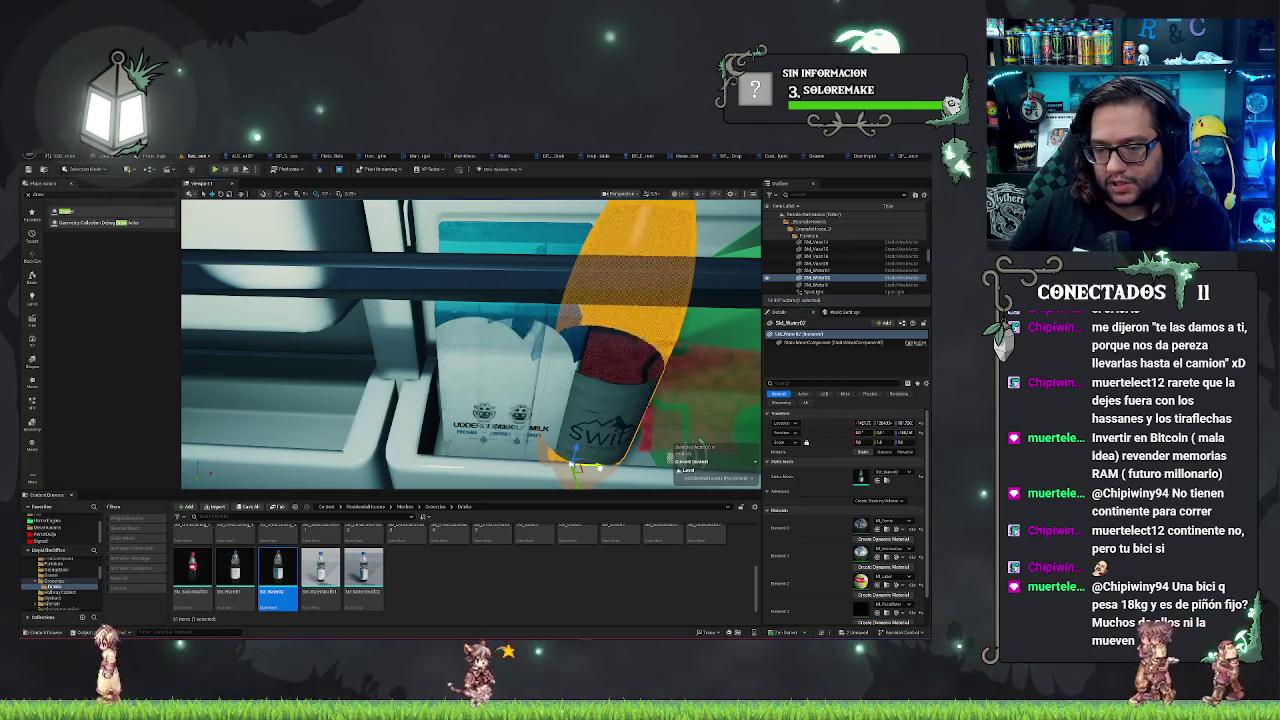
pyautogui.hotkey('ctrl', 'z')
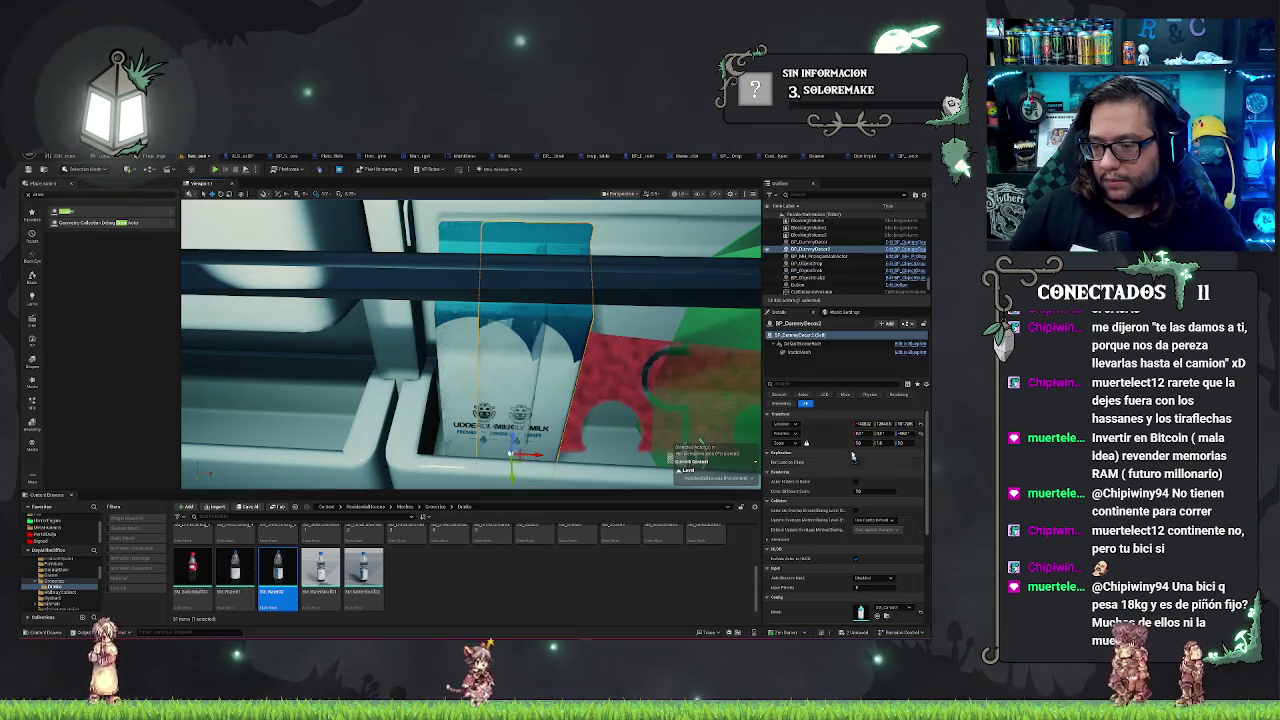
pyautogui.hotkey('ctrl', 'z')
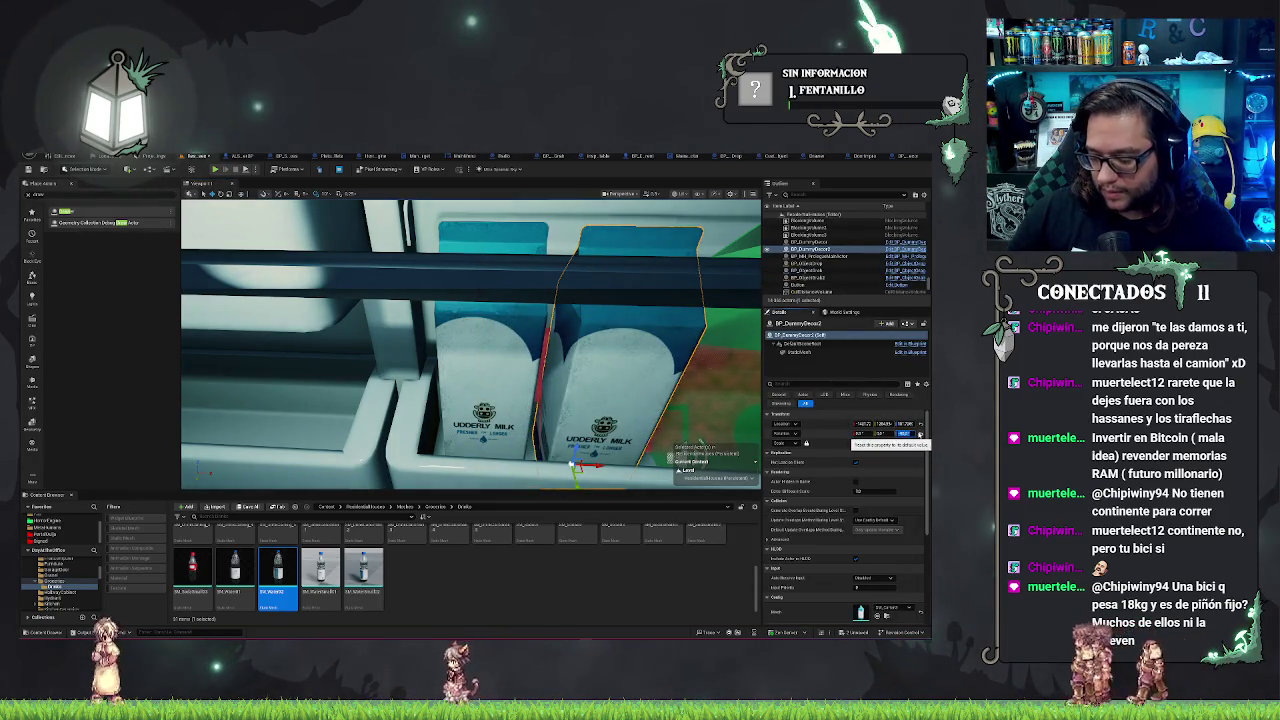
pyautogui.hotkey('ctrl', 'z')
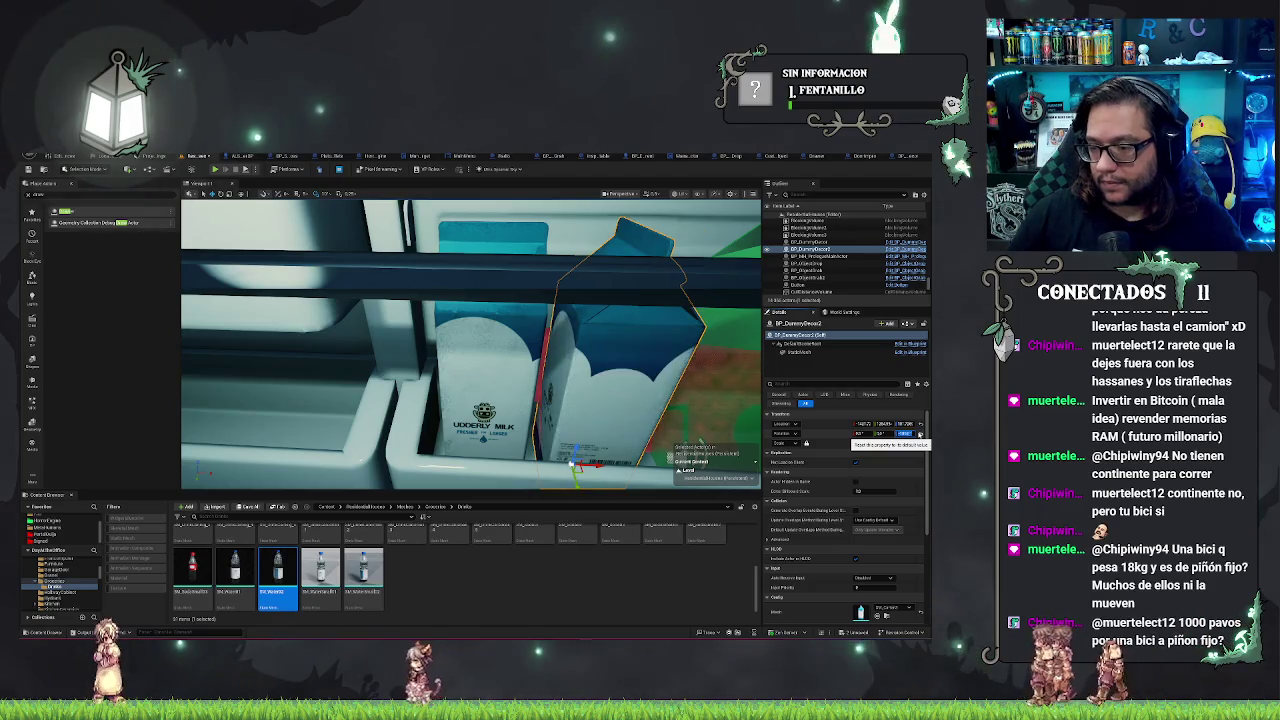
pyautogui.click(920, 434)
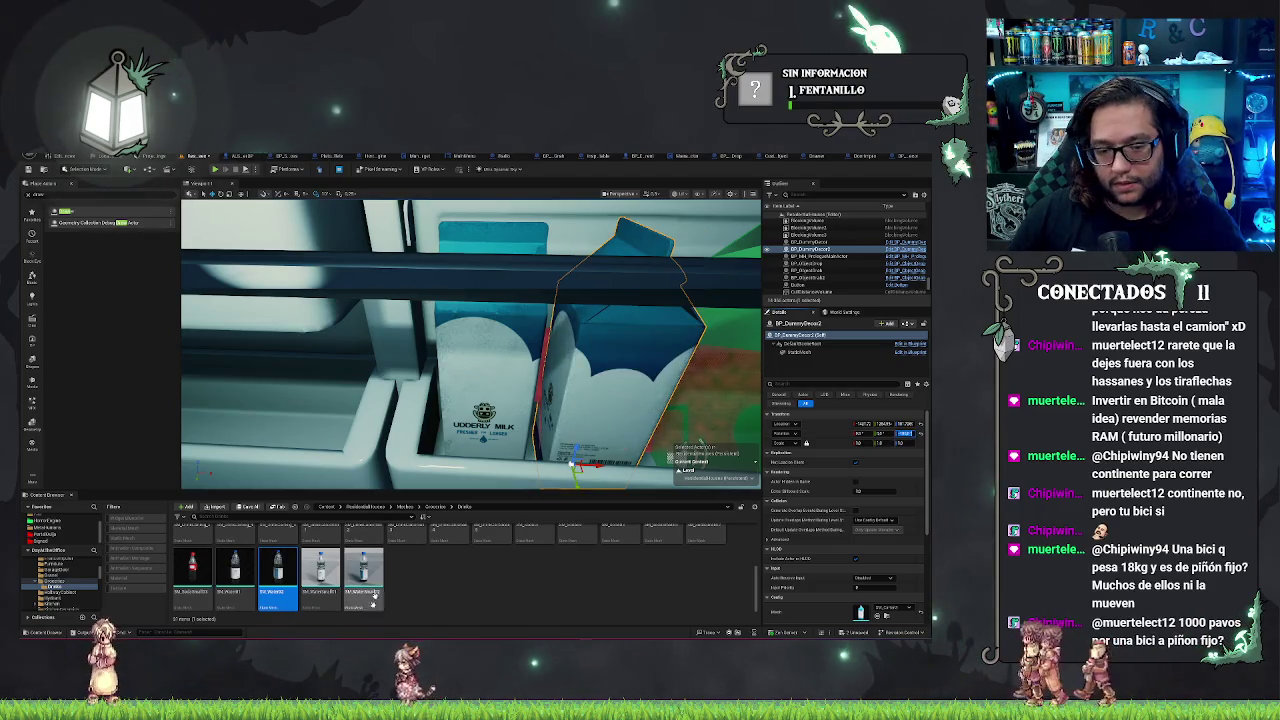
pyautogui.click(877, 616)
pyautogui.hotkey('ctrl', 's')
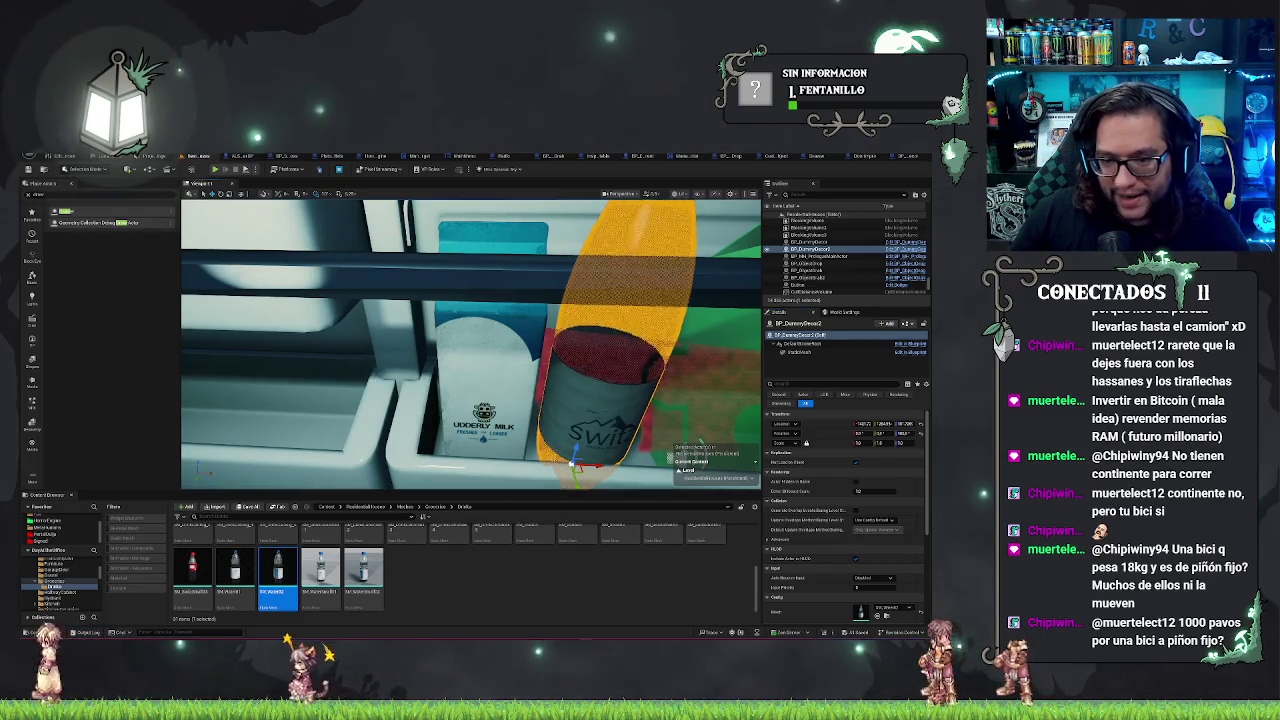
# Step: Add two Attached Actors entries to the fridge door PuertecitaBoxy18 and save the map
pyautogui.click(396, 474)
pyautogui.scroll(-8, 868, 430)
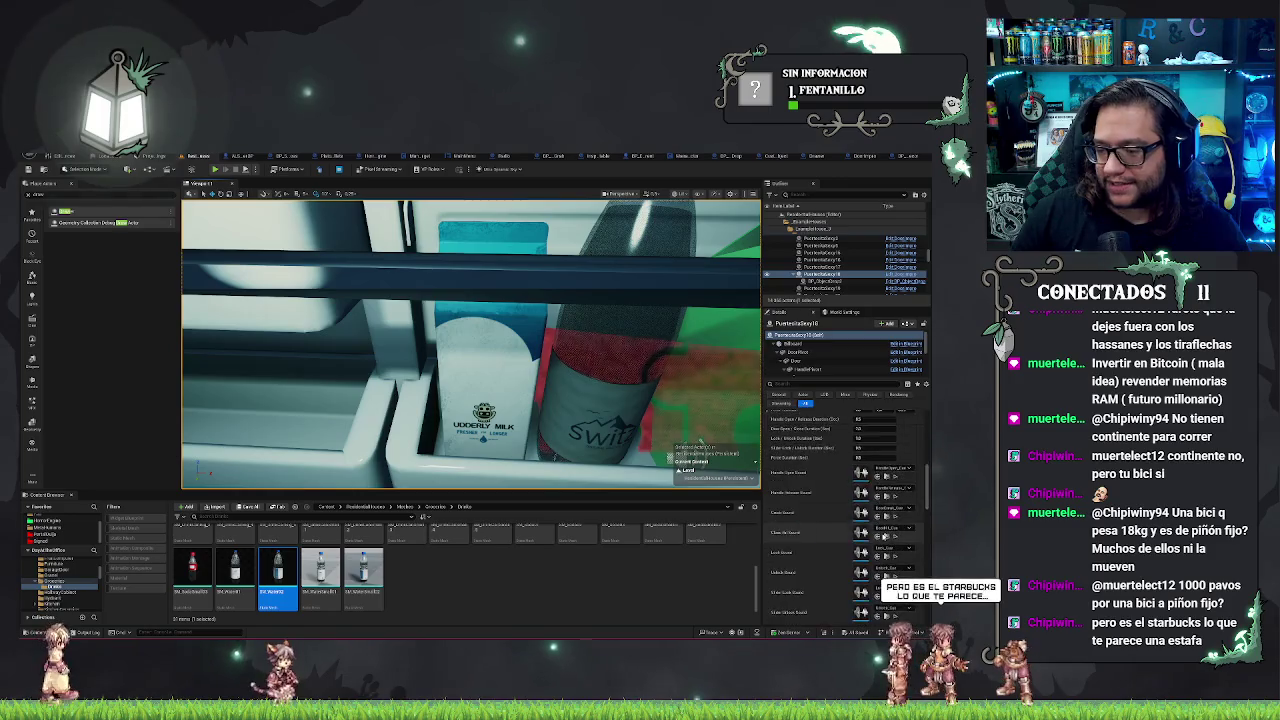
pyautogui.click(767, 502)
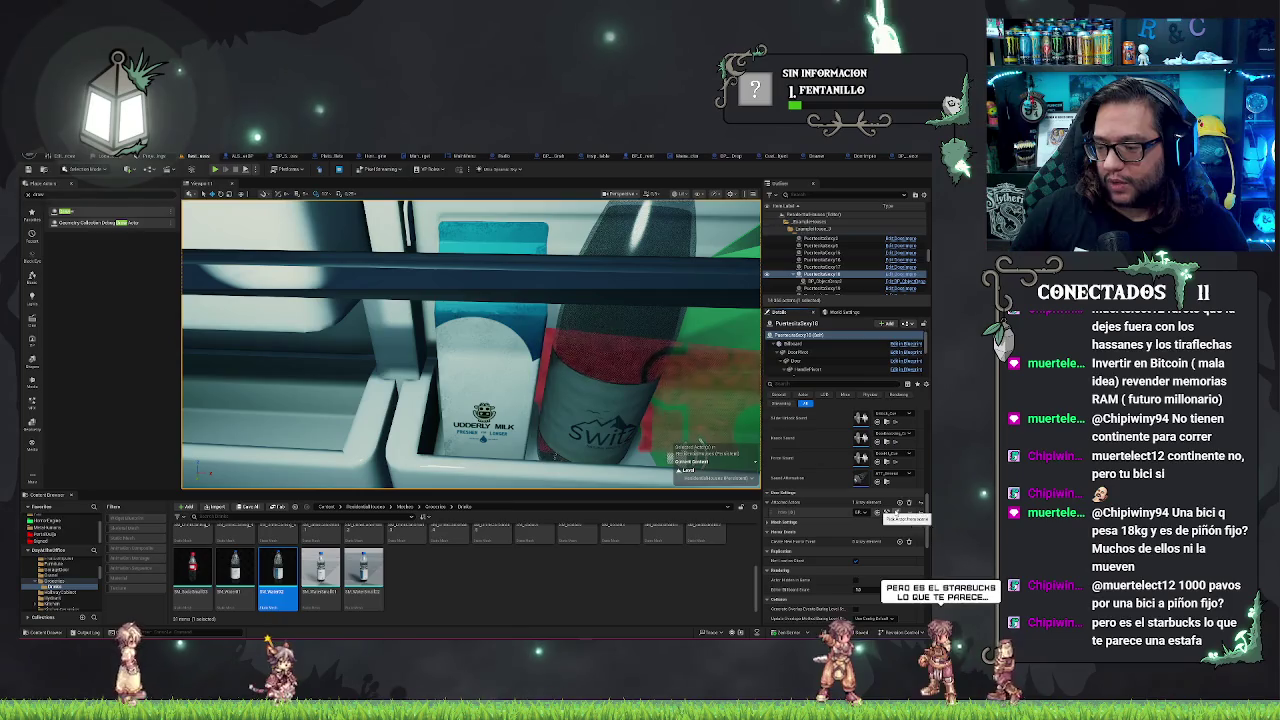
pyautogui.click(900, 503)
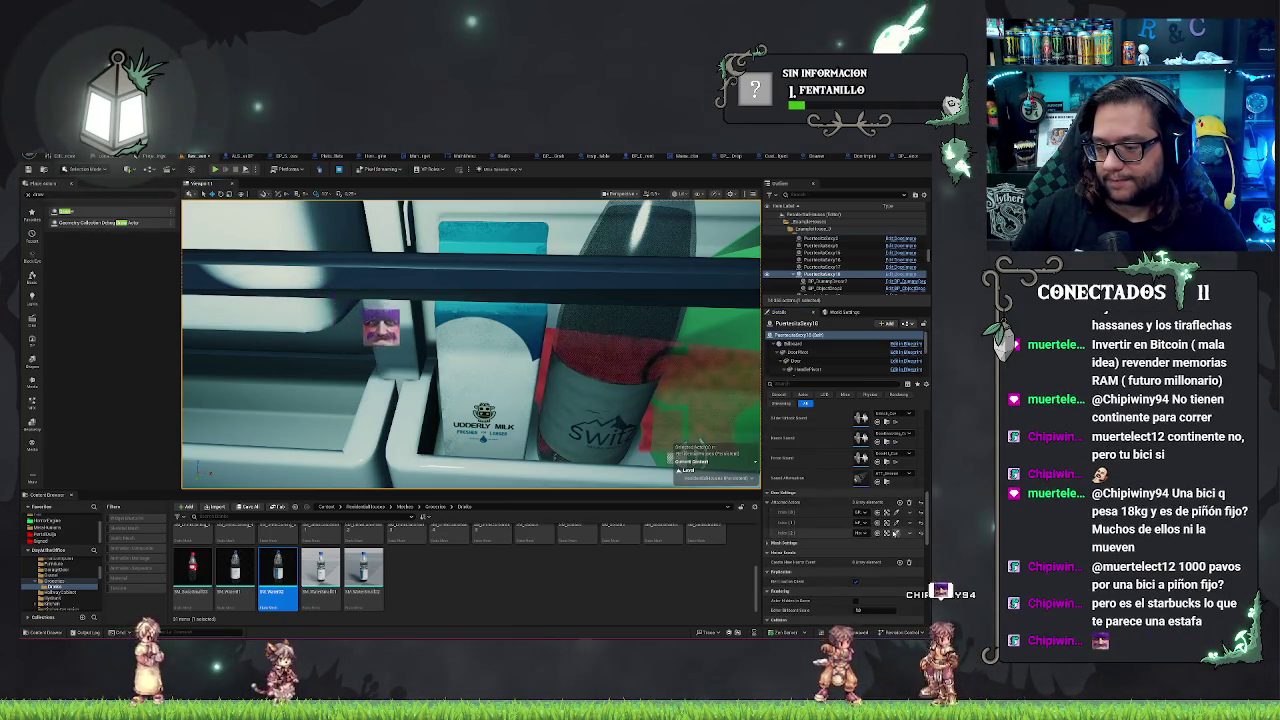
pyautogui.press('Escape')
pyautogui.moveTo(470, 400); pyautogui.dragTo(493, 435)
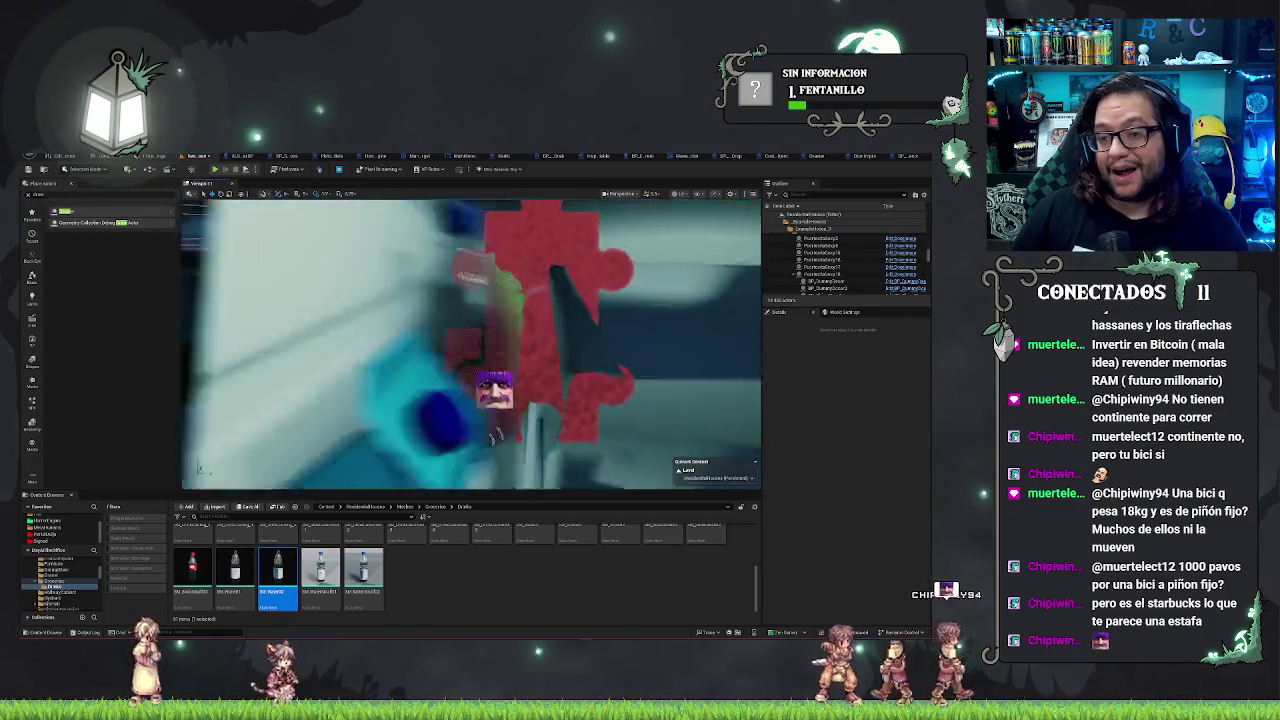
pyautogui.hotkey('ctrl', 's')
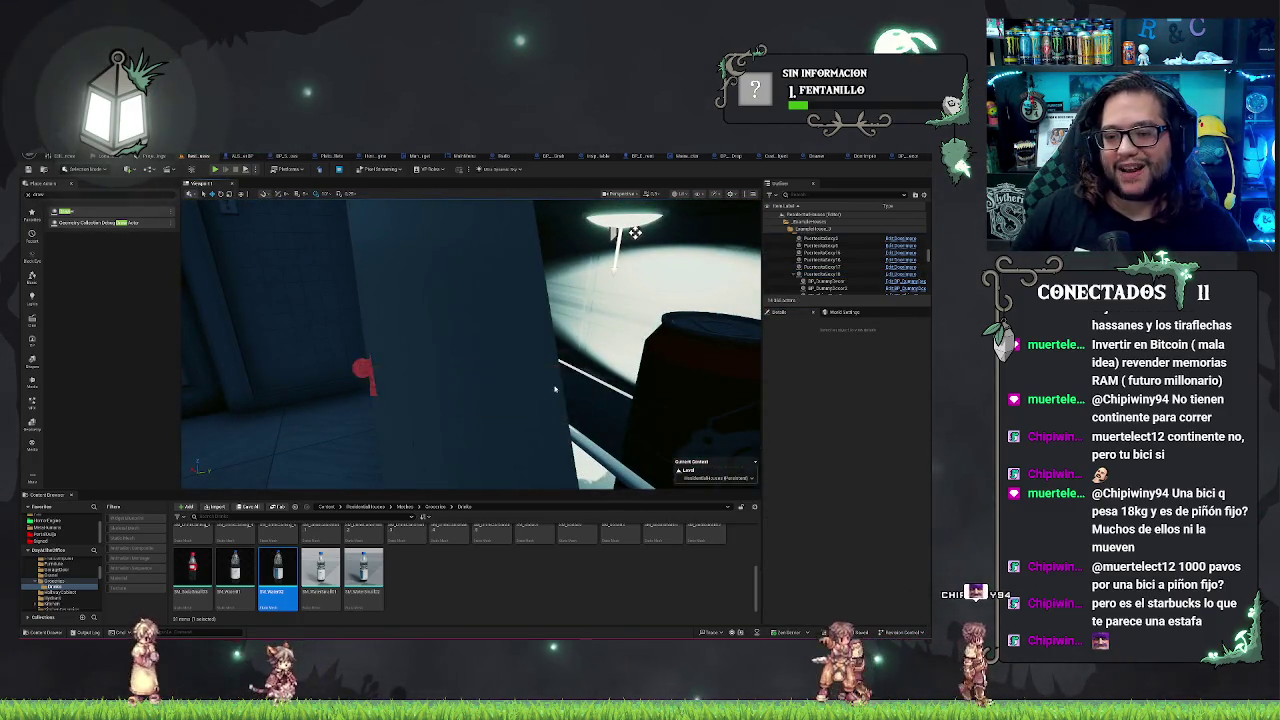
pyautogui.moveTo(566, 466)
pyautogui.mouseDown()
pyautogui.moveTo(500, 430)
pyautogui.moveTo(540, 440)
pyautogui.mouseUp()
pyautogui.rightClick(540, 440)
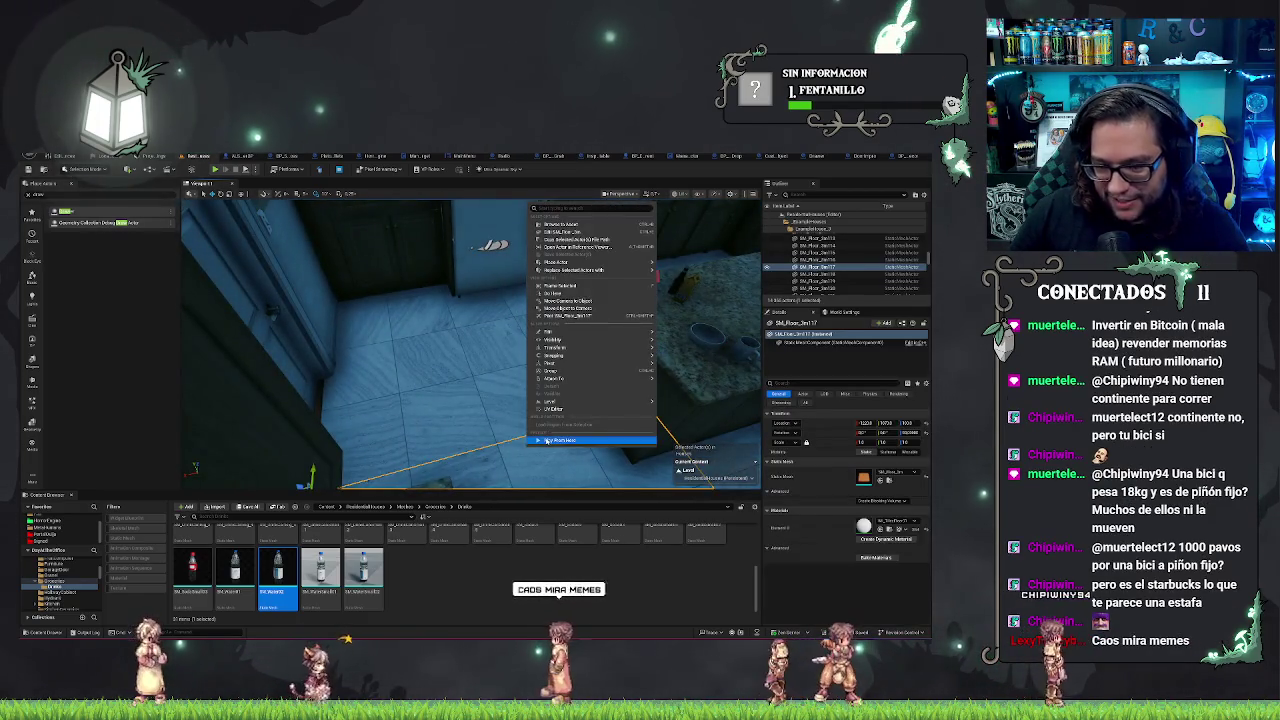
pyautogui.click(544, 440)
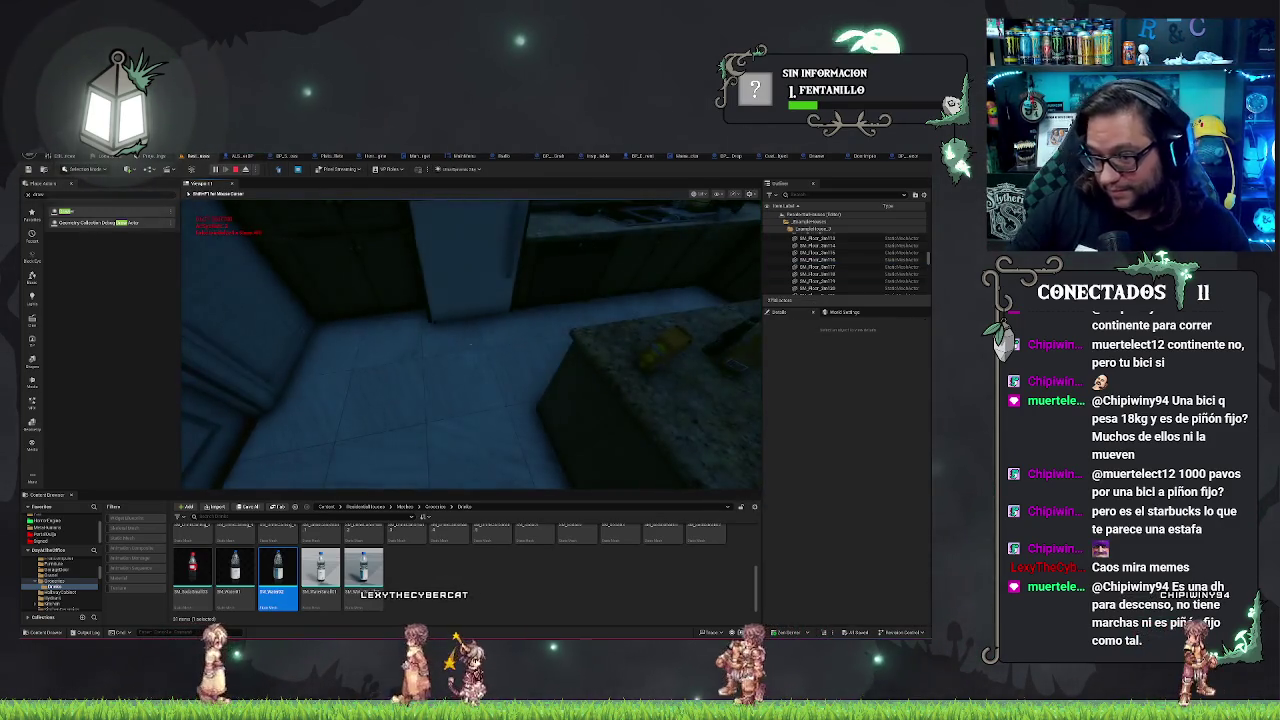
pyautogui.press('w')
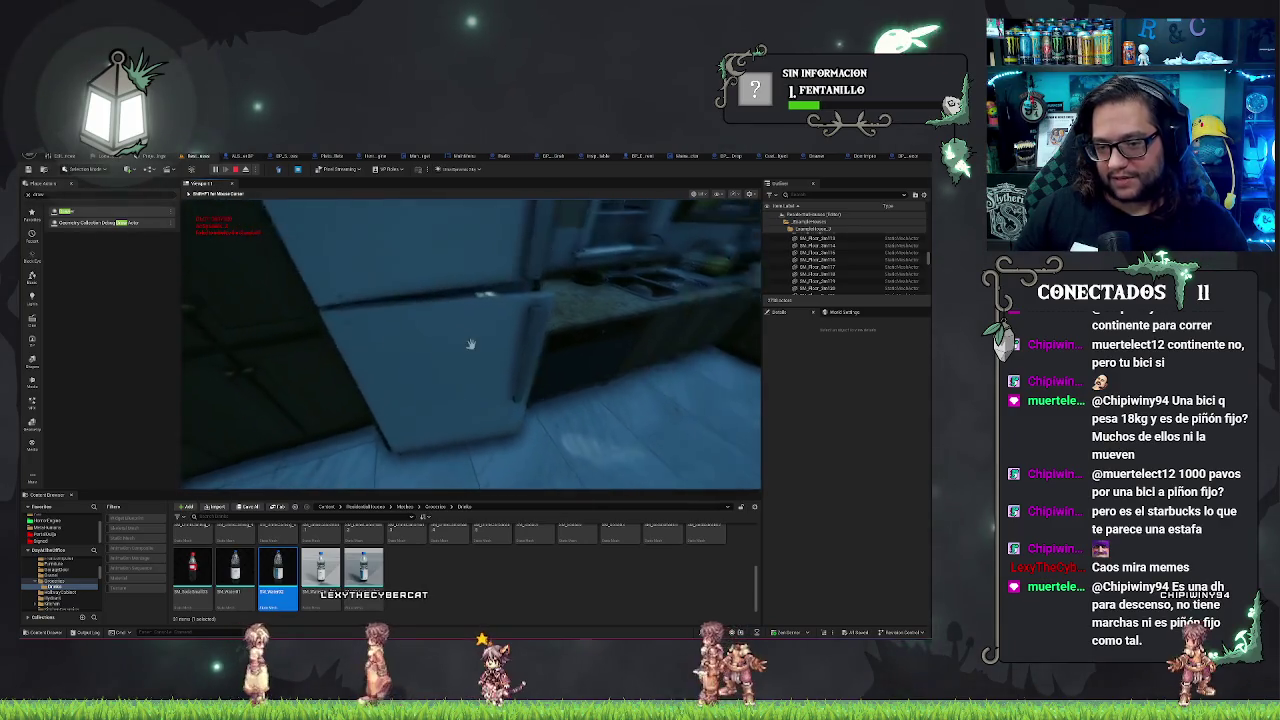
pyautogui.press('w')
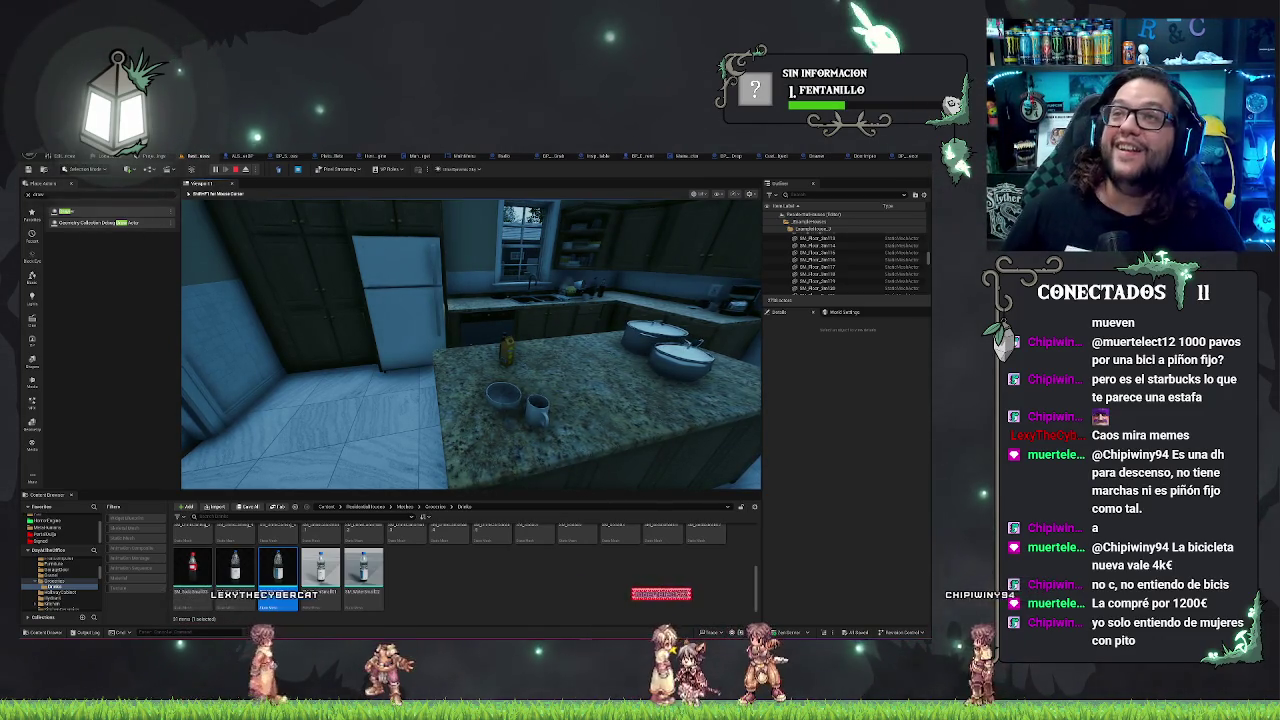
pyautogui.press('w')
pyautogui.press('w')
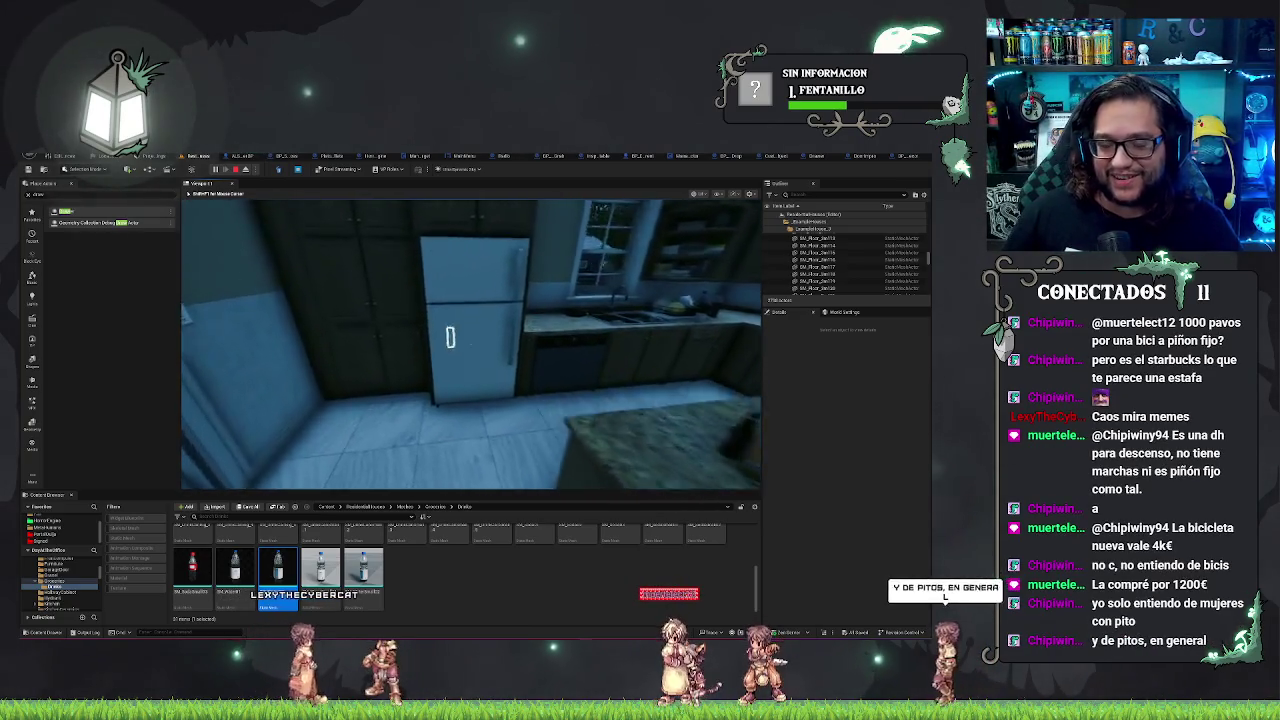
pyautogui.press('e')
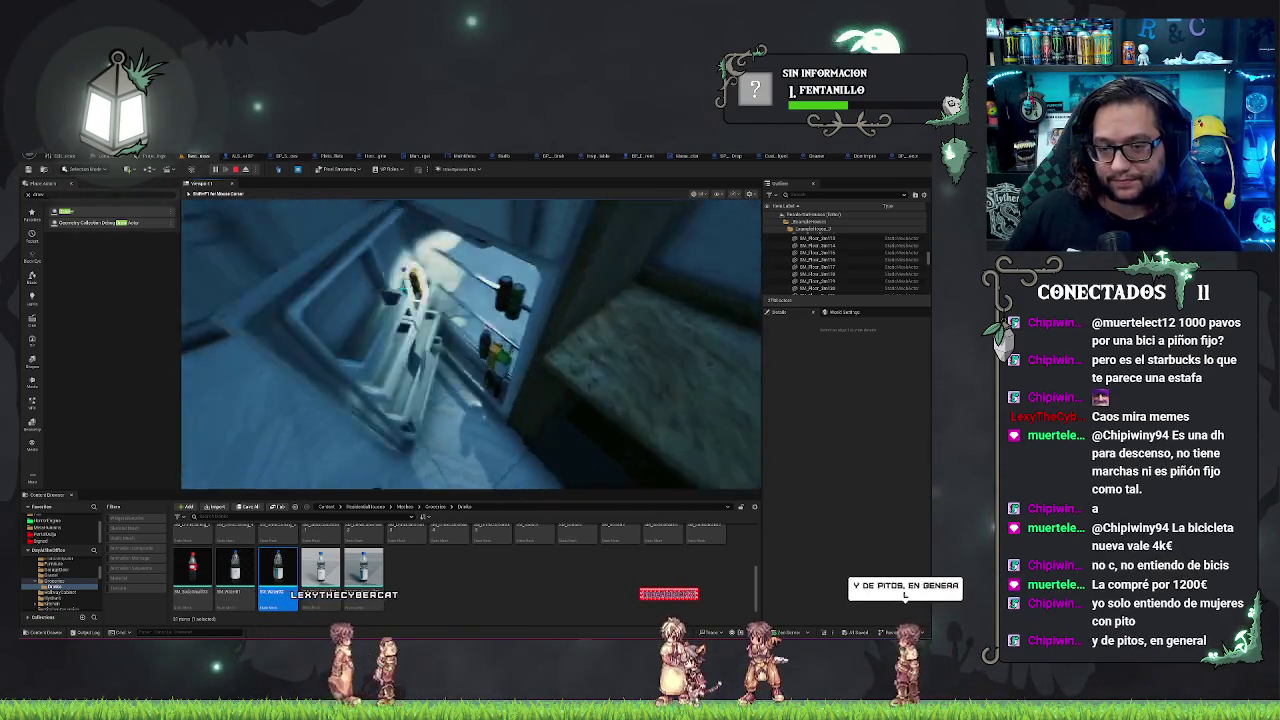
pyautogui.press('w')
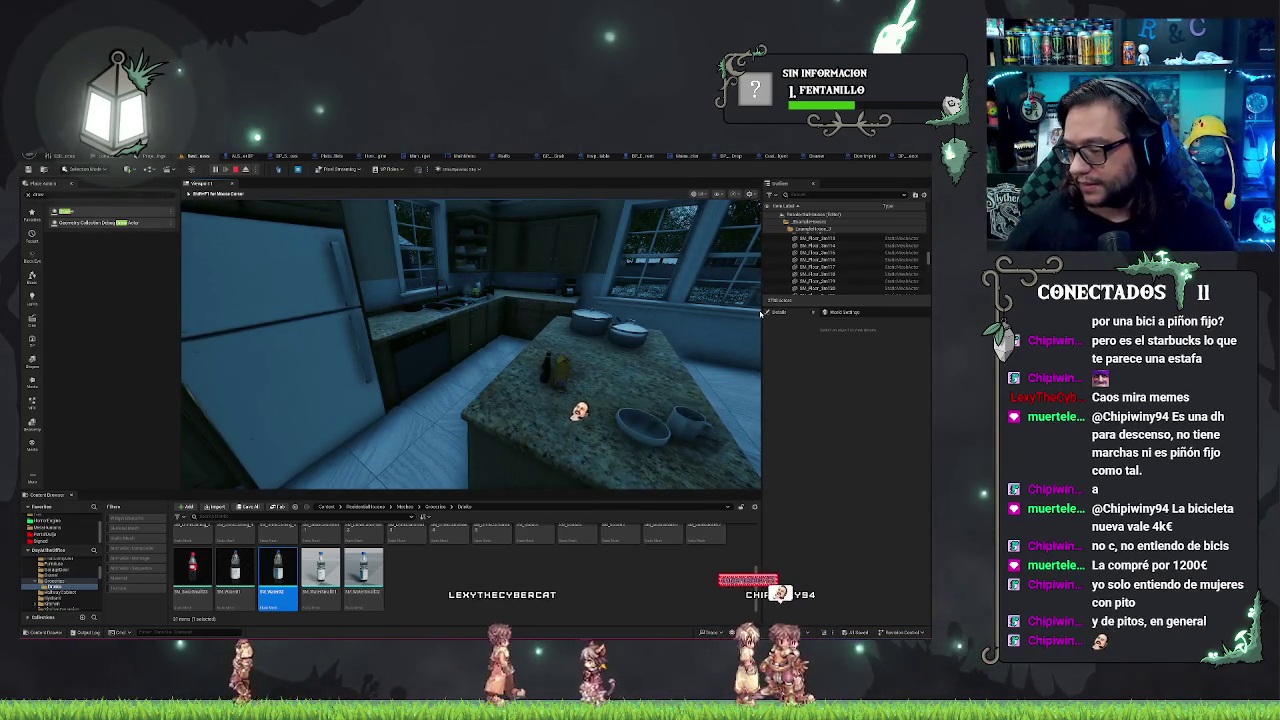
pyautogui.press('Escape')
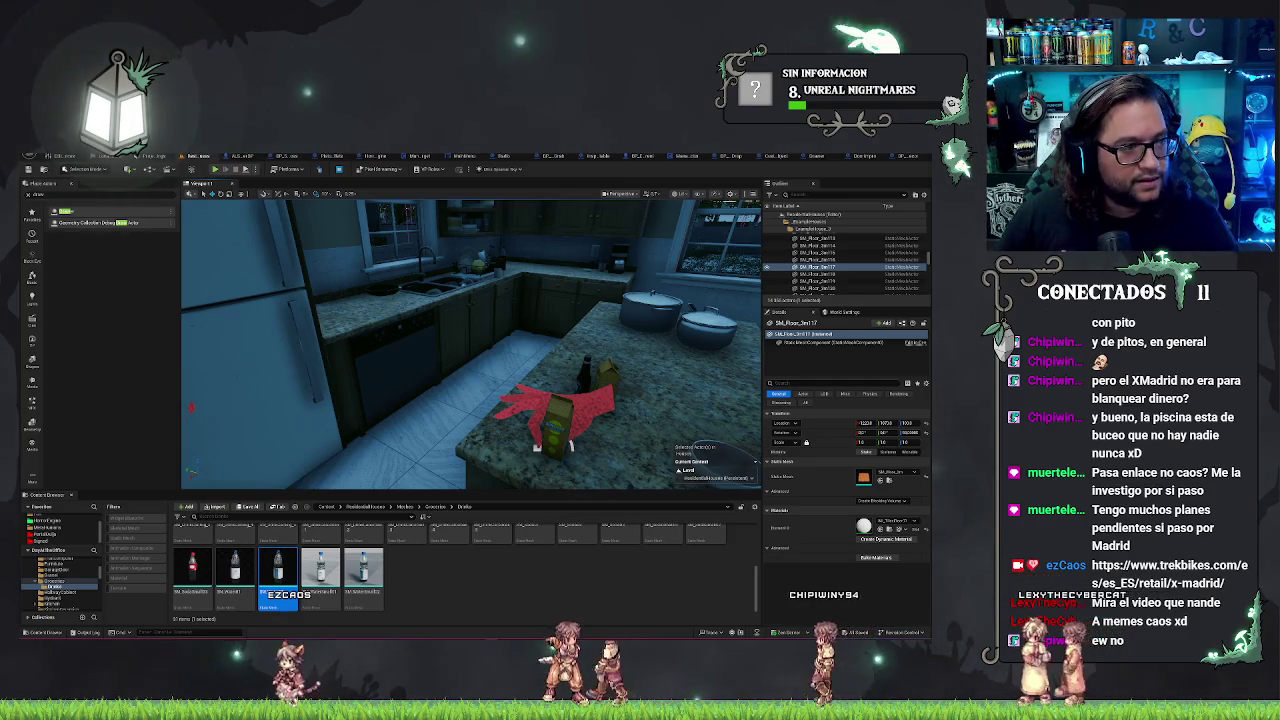
# Step: Bring Discord to the front on the server's Arte channel with its cityscape and seashore photos
pyautogui.hotkey('alt', 'Tab')
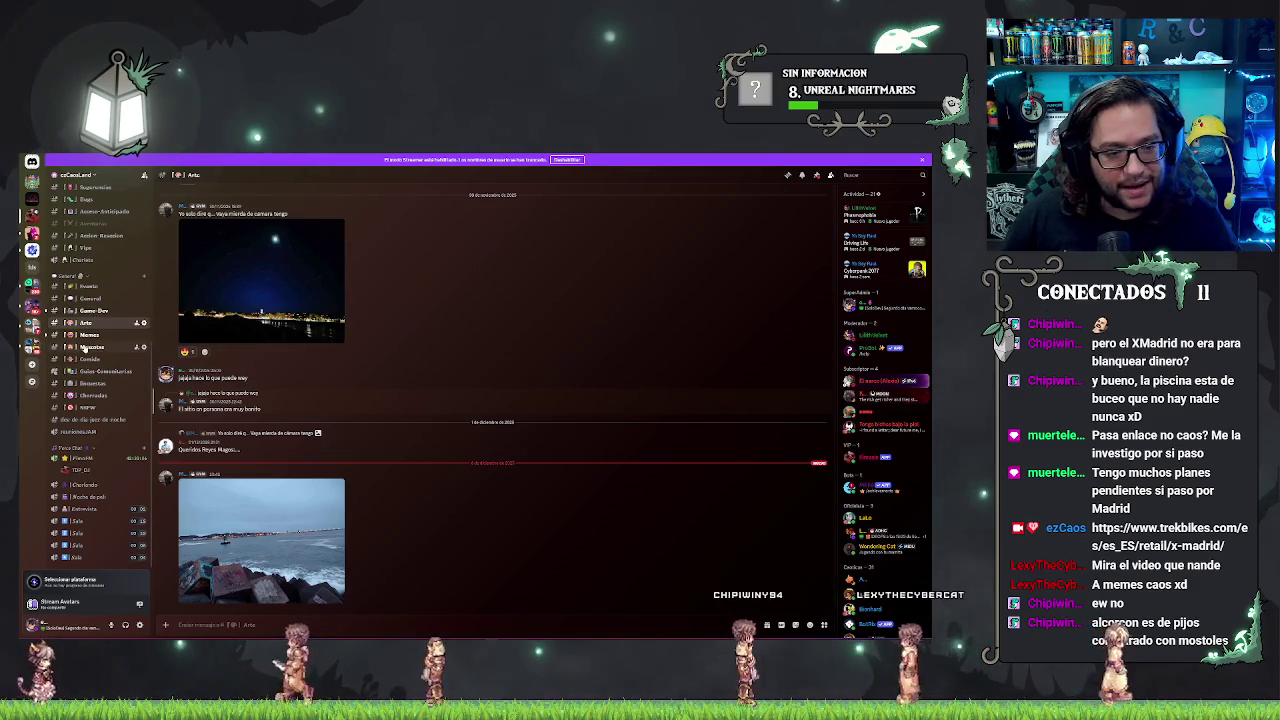
# Step: Play the latest Memes video, a cop-and-prisoner game clip, in full screen
pyautogui.click(90, 334)
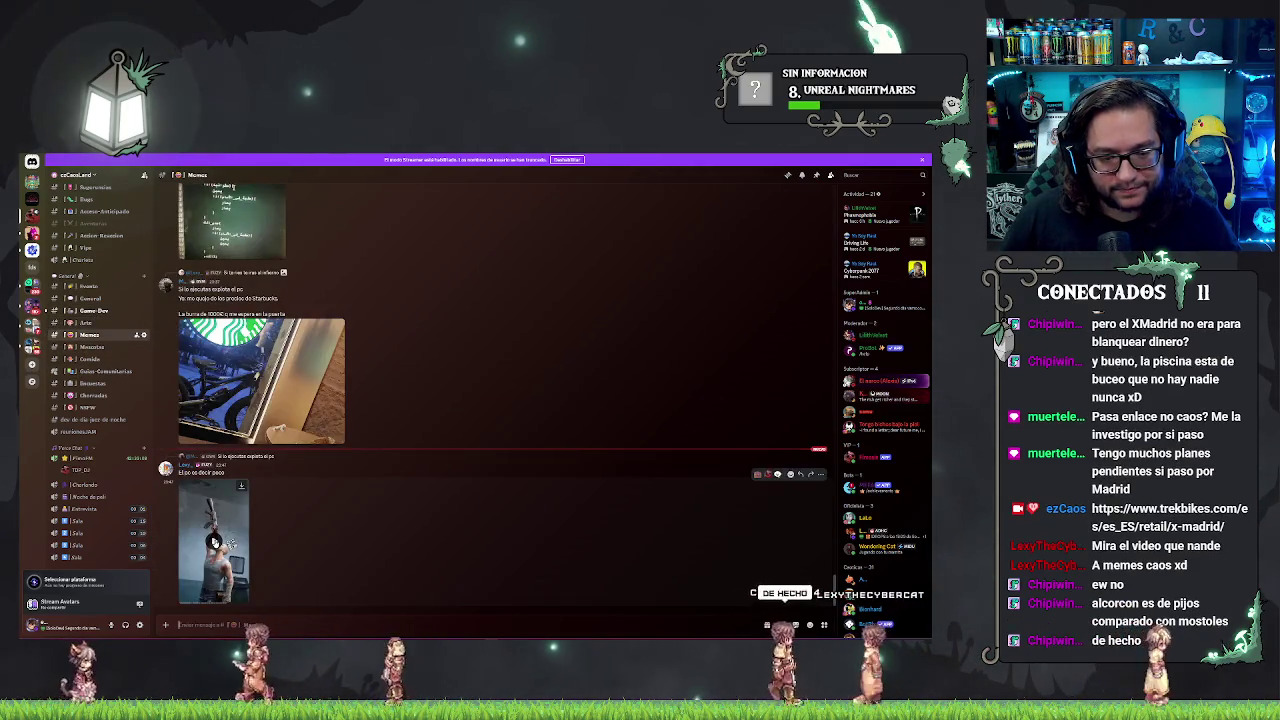
pyautogui.click(213, 541)
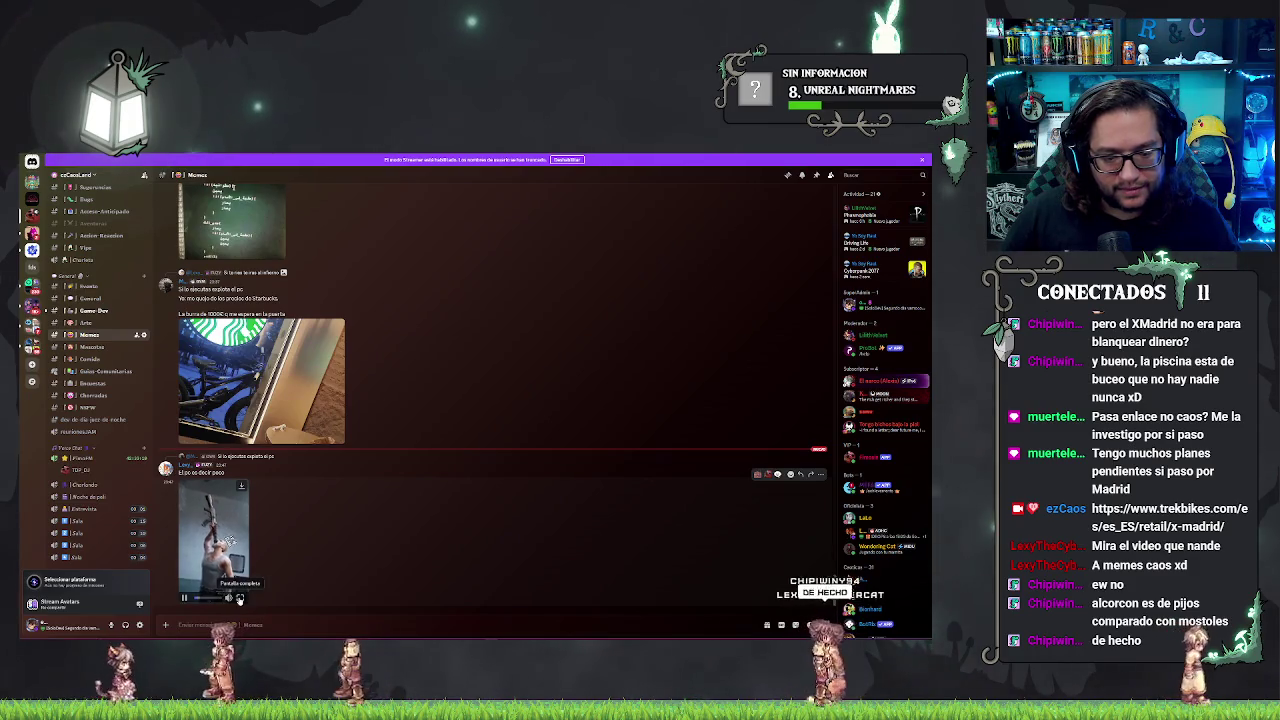
pyautogui.click(239, 598)
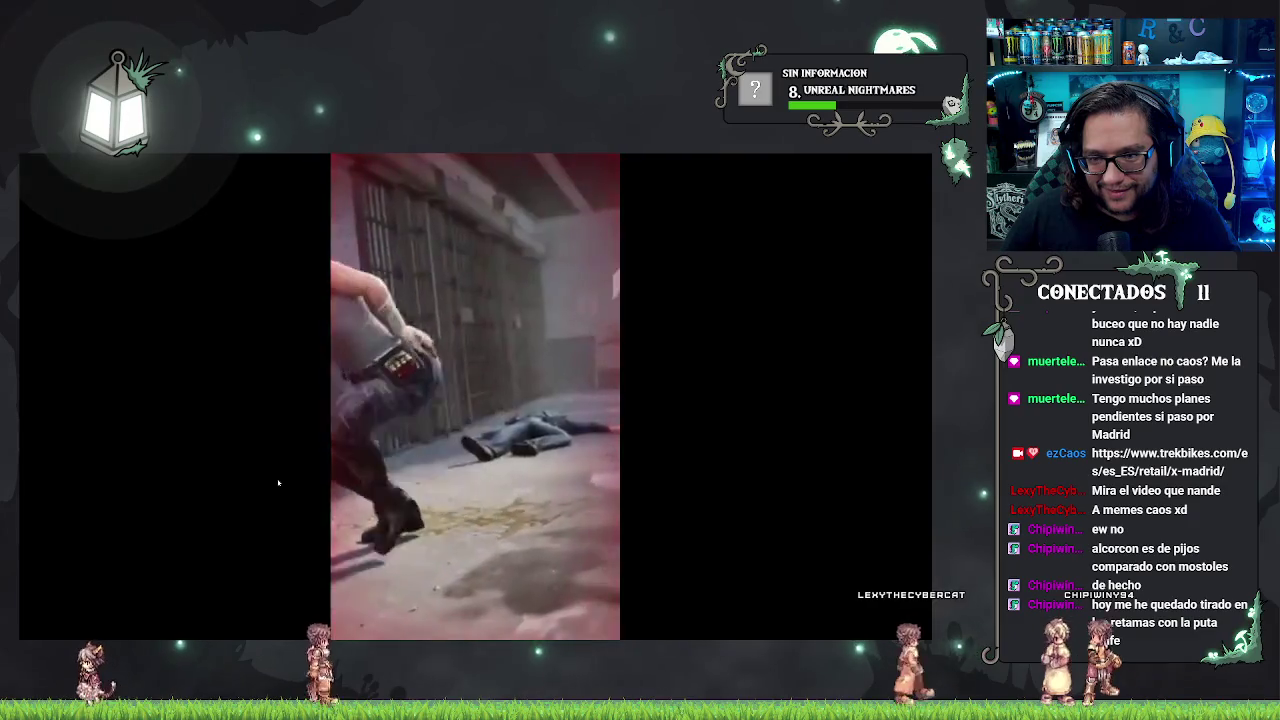
# Step: Toggle the meme video's playback, then exit full screen back to the Memes chat
pyautogui.press('space')
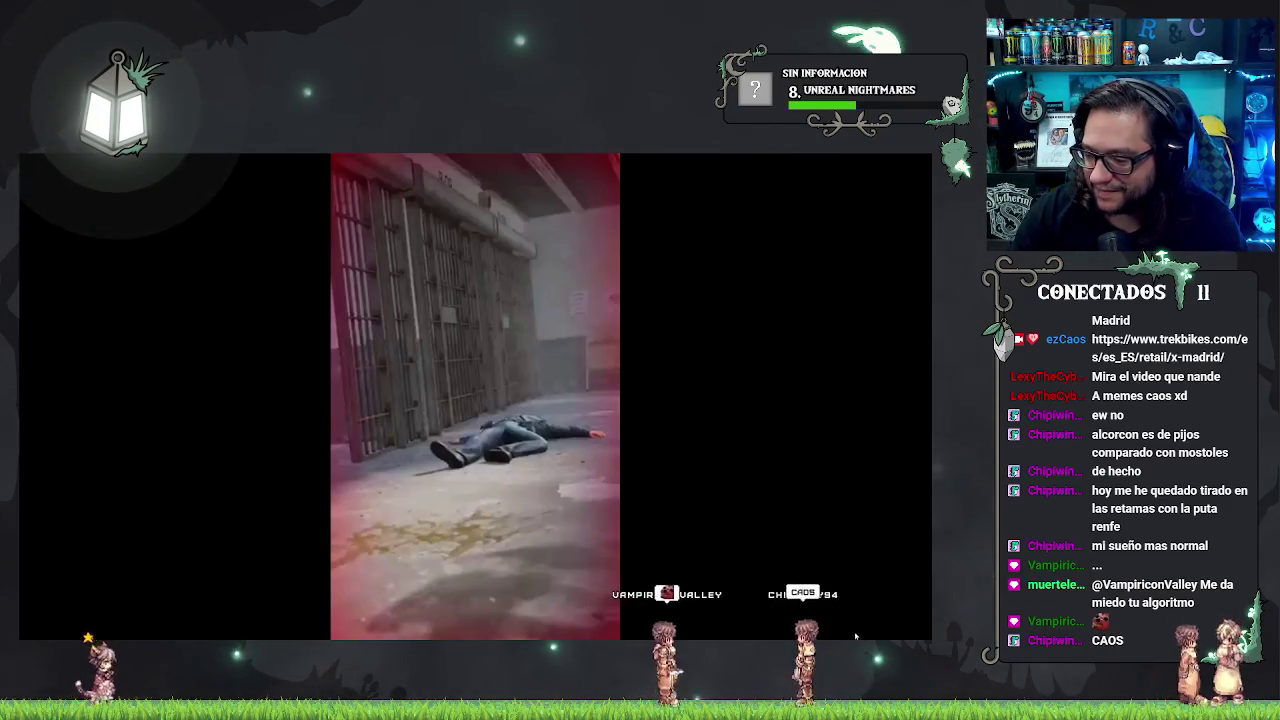
pyautogui.press('Escape')
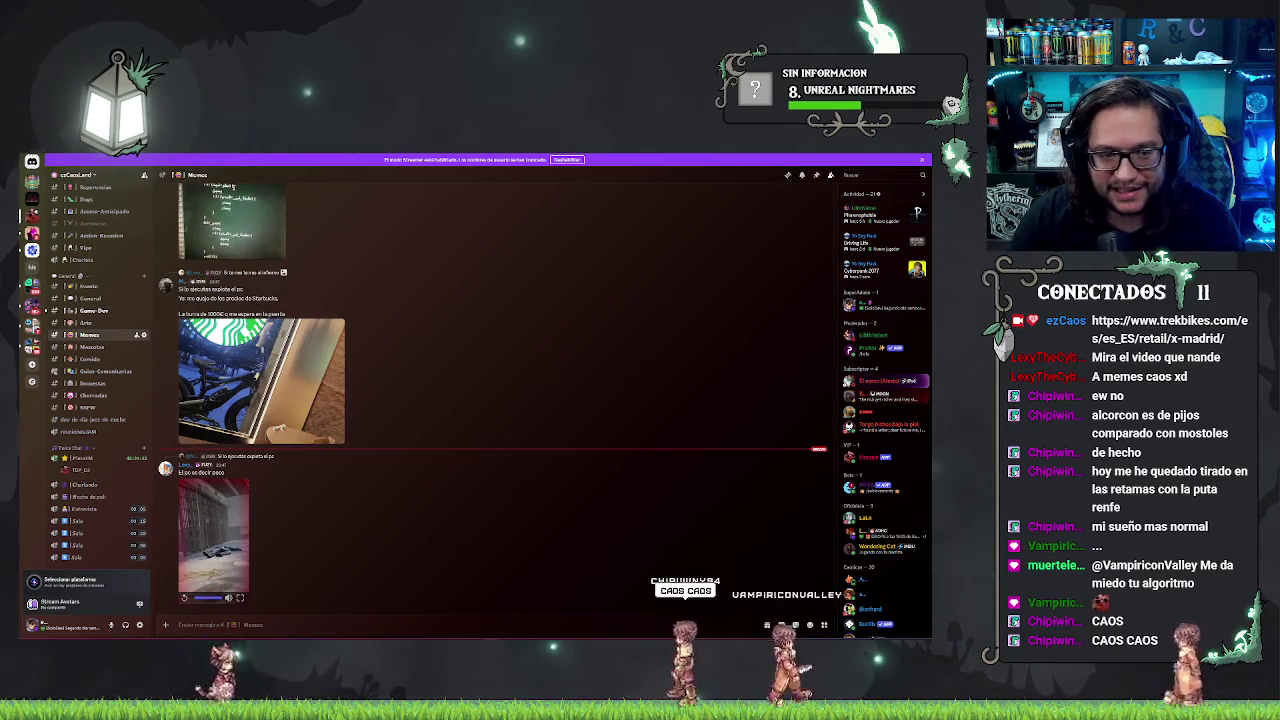
# Step: In Gamer-Dev, enlarge and zoom the yellow 'Creo - Mantarave.mp3' script-block screenshot, then close it
pyautogui.click(105, 312)
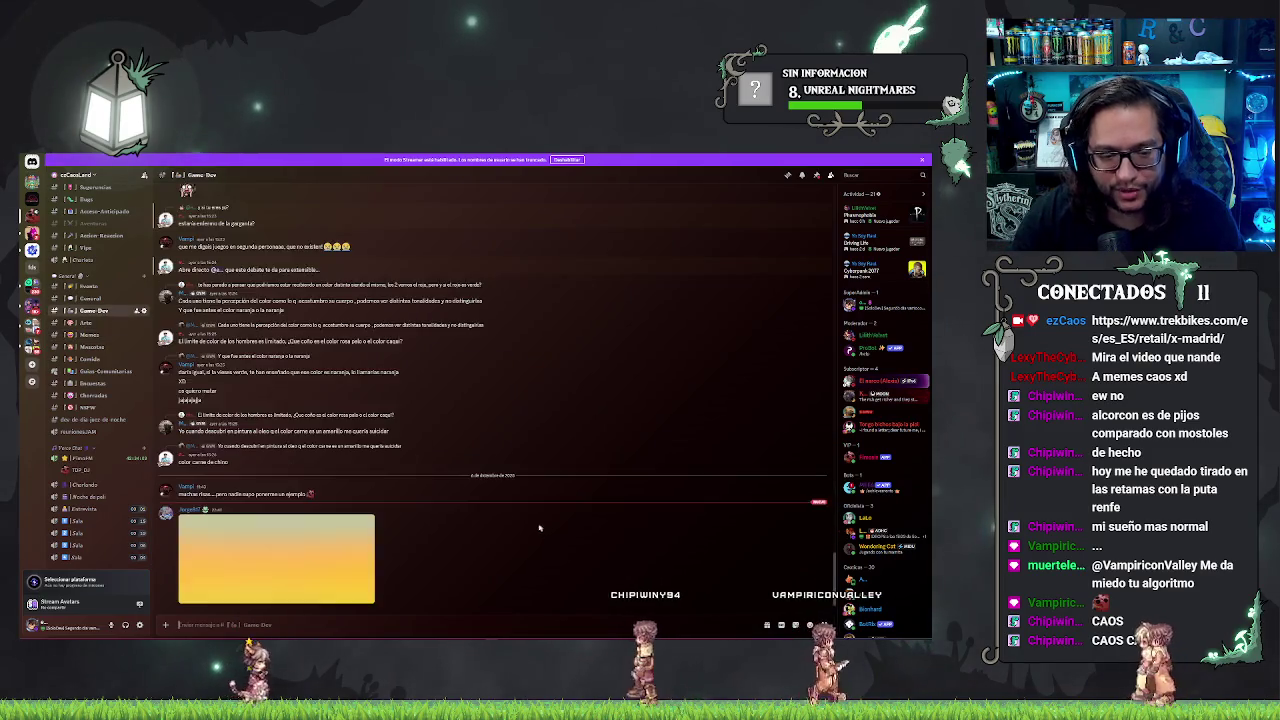
pyautogui.click(355, 535)
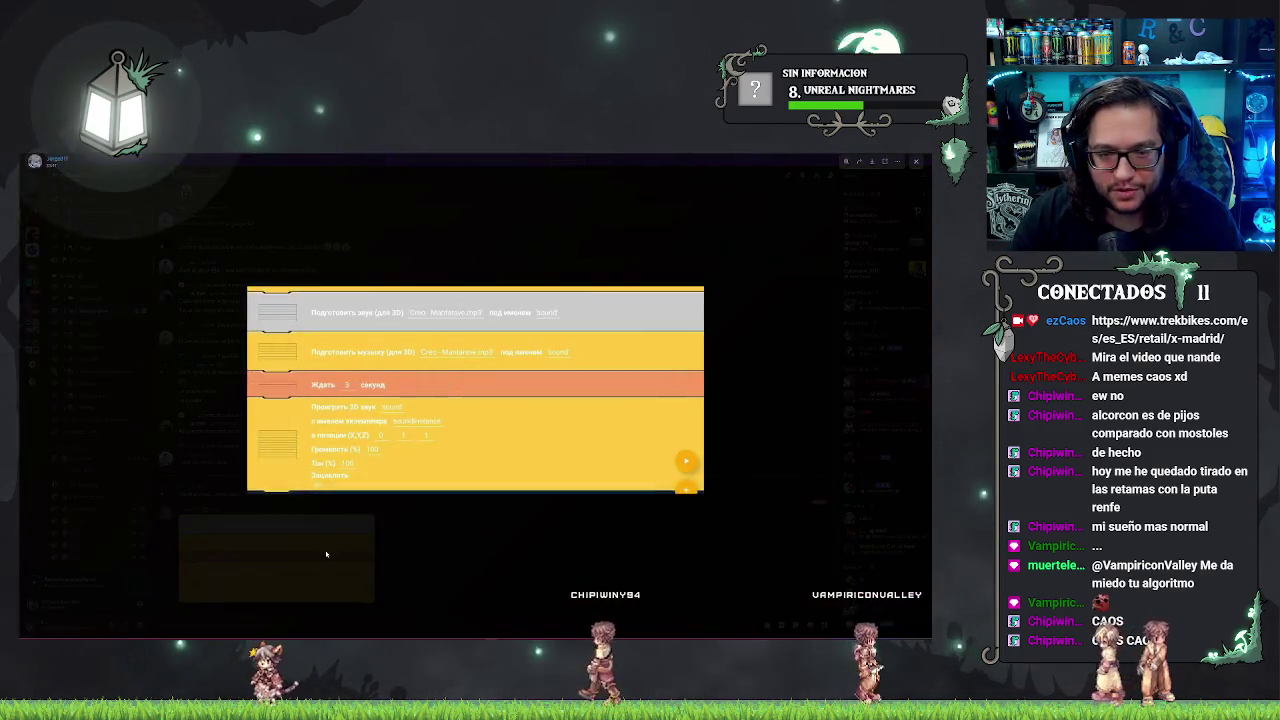
pyautogui.click(474, 280)
pyautogui.click(305, 571)
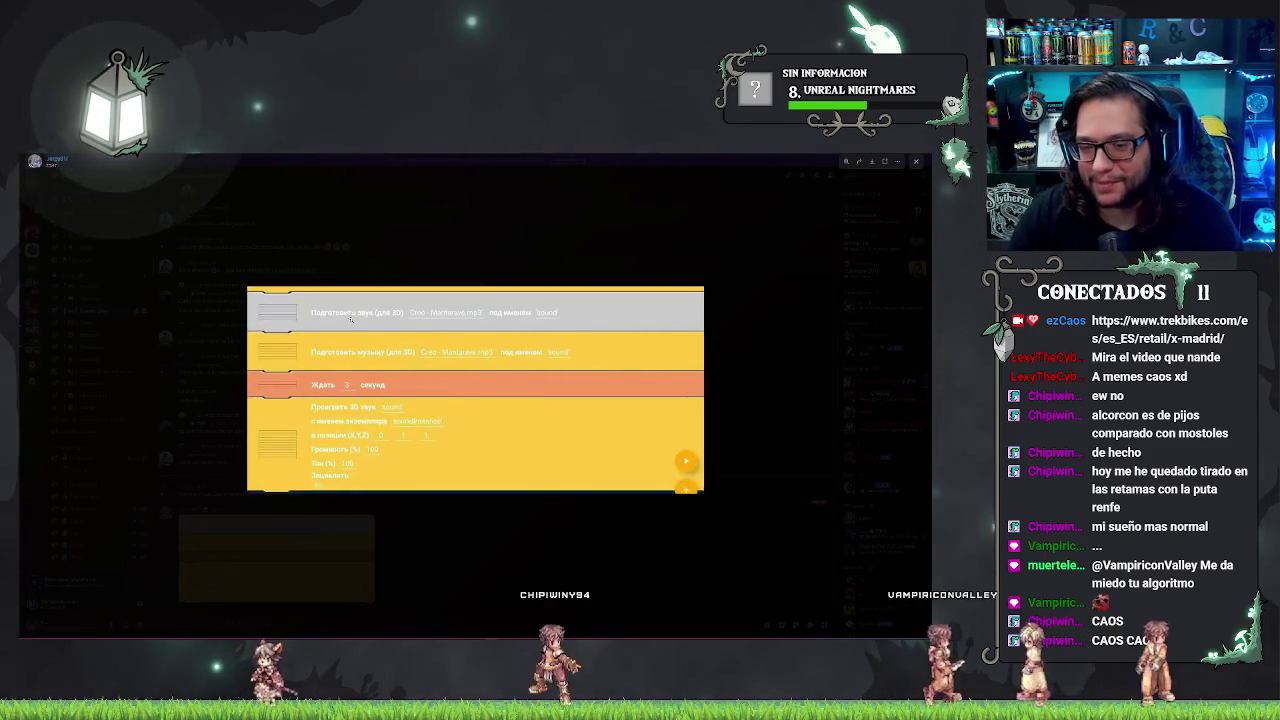
pyautogui.click(350, 318)
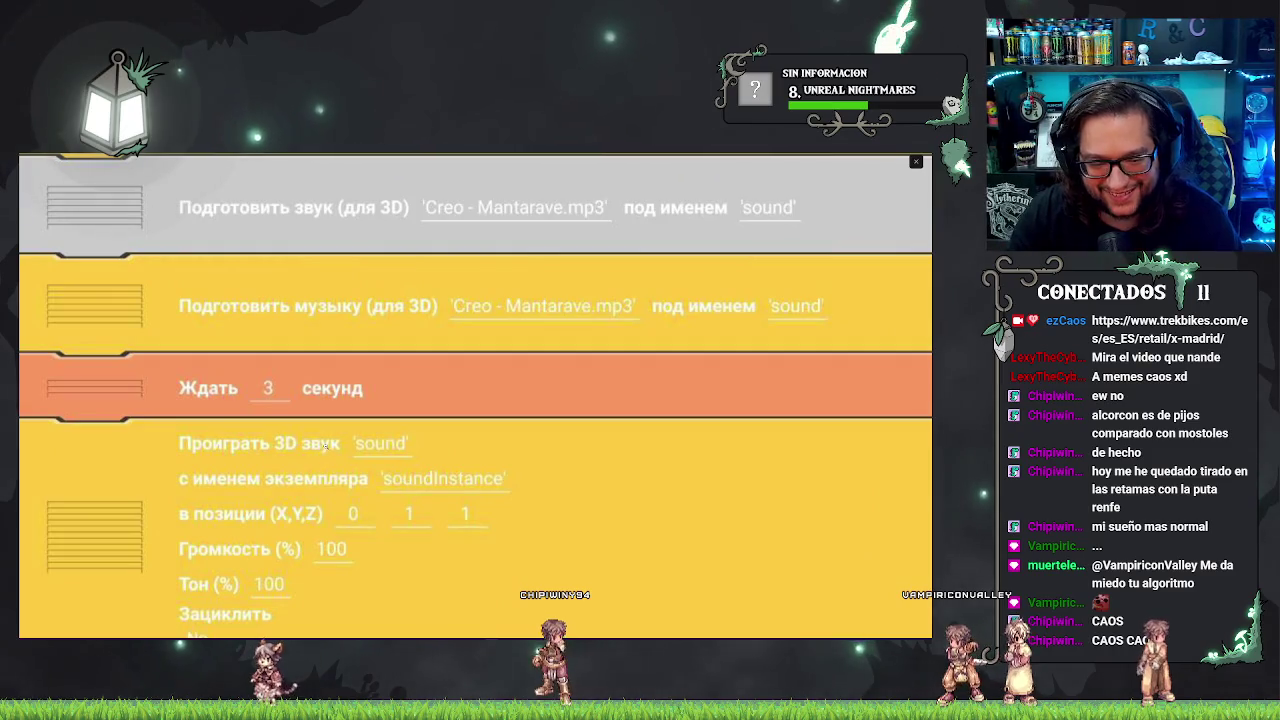
pyautogui.click(325, 447)
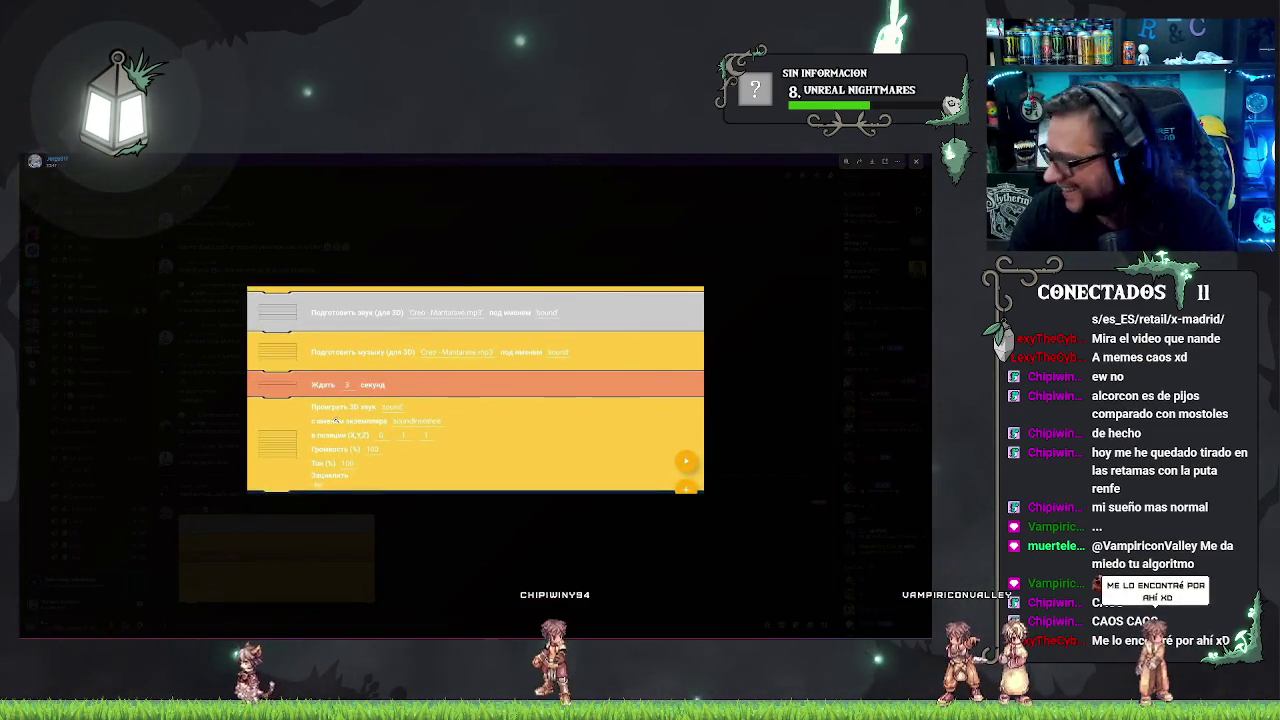
pyautogui.click(334, 420)
pyautogui.click(429, 543)
pyautogui.click(414, 563)
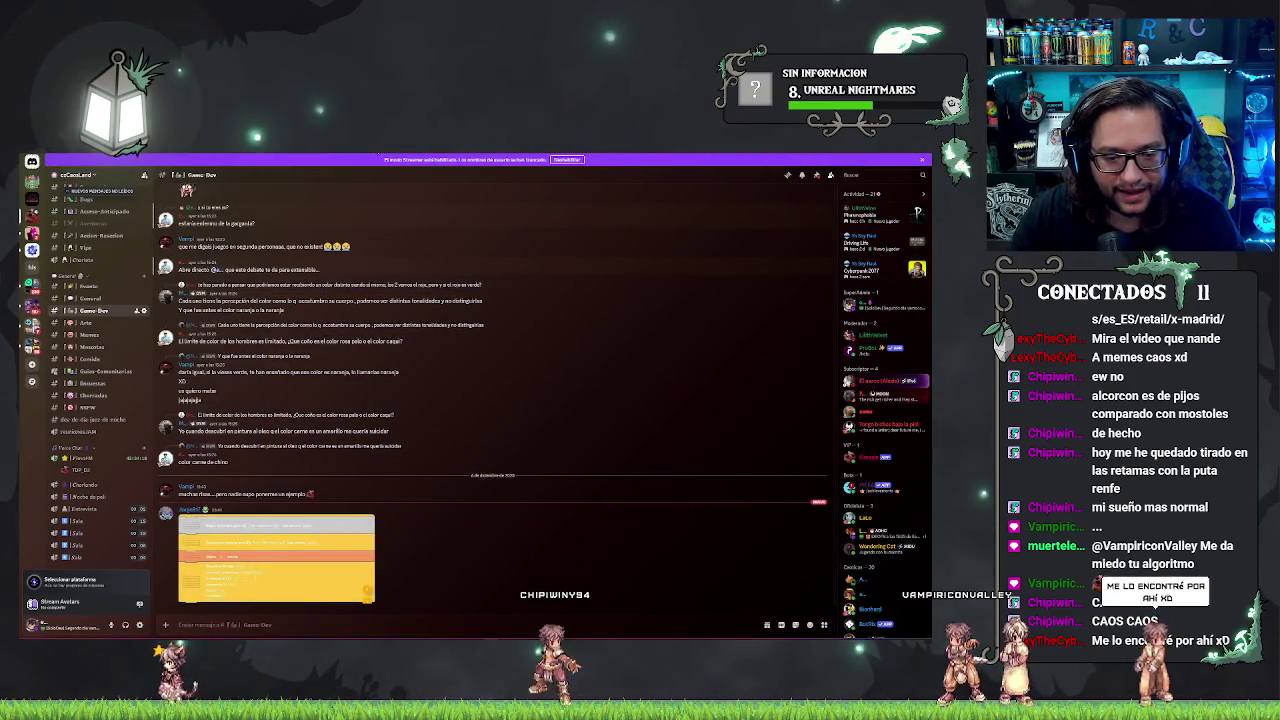
# Step: Return from Discord to the Unreal Editor showing the kitchen counter with bottle, cartons and cloth
pyautogui.hotkey('alt', 'Tab')
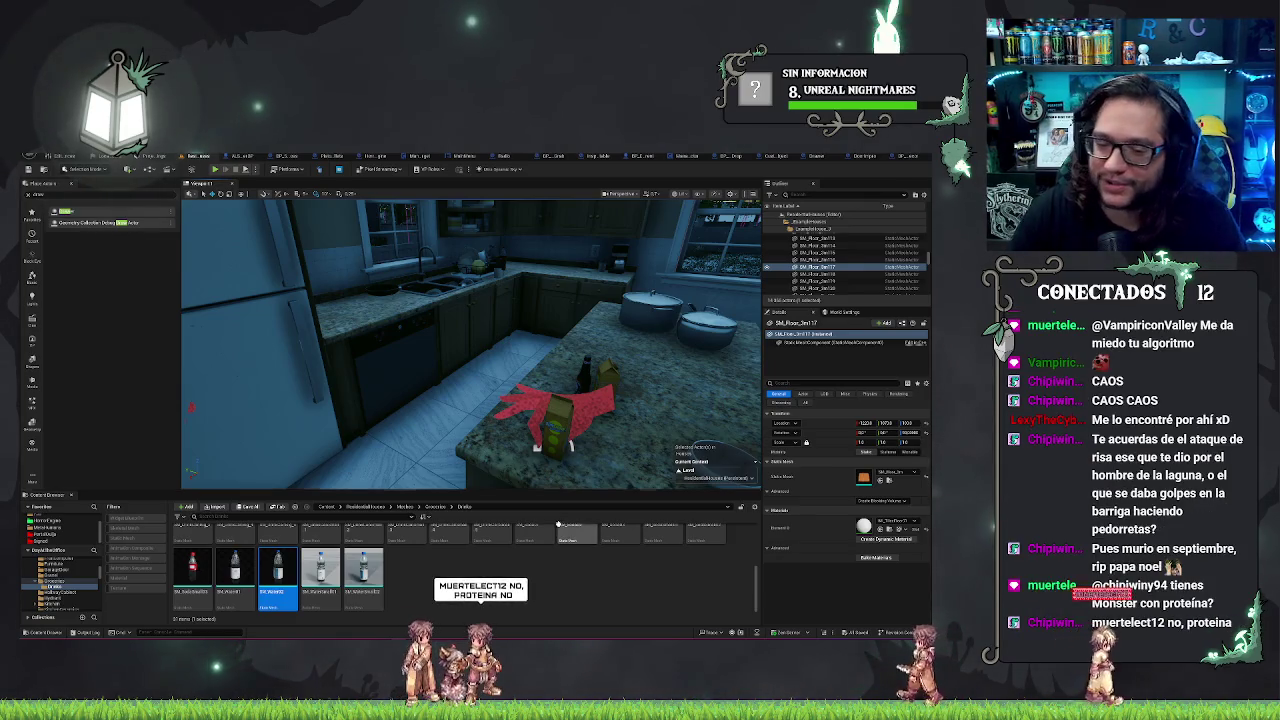
# Step: Orbit and fly the viewport into the fridge to view the green and red cans on its door shelf
pyautogui.moveTo(470, 340)
pyautogui.mouseDown()
pyautogui.moveTo(330, 335)
pyautogui.moveTo(489, 329)
pyautogui.mouseUp()
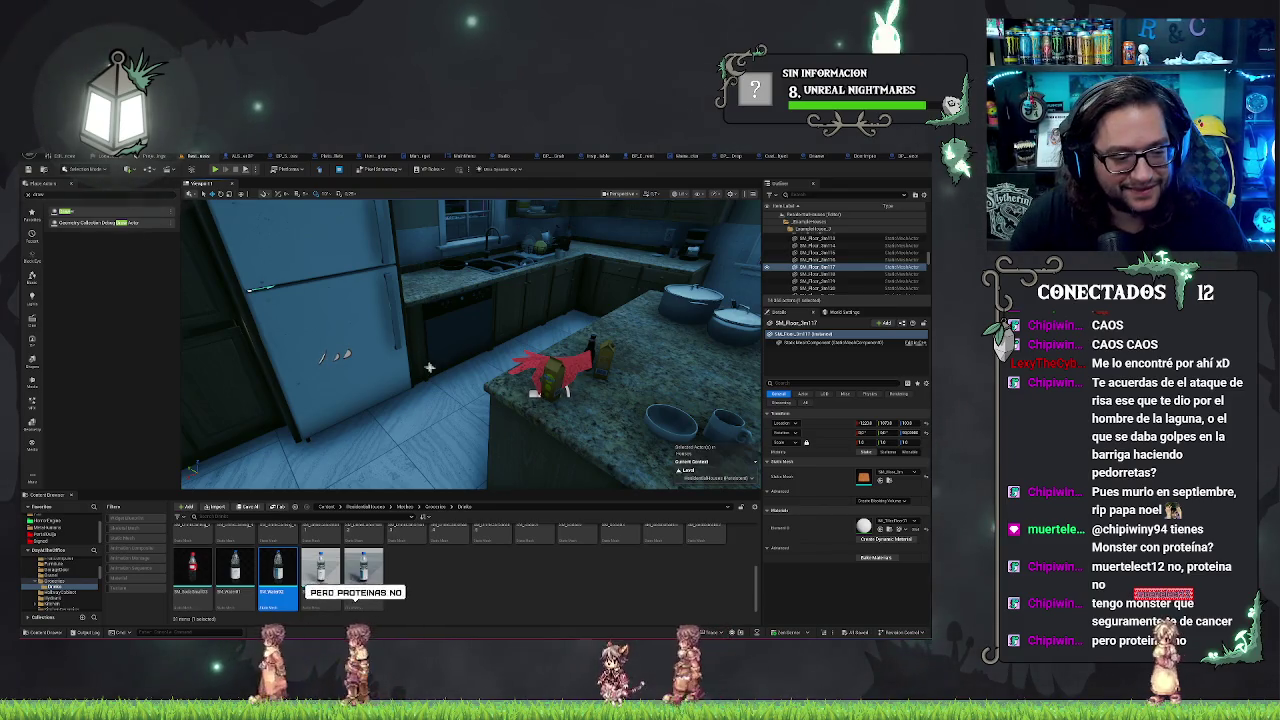
pyautogui.moveTo(429, 368)
pyautogui.mouseDown()
pyautogui.moveTo(431, 335)
pyautogui.moveTo(420, 345)
pyautogui.mouseUp()
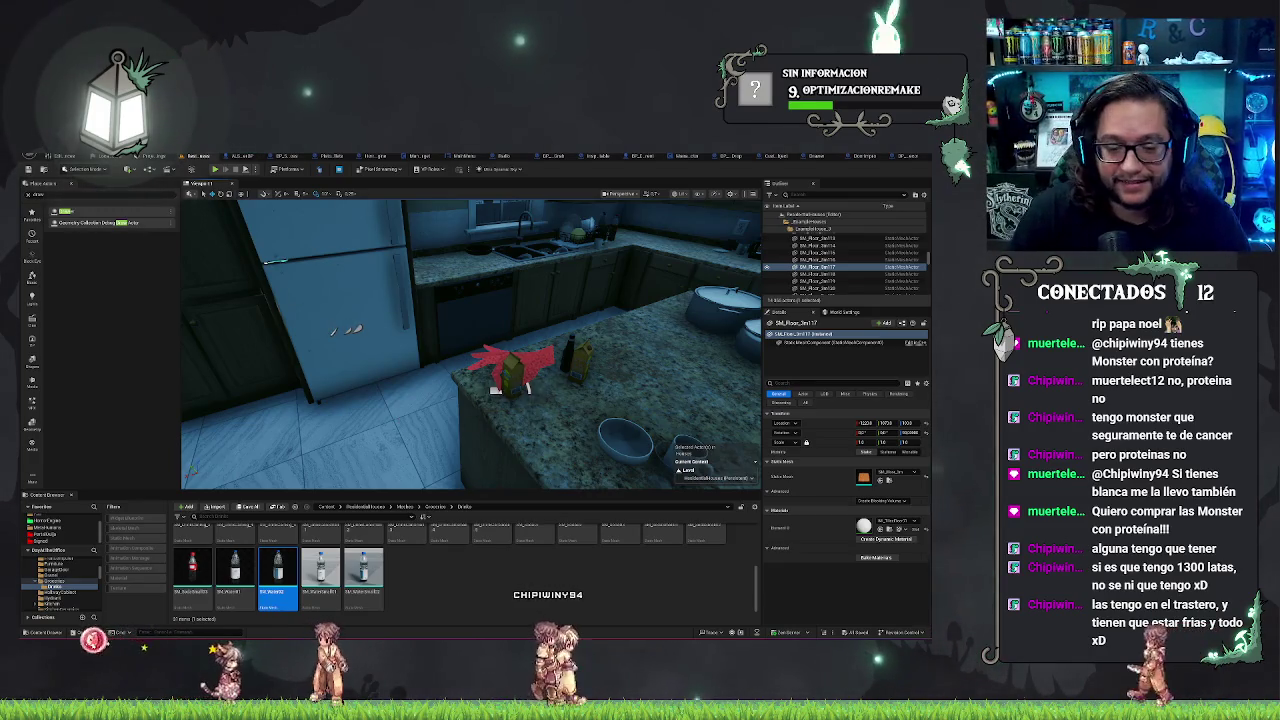
pyautogui.scroll(-3, 472, 345)
pyautogui.press('w')
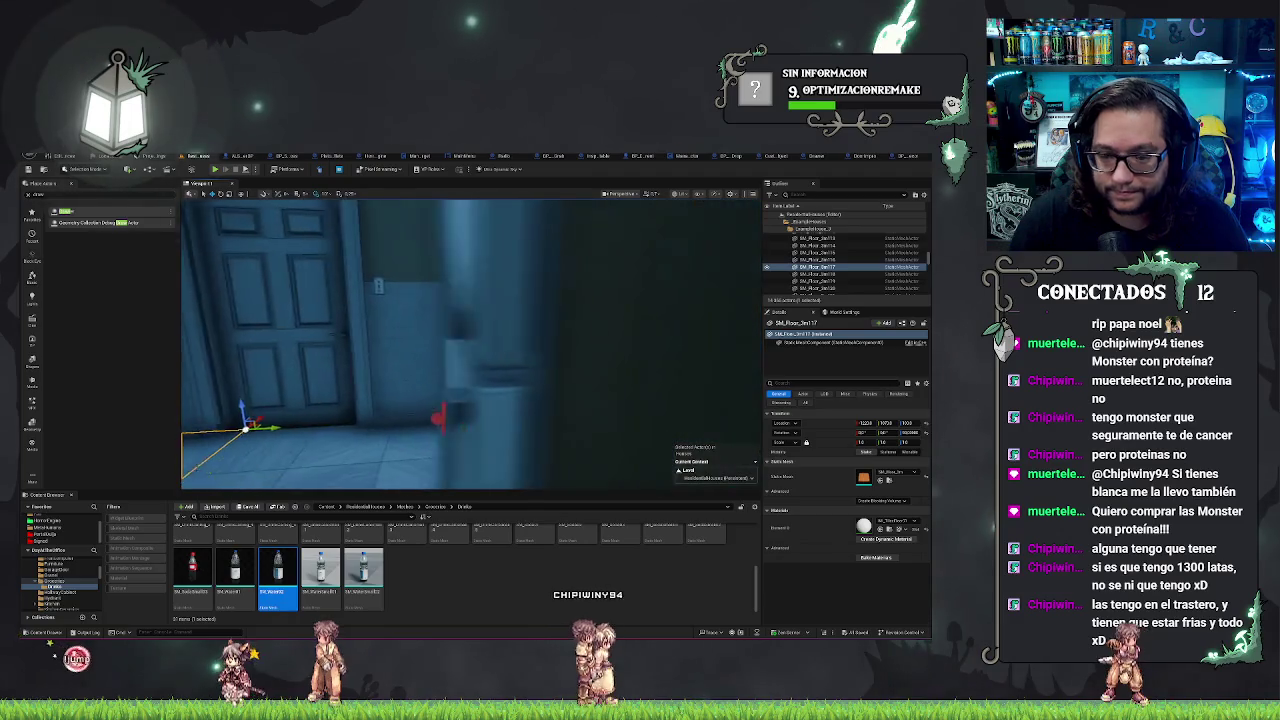
pyautogui.press('w')
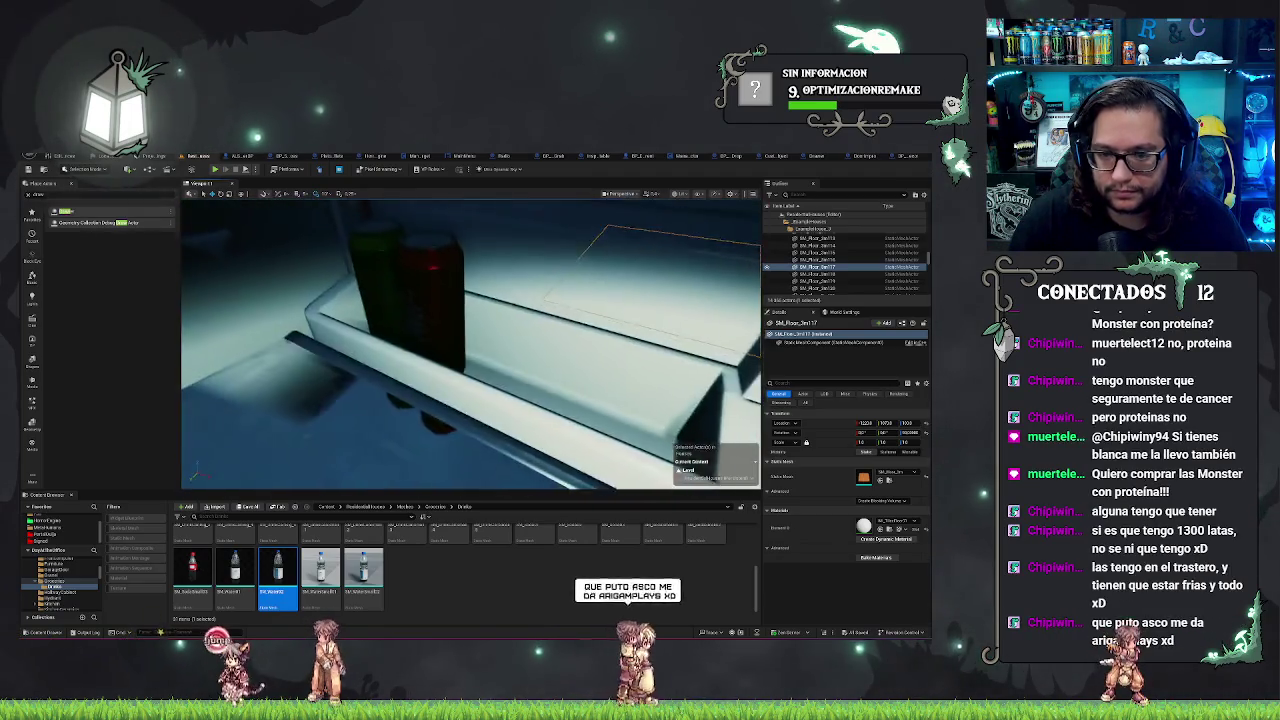
pyautogui.press('w')
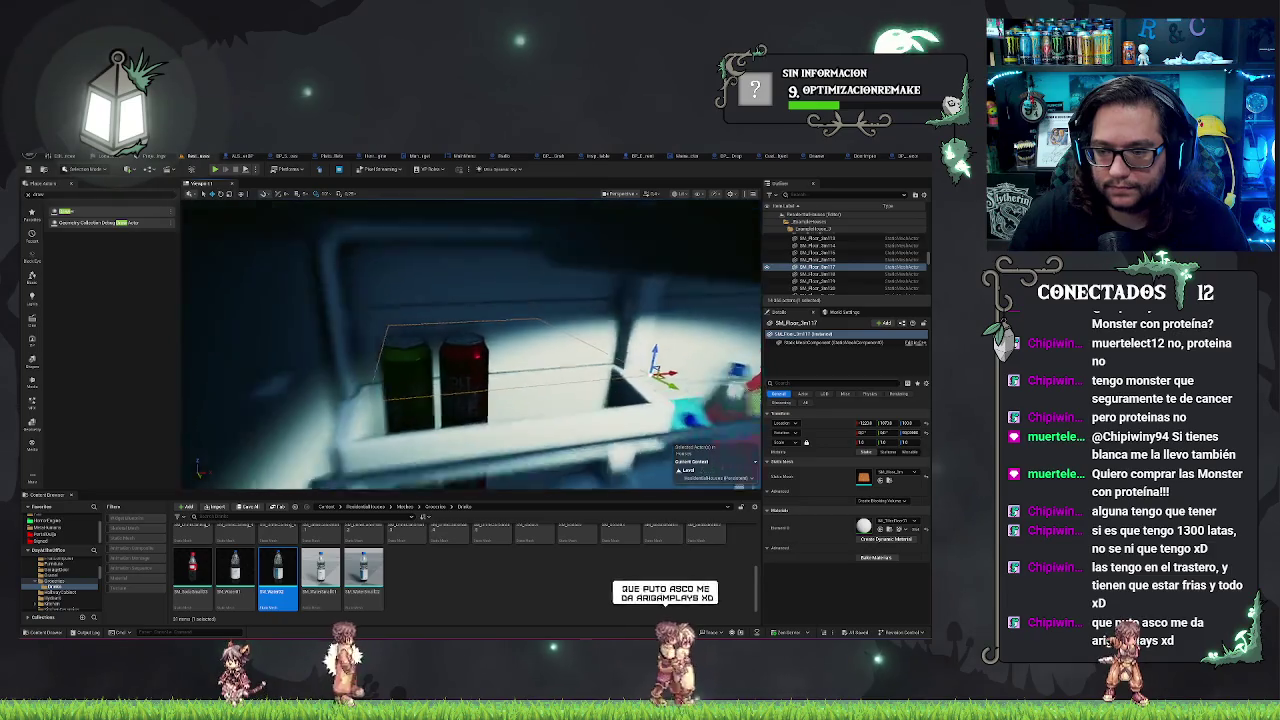
# Step: Select the red SM_DrinkCan_4 on the fridge door shelf, locate its asset, and delete it
pyautogui.click(734, 320)
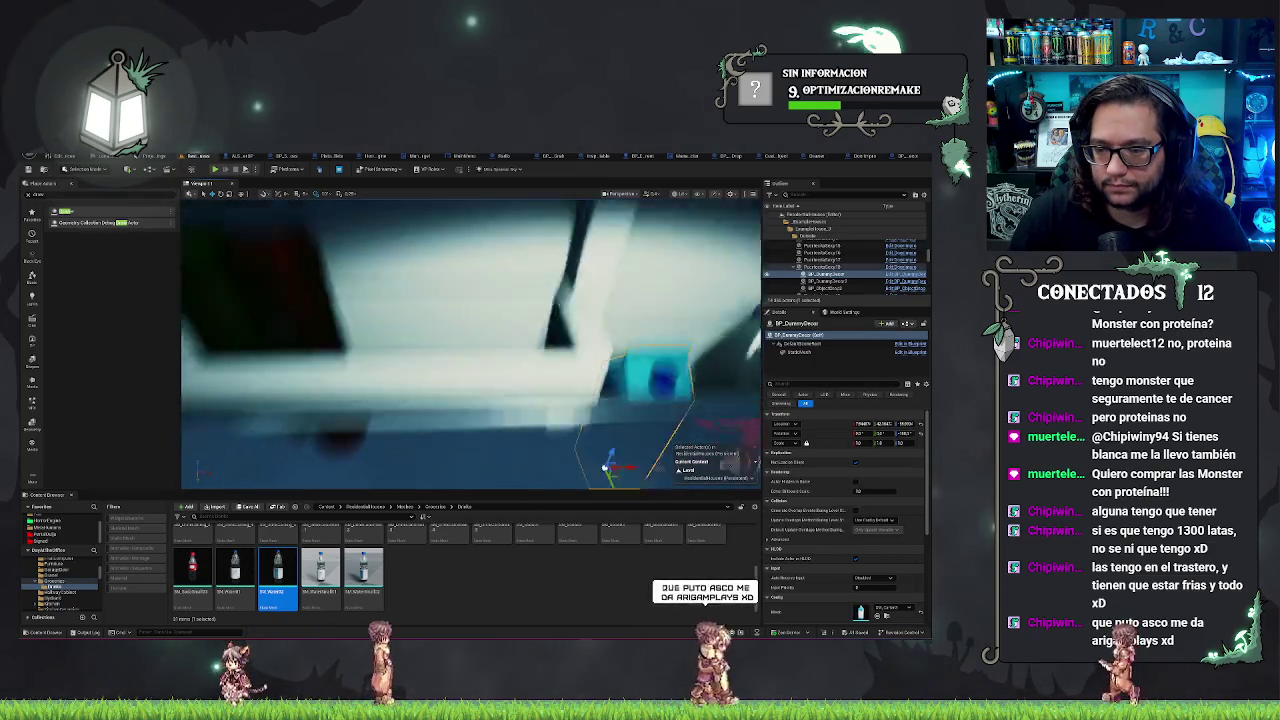
pyautogui.press('s')
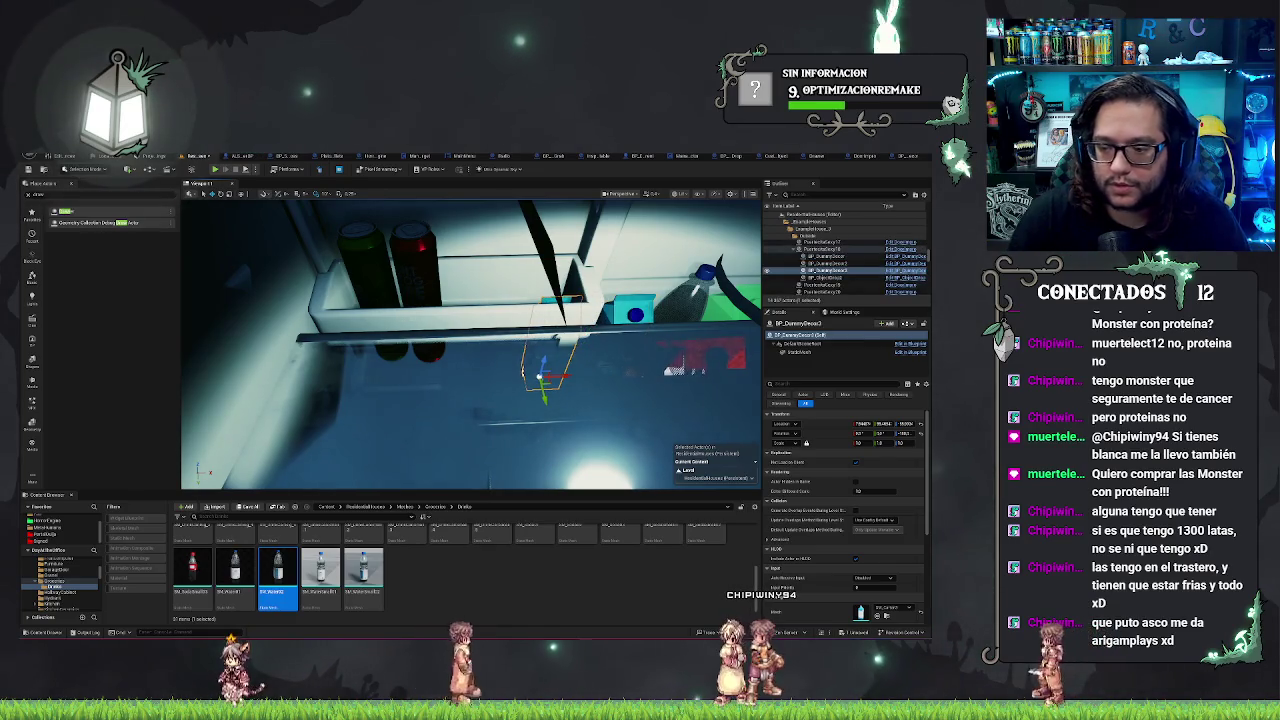
pyautogui.click(412, 265)
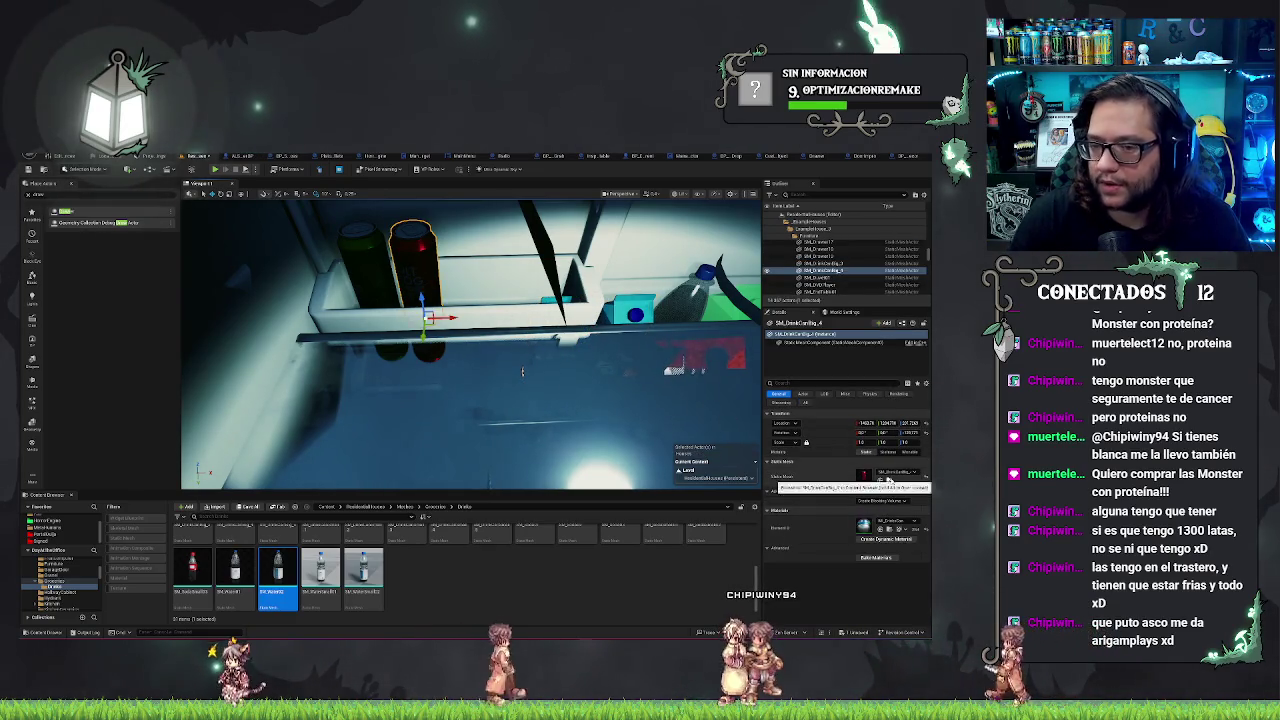
pyautogui.hotkey('ctrl', 'b')
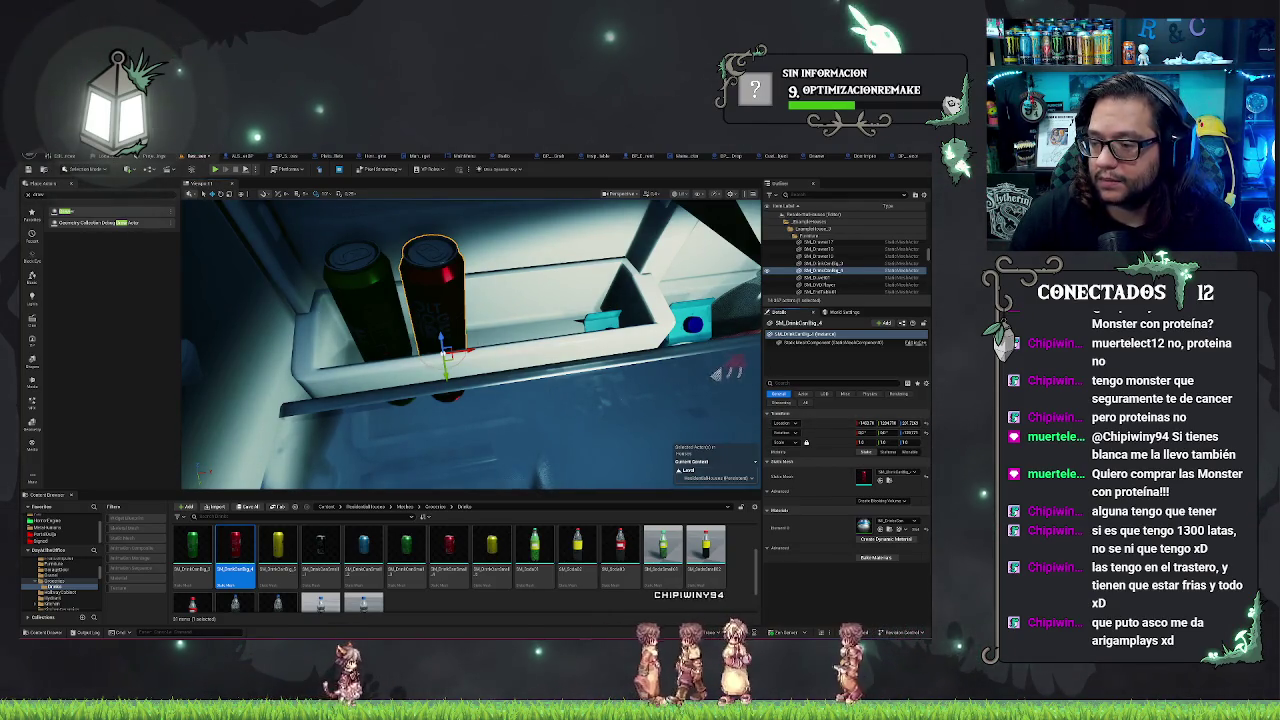
pyautogui.click(585, 390)
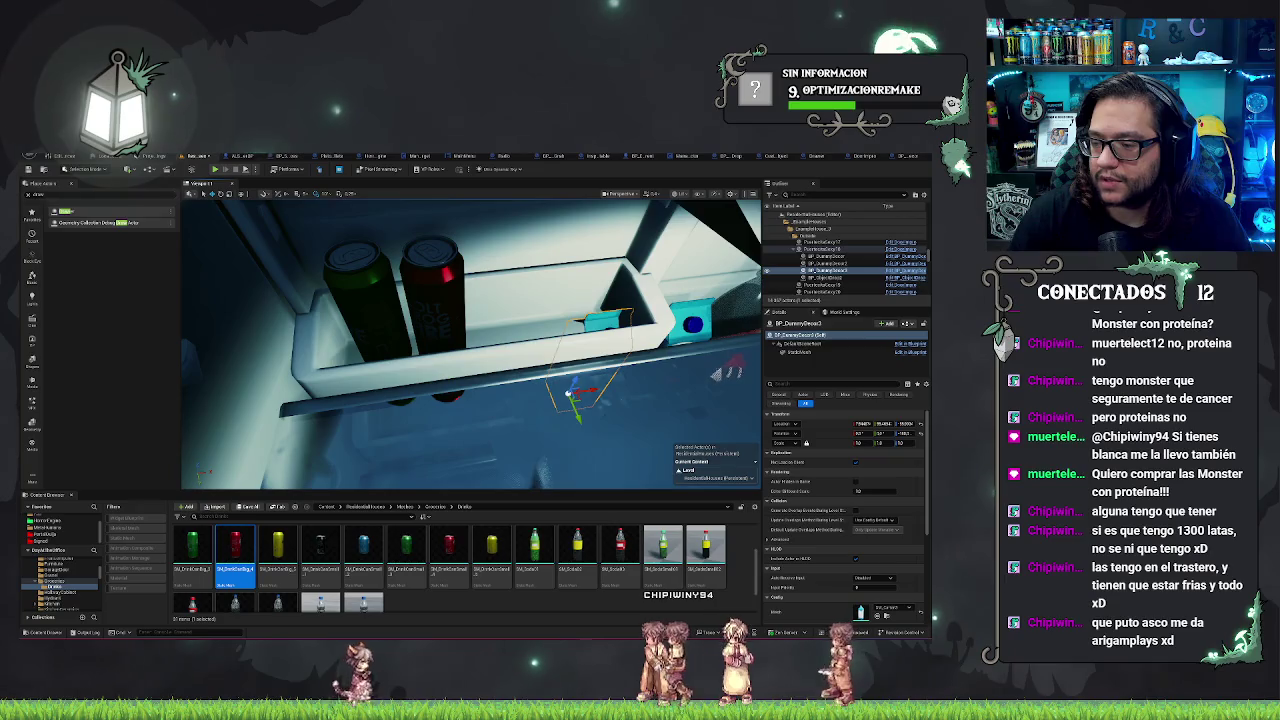
pyautogui.click(432, 290)
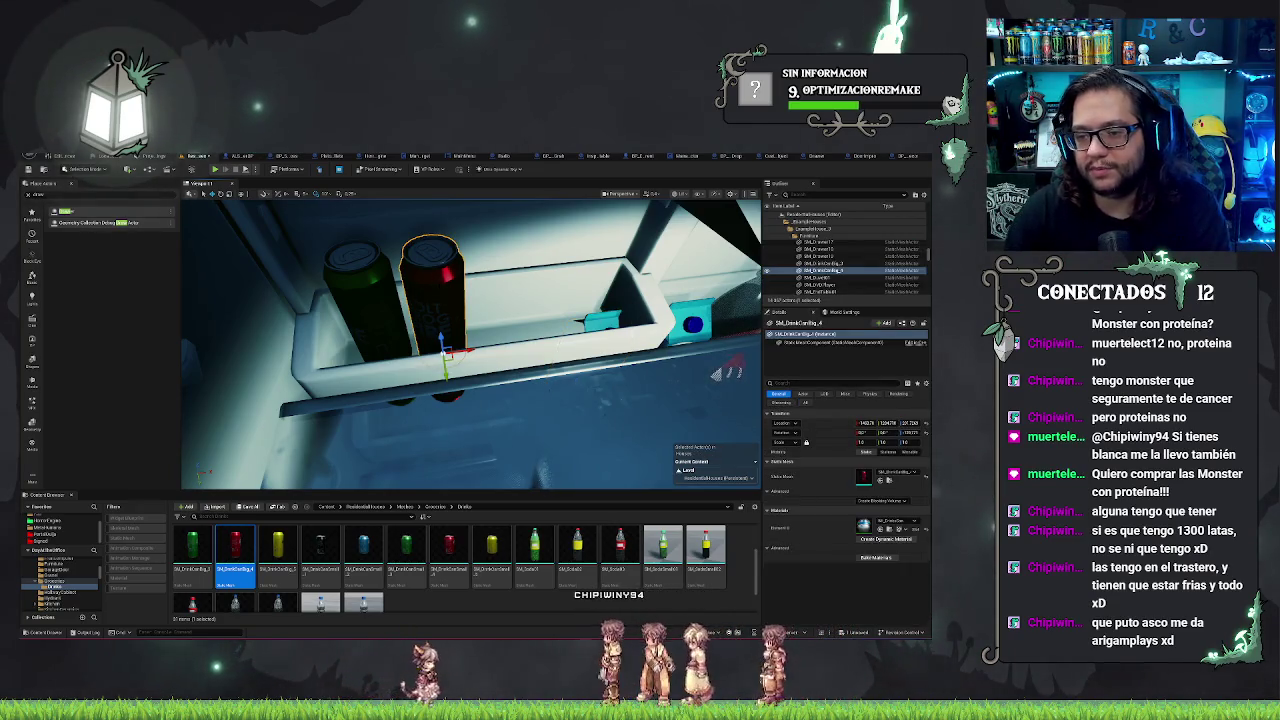
pyautogui.press('Delete')
pyautogui.click(585, 390)
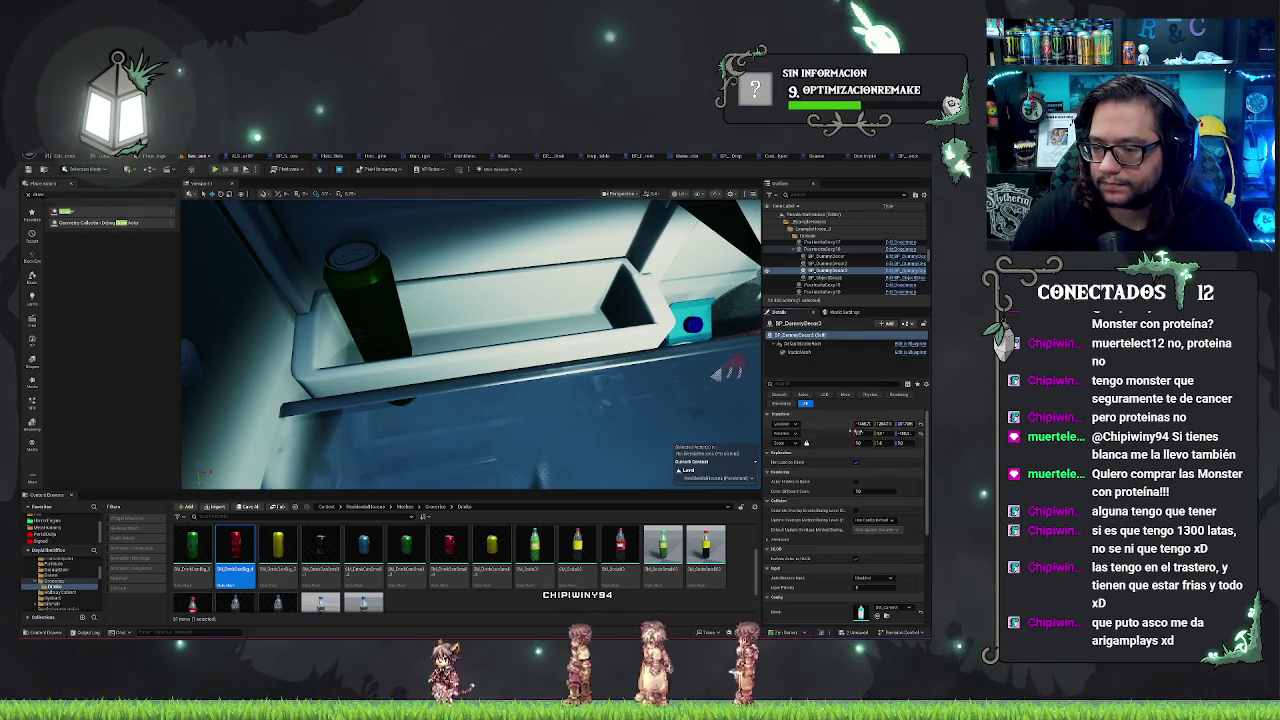